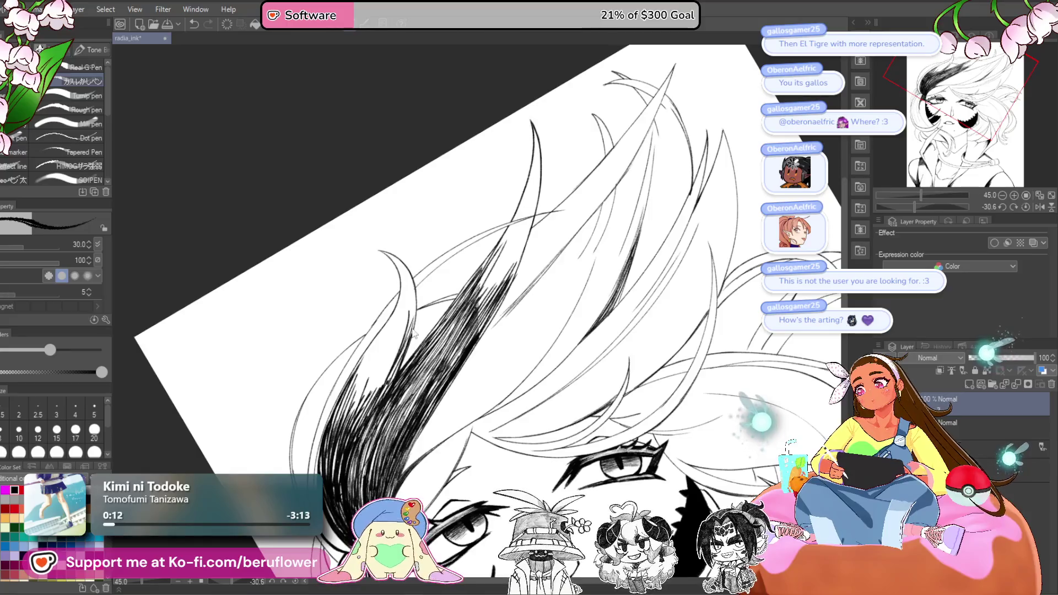
- Hatch the dark bangs lock beside her eye with G-pen strokes
drag(397, 331, 364, 411)
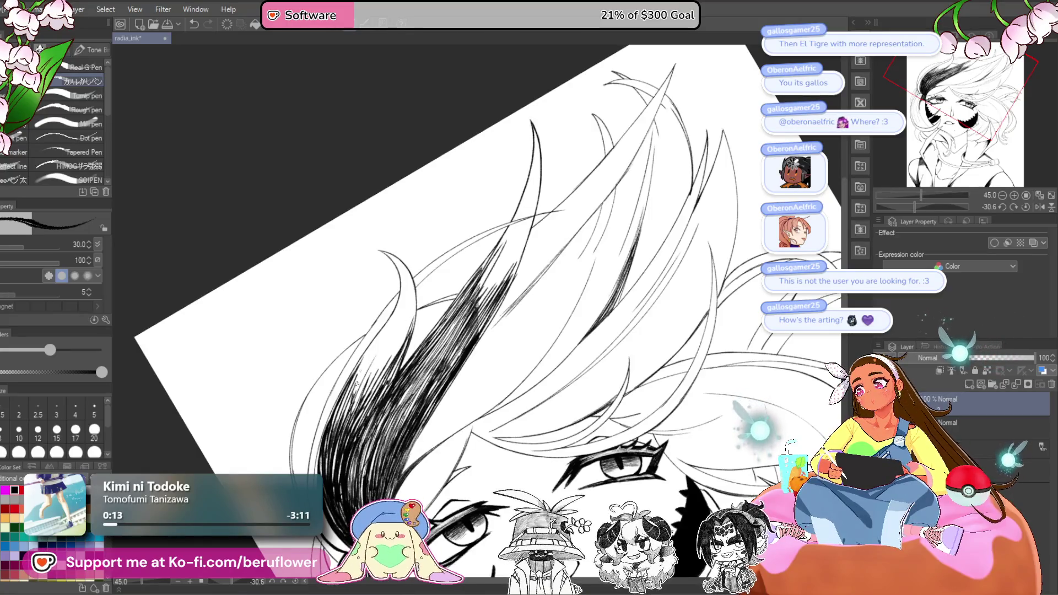
scroll(408, 324, down, 5)
scroll(480, 287, up, 6)
mouse_move(485, 285)
mouse_down()
mouse_move(455, 350)
mouse_move(471, 339)
mouse_move(419, 364)
mouse_move(359, 434)
mouse_up()
scroll(440, 365, down, 3)
scroll(430, 386, down, 4)
scroll(441, 386, up, 5)
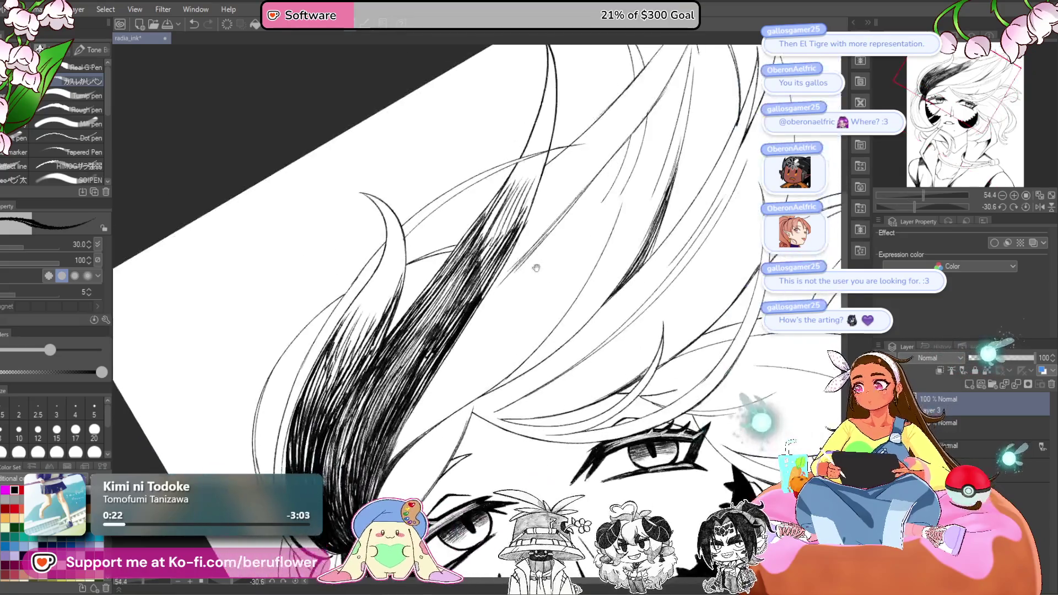
- Ink more strokes along the hair strand, then darken a short stretch at brush size 17
mouse_move(443, 387)
mouse_down()
mouse_move(532, 327)
mouse_move(522, 260)
mouse_up()
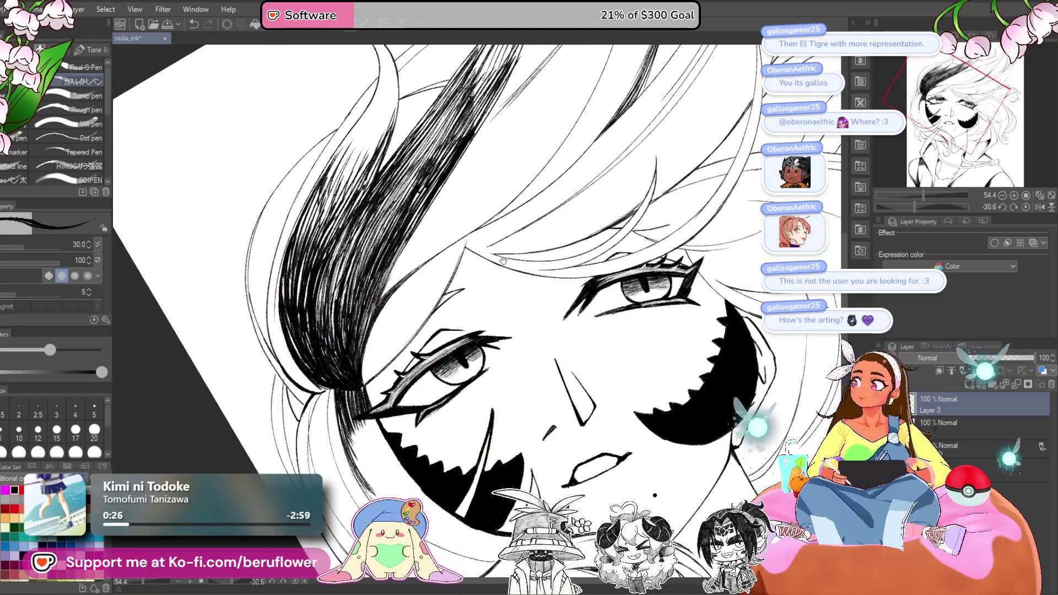
drag(511, 332, 423, 338)
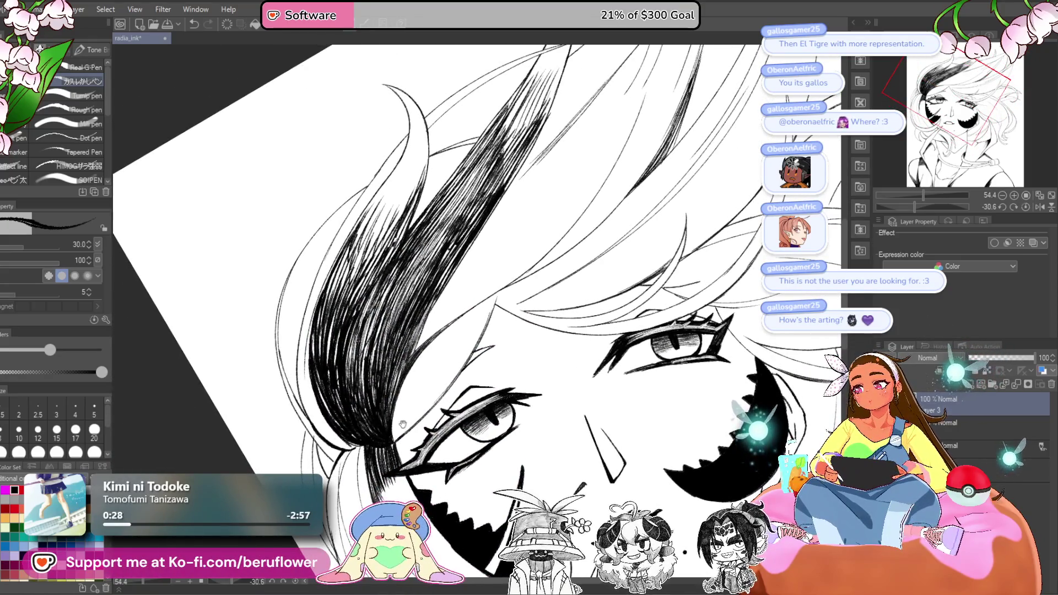
scroll(416, 390, up, 3)
drag(550, 218, 486, 356)
key(bracketleft)
key(bracketleft)
key(bracketleft)
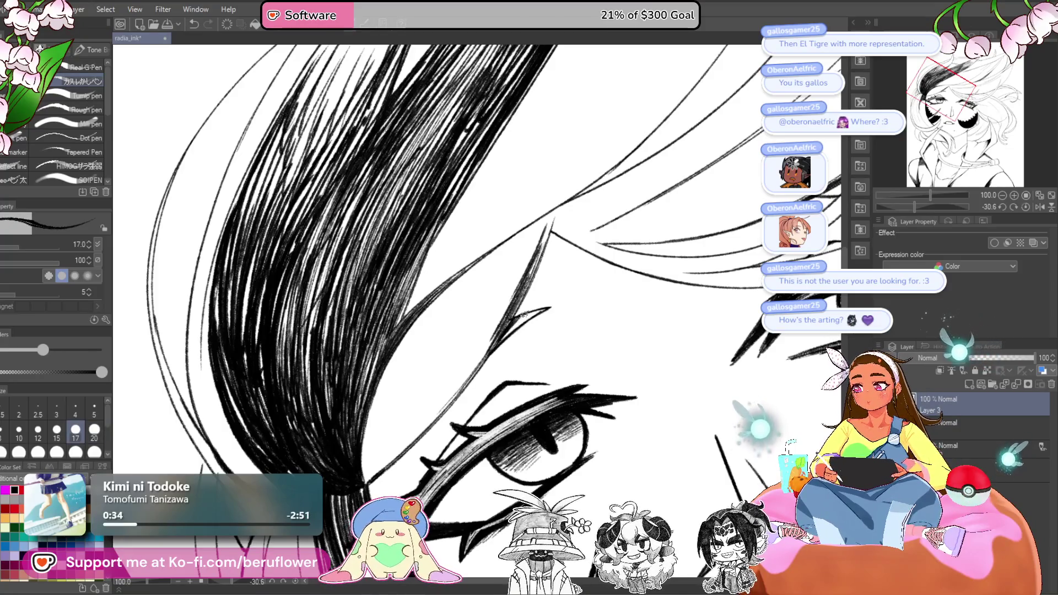
drag(538, 312, 506, 334)
scroll(483, 355, down, 2)
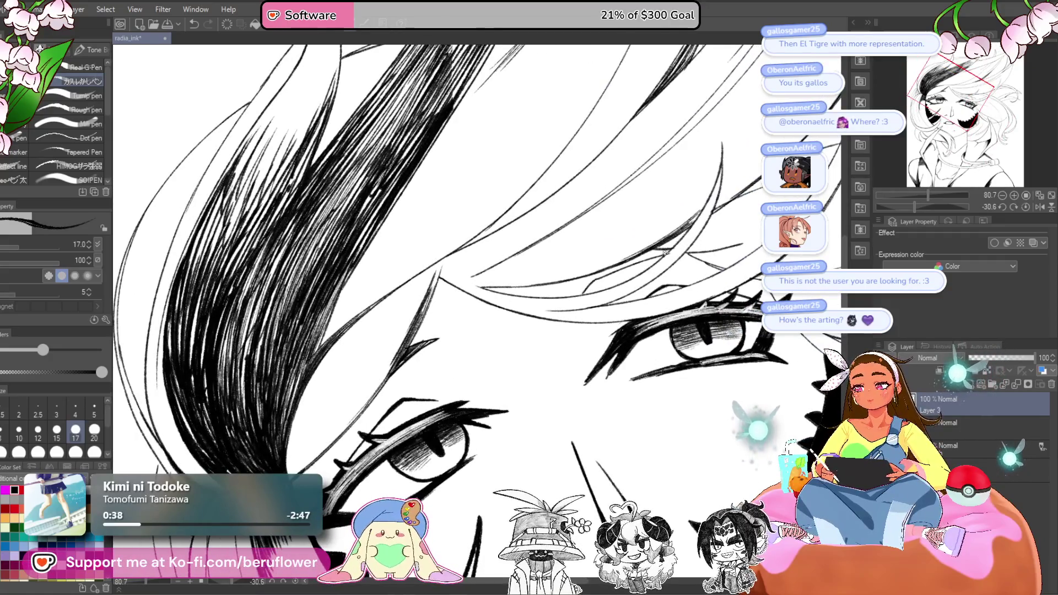
- Tilt the canvas view in the Navigator, then reset rotation to 0
click(904, 204)
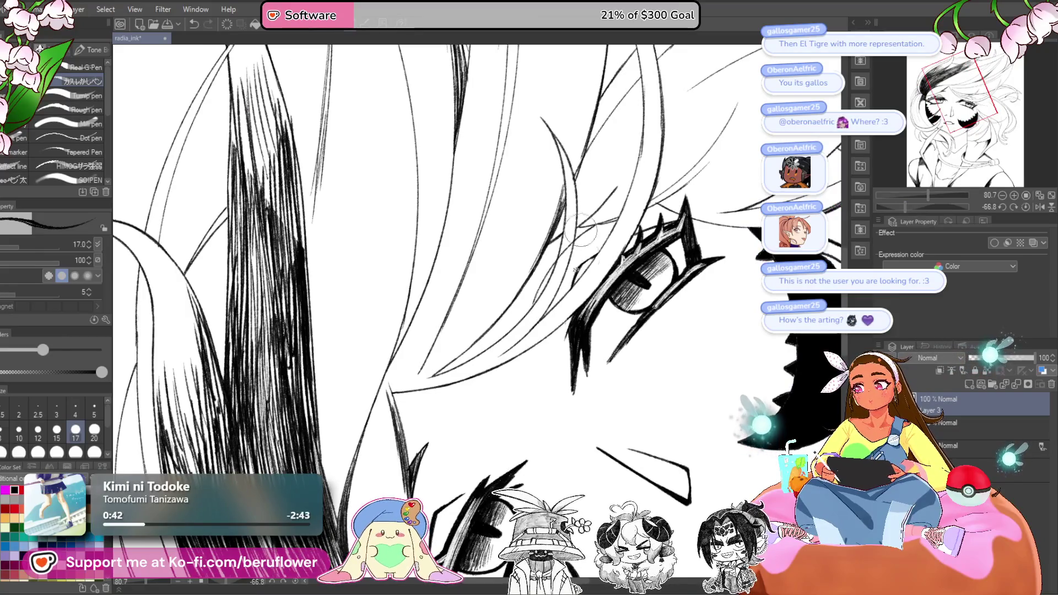
scroll(575, 269, up, 5)
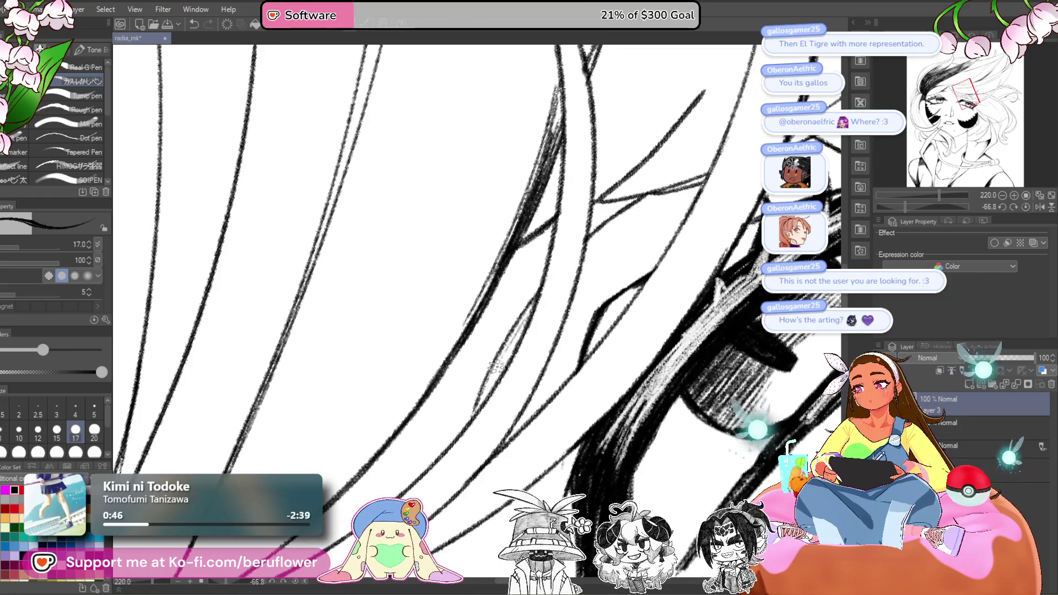
drag(534, 304, 500, 333)
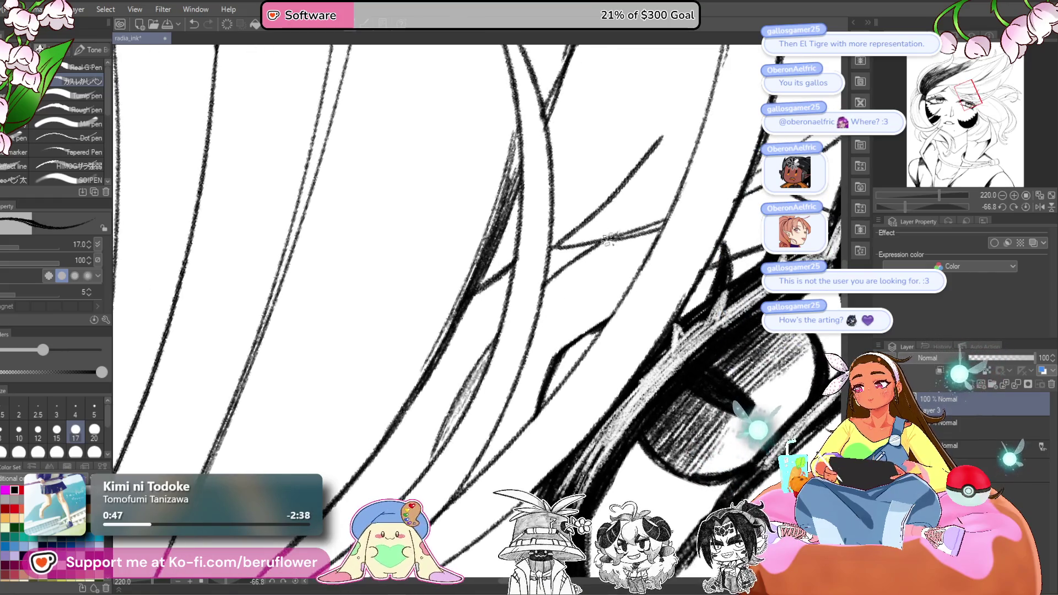
scroll(568, 270, down, 6)
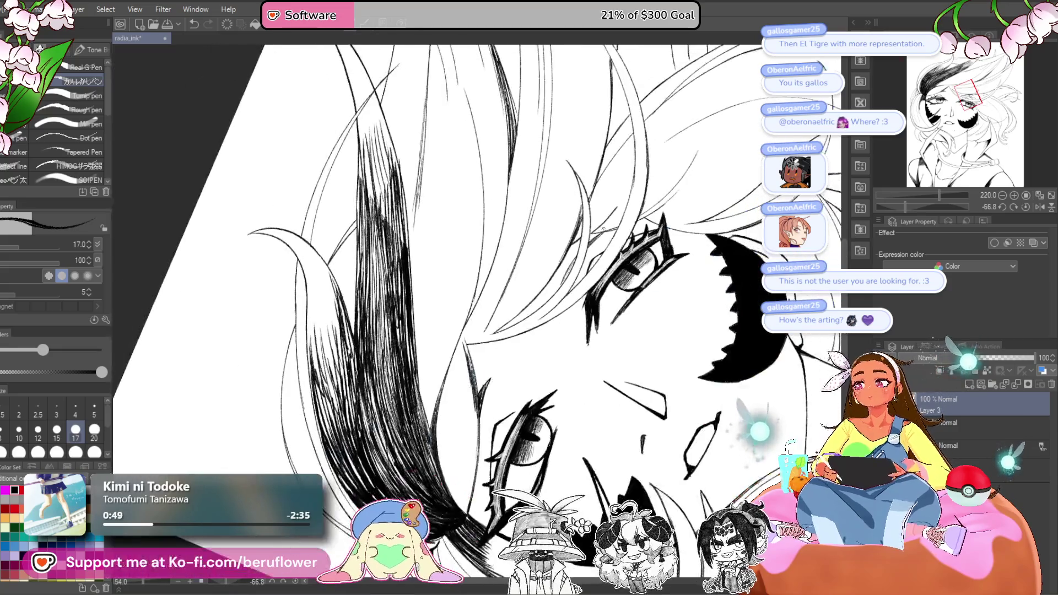
scroll(603, 229, up, 1)
scroll(603, 228, up, 1)
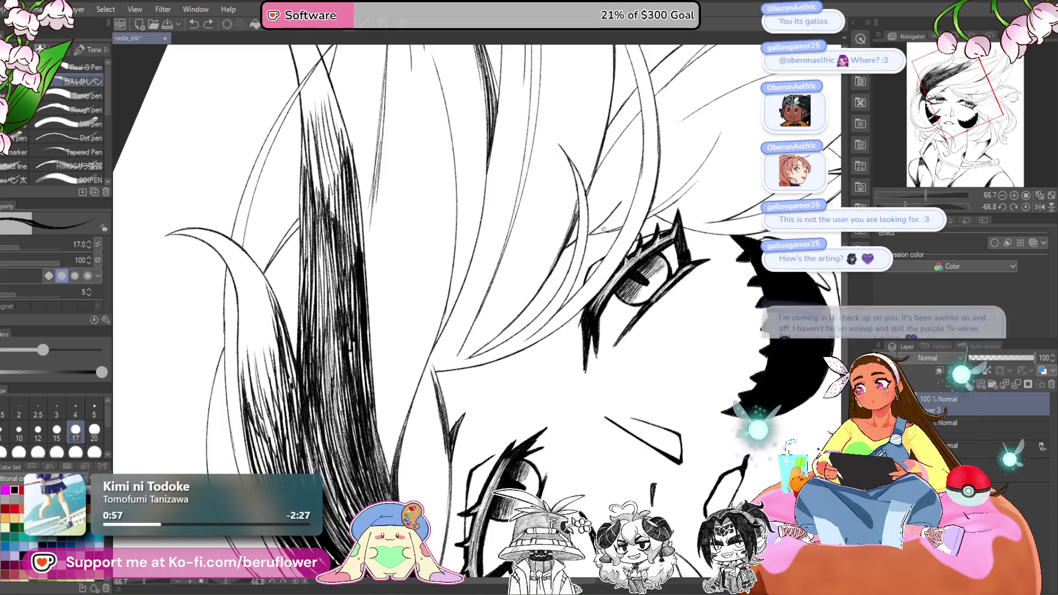
click(1013, 207)
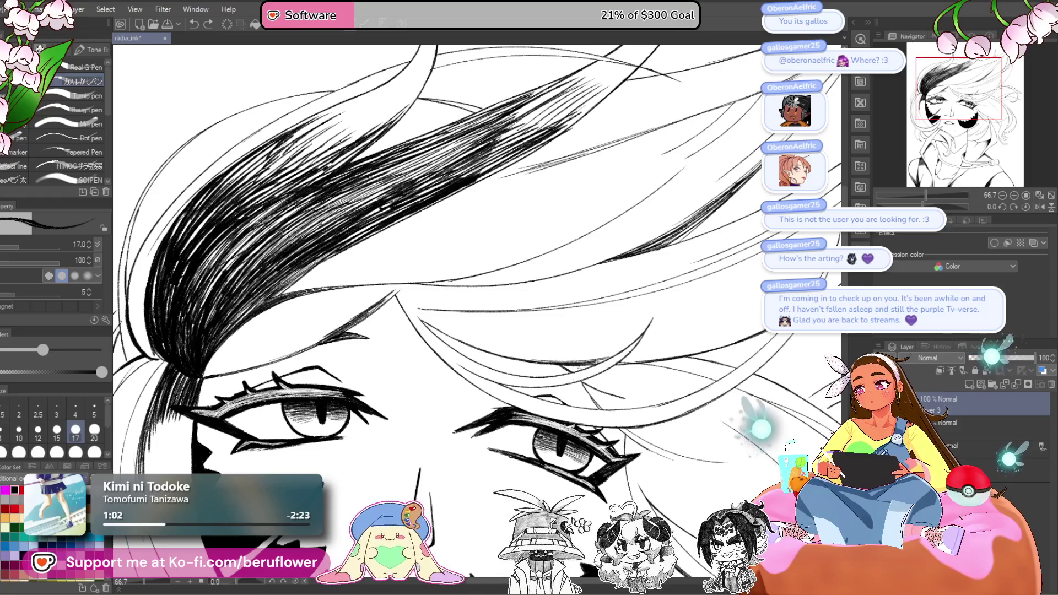
- Rotate the canvas so strands run vertically and hatch the central strand at brush size 12
scroll(605, 414, down, 3)
scroll(604, 414, up, 4)
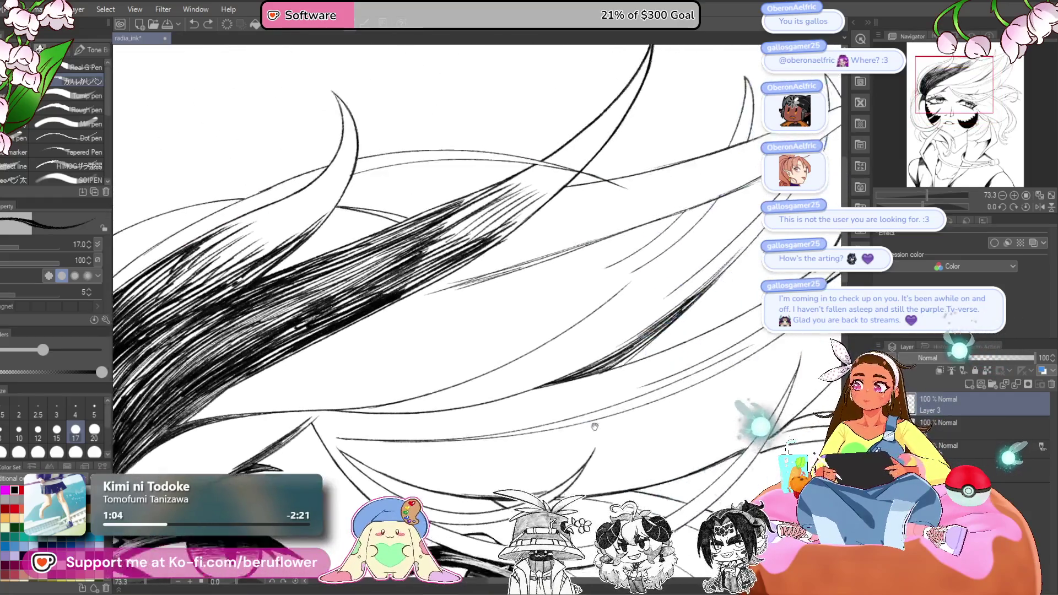
drag(605, 414, 636, 301)
drag(438, 95, 520, 205)
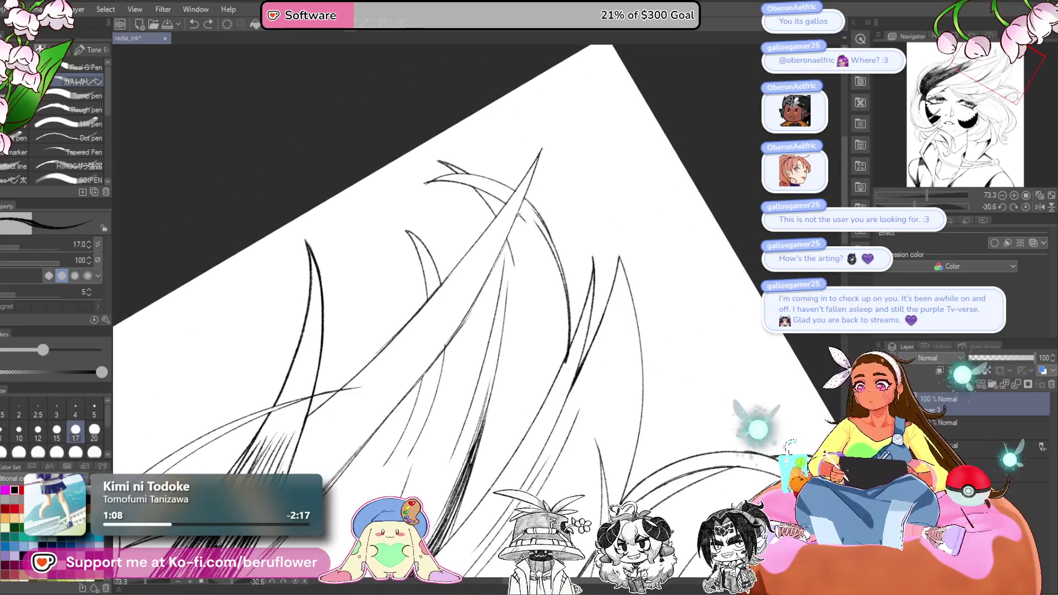
key(bracketleft)
key(bracketleft)
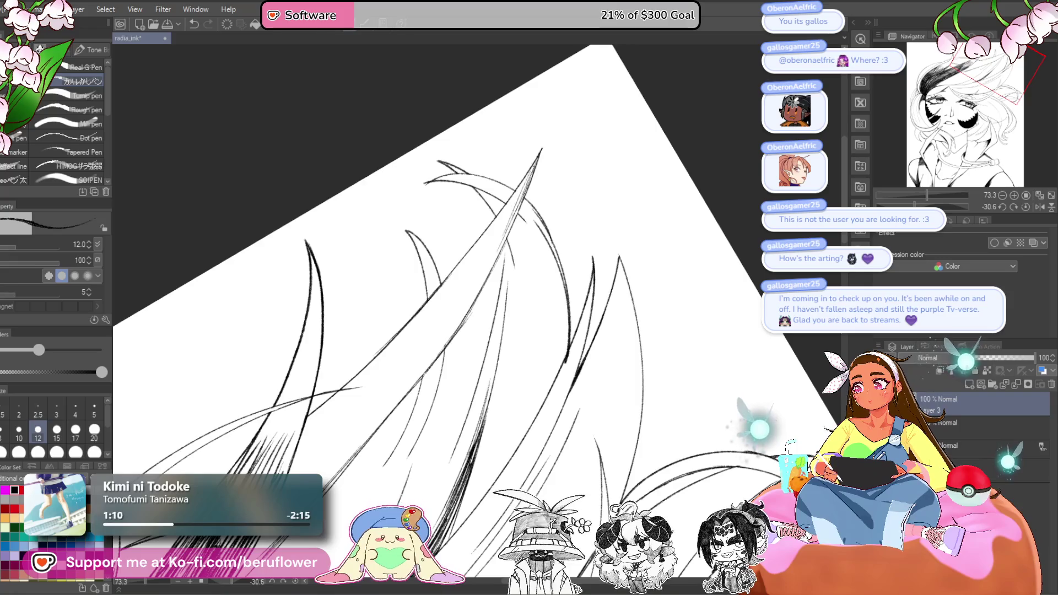
drag(523, 185, 467, 287)
drag(515, 208, 458, 309)
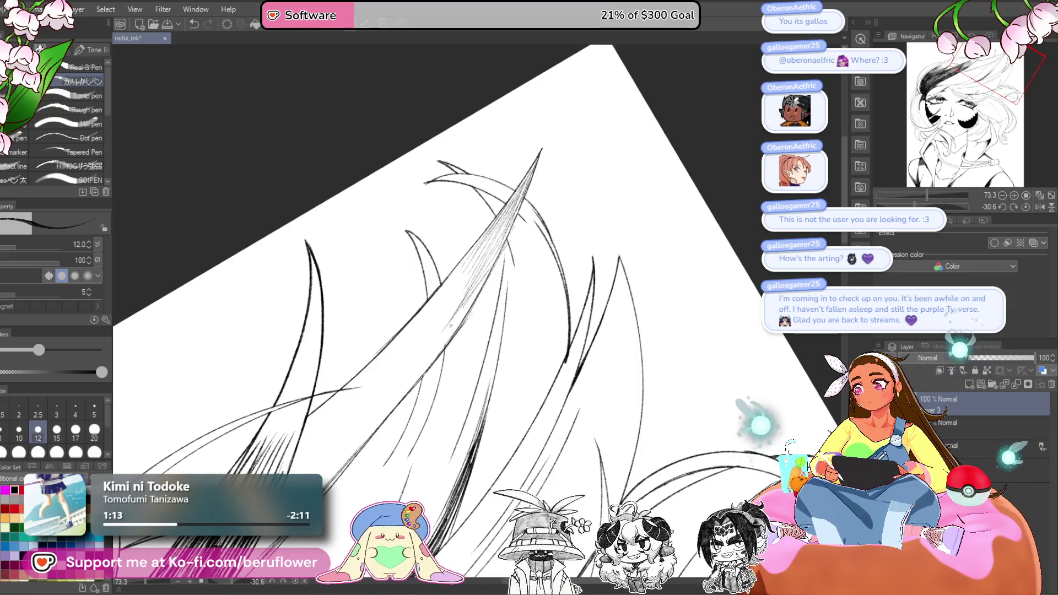
- Tilt the view slightly further and hatch thin lines across the central hair strand
mouse_move(932, 206)
mouse_down()
mouse_move(912, 206)
mouse_move(968, 207)
mouse_up()
drag(628, 251, 507, 326)
drag(591, 267, 491, 338)
drag(597, 233, 481, 347)
drag(605, 220, 491, 329)
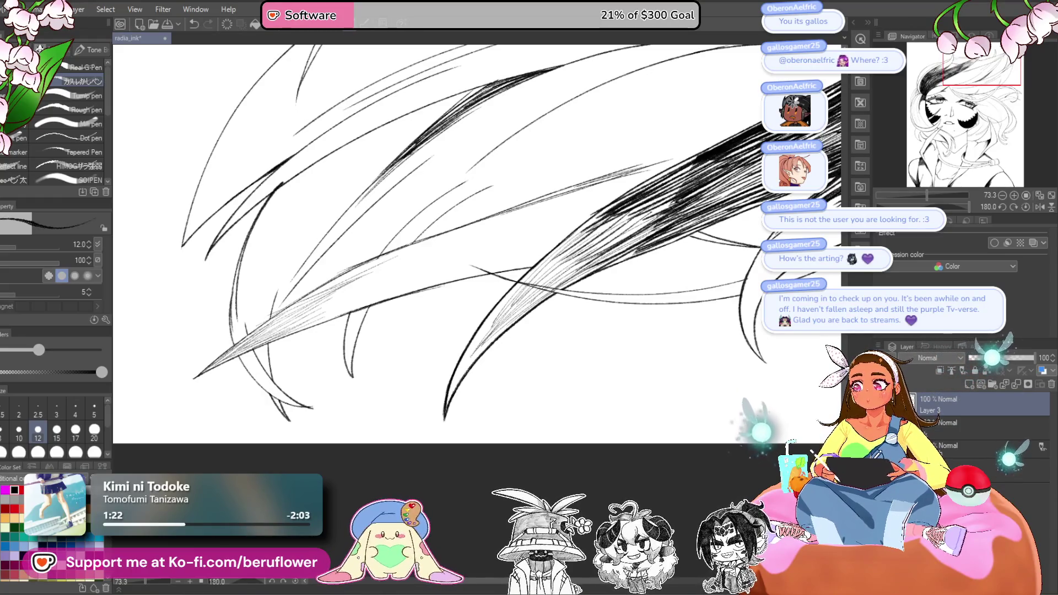
drag(585, 251, 542, 286)
drag(562, 260, 516, 303)
- Fill the lower part of the central strand with thin hatching lines
drag(584, 231, 466, 355)
drag(539, 271, 465, 354)
drag(509, 296, 451, 383)
drag(494, 321, 450, 385)
drag(529, 300, 453, 378)
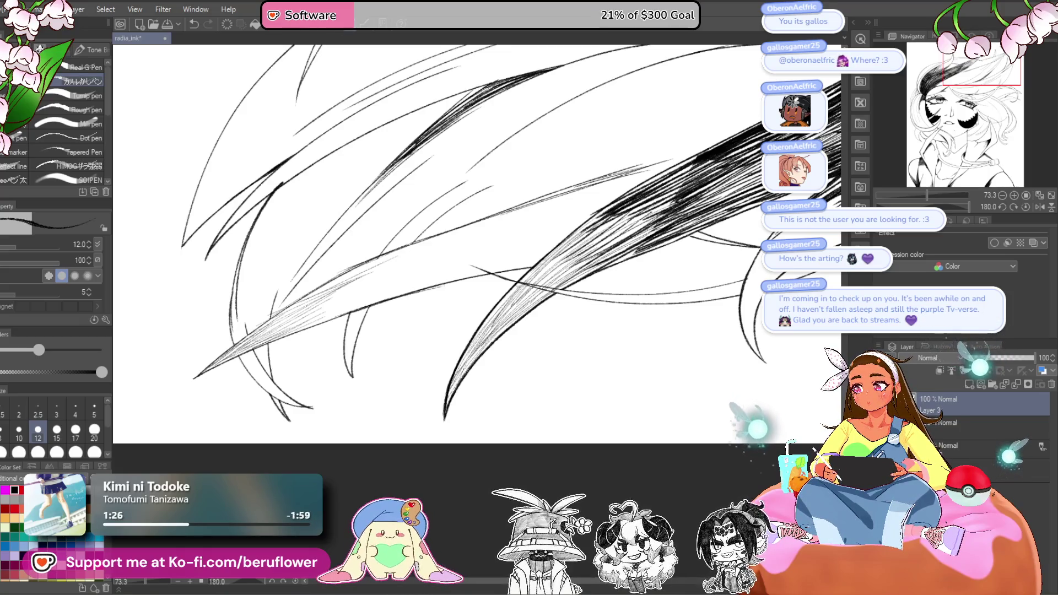
scroll(477, 244, down, 5)
scroll(477, 244, up, 3)
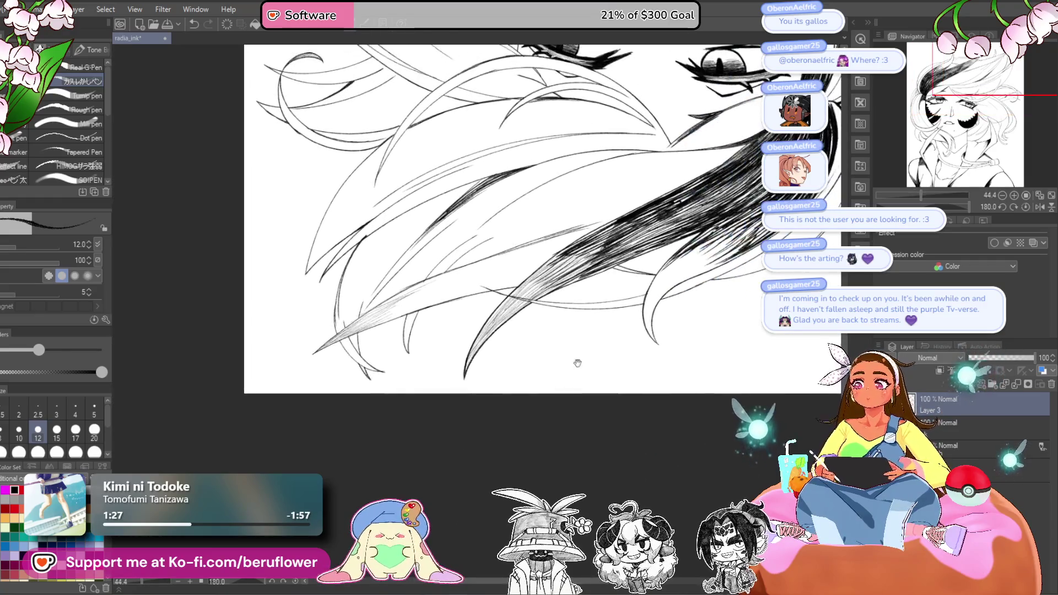
- Rotate the canvas and add fine parallel hatching along the dark hair strand
drag(981, 207, 960, 207)
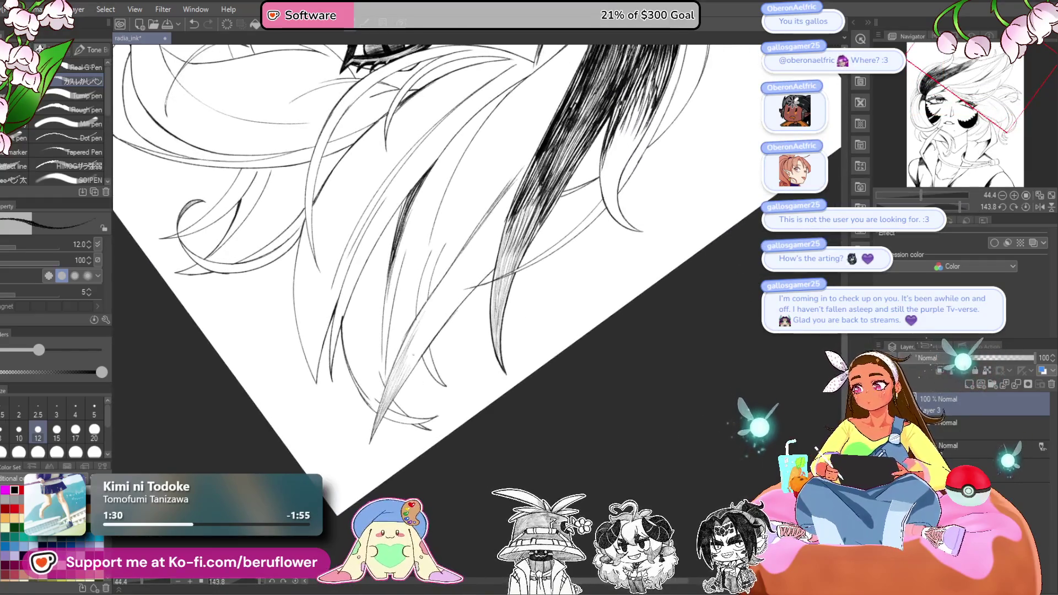
scroll(335, 419, up, 2)
scroll(334, 419, up, 2)
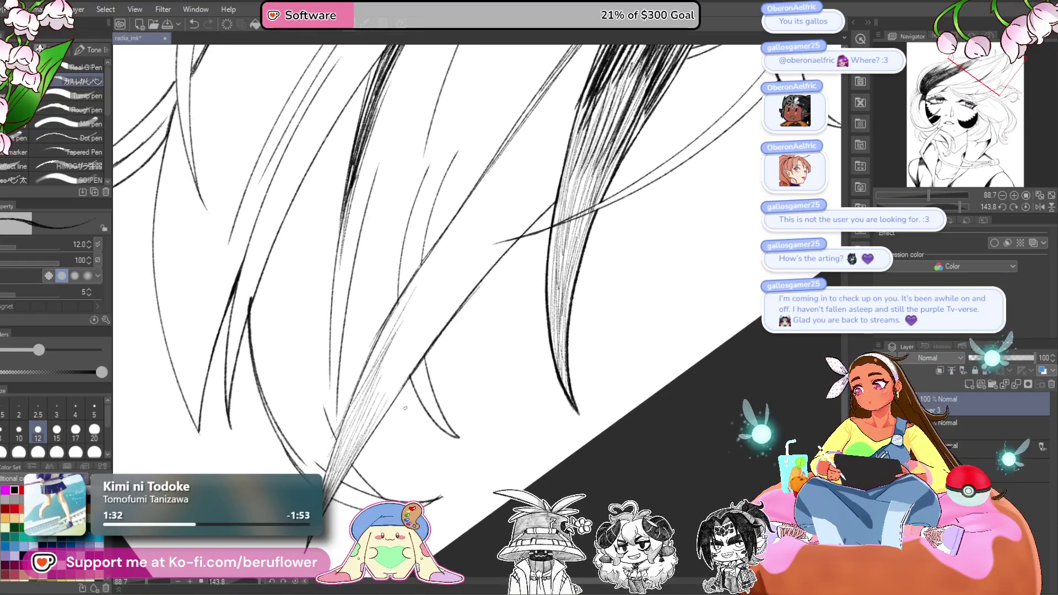
mouse_move(438, 331)
mouse_down()
mouse_move(361, 435)
mouse_move(429, 334)
mouse_up()
drag(350, 441, 422, 308)
drag(378, 361, 369, 380)
drag(384, 335, 345, 419)
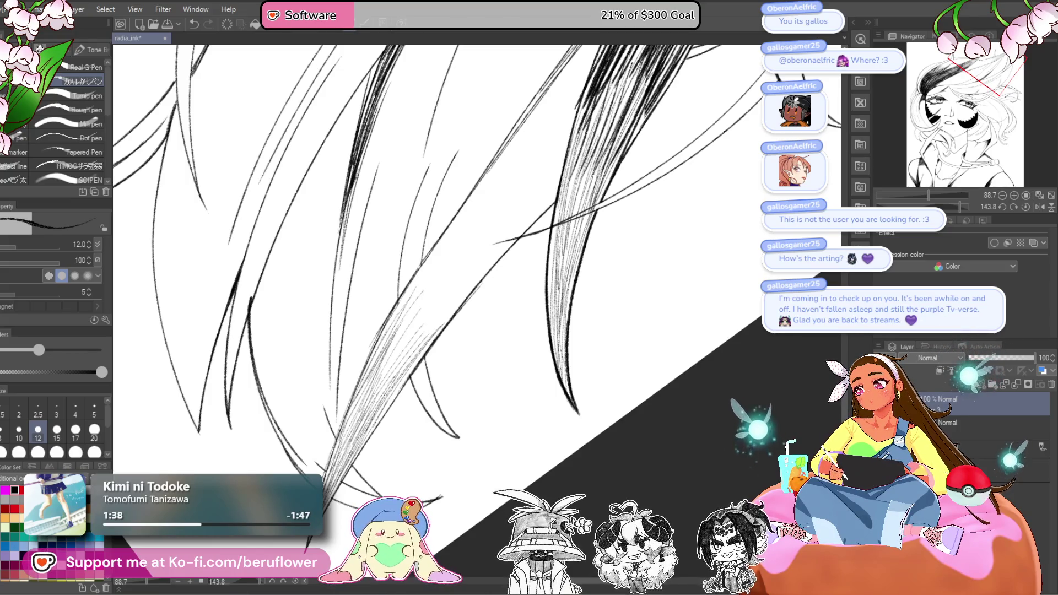
- Bring the lower strands into view and hatch further along the lock
drag(416, 393, 435, 356)
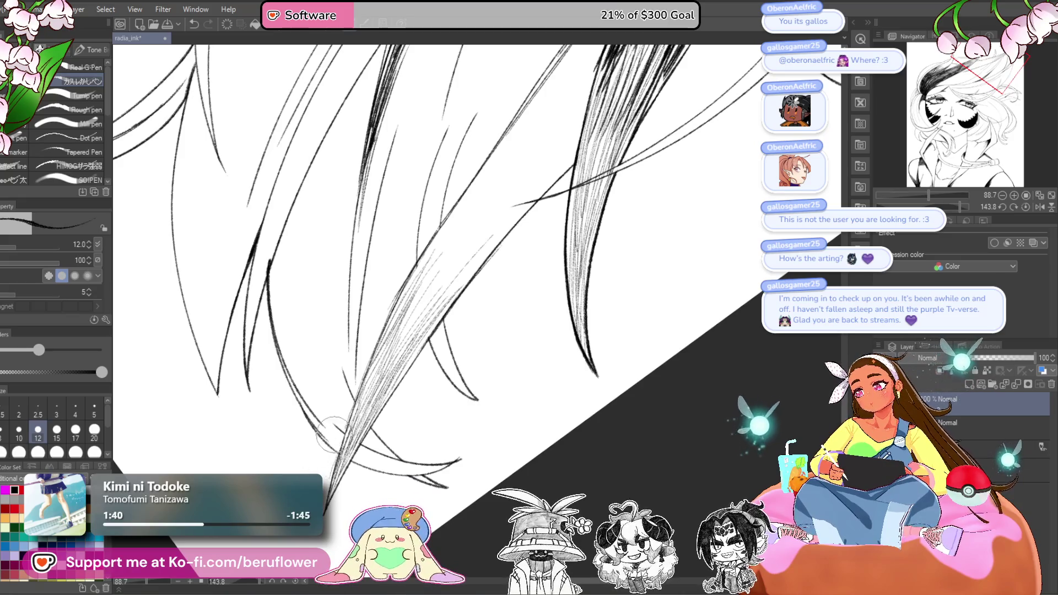
drag(468, 272, 425, 382)
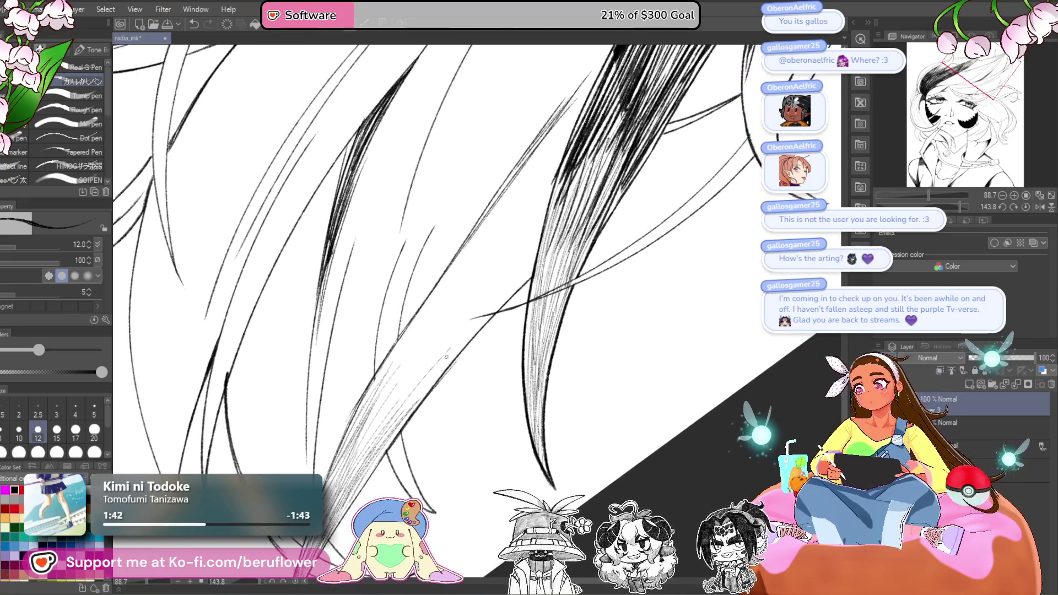
mouse_move(386, 441)
mouse_down()
mouse_move(458, 347)
mouse_move(414, 391)
mouse_move(427, 358)
mouse_up()
drag(352, 449, 424, 344)
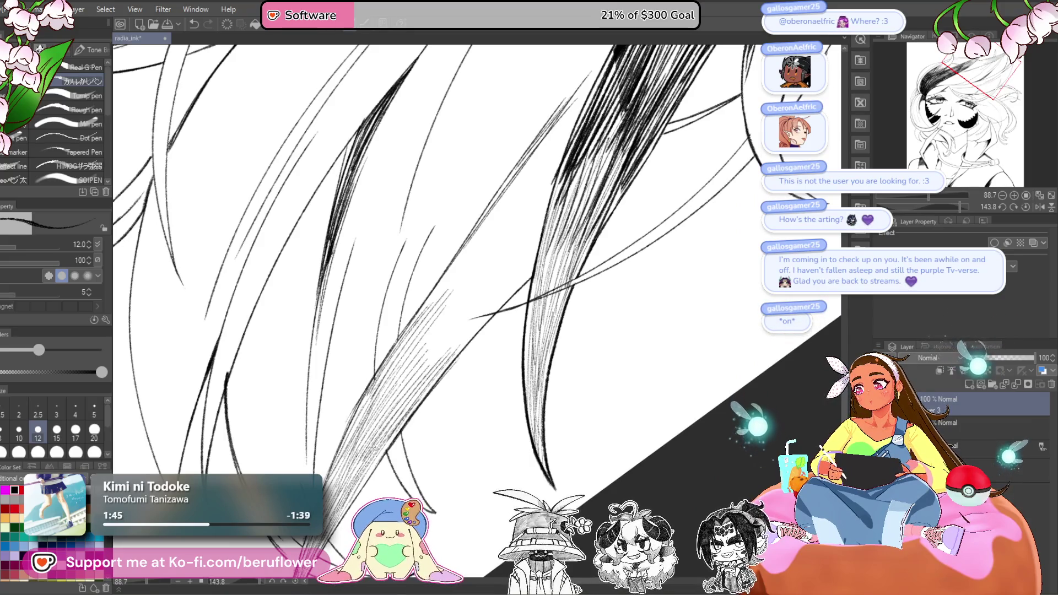
mouse_move(380, 406)
mouse_down()
mouse_move(449, 302)
mouse_move(469, 386)
mouse_move(430, 450)
mouse_up()
mouse_move(435, 324)
mouse_down()
mouse_move(499, 244)
mouse_move(438, 321)
mouse_up()
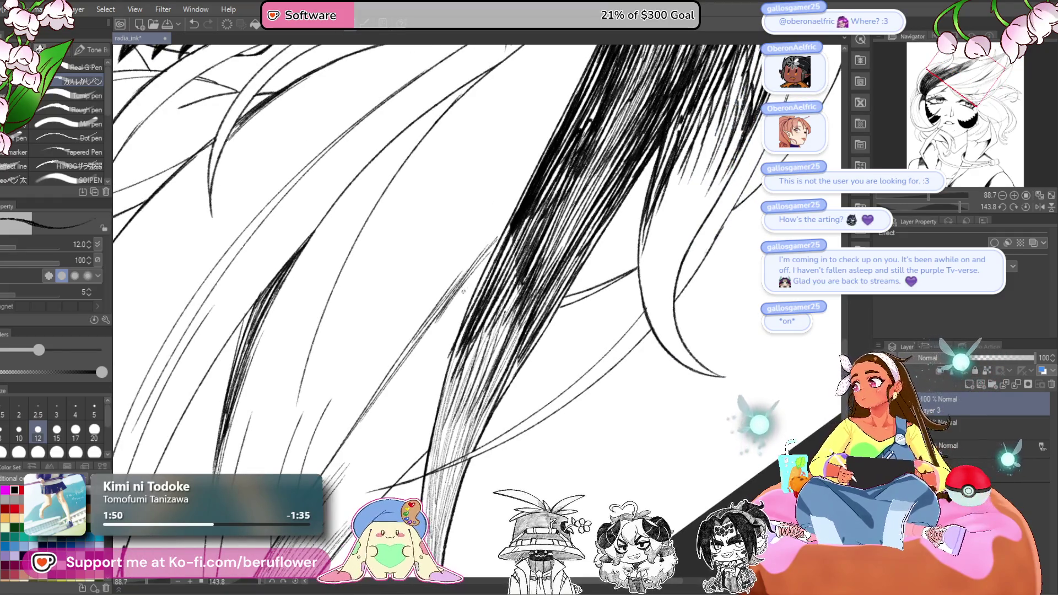
- Enlarge the brush to 17 and extend heavier, denser hatching down the strand
key(bracketright)
key(bracketright)
drag(498, 238, 465, 286)
drag(464, 286, 444, 313)
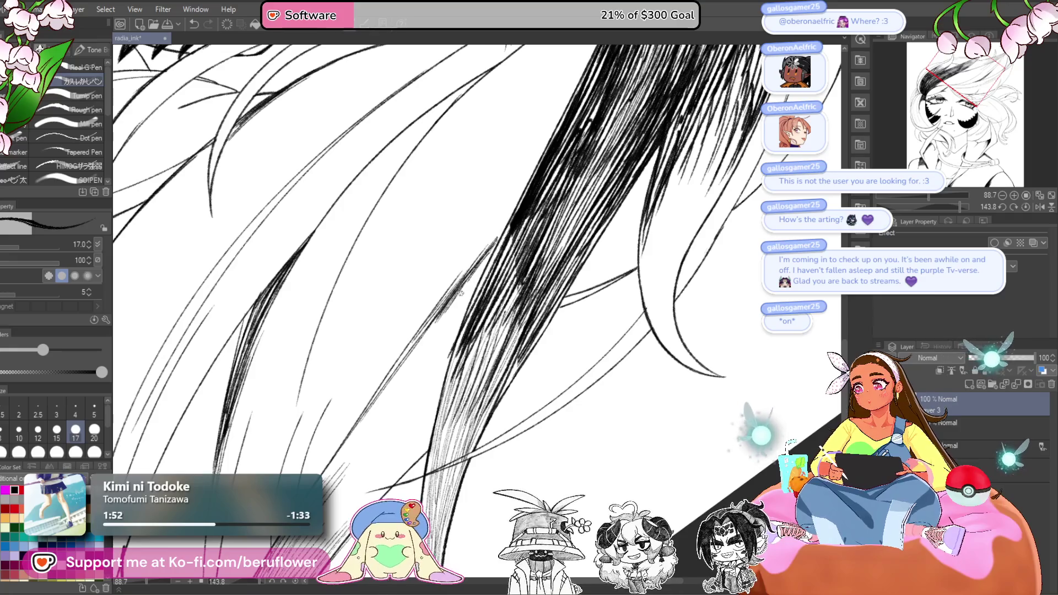
mouse_move(491, 253)
mouse_down()
mouse_move(458, 318)
mouse_move(485, 262)
mouse_up()
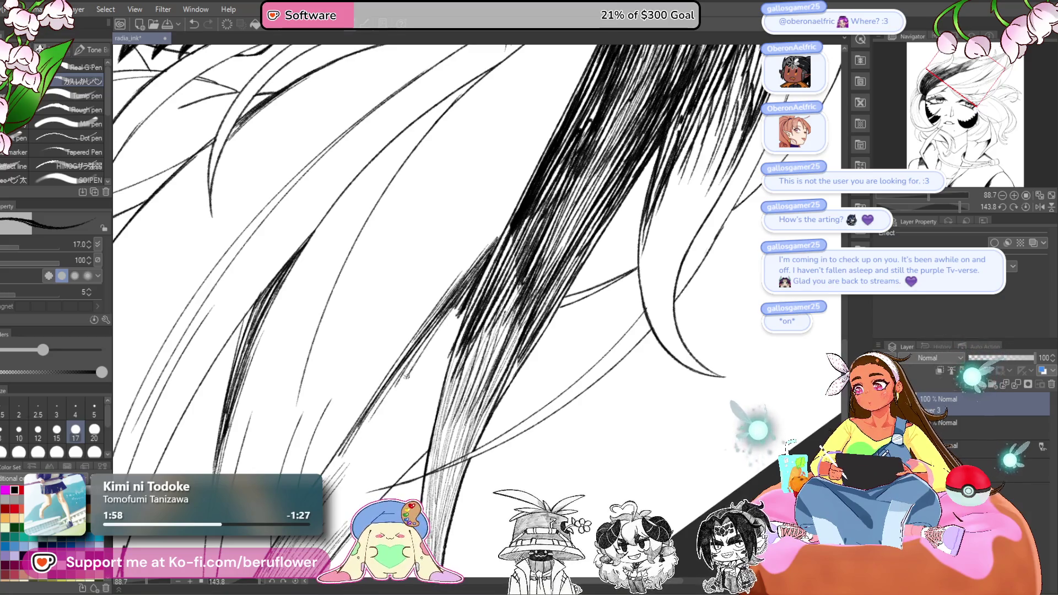
mouse_move(457, 318)
mouse_down()
mouse_move(420, 365)
mouse_move(400, 426)
mouse_up()
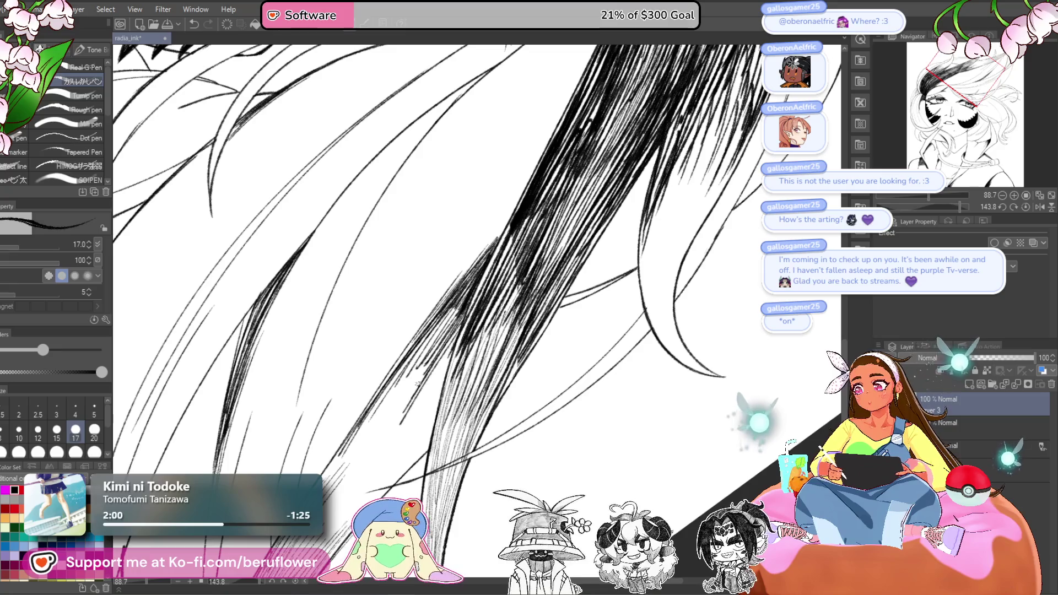
drag(455, 337, 406, 421)
mouse_move(449, 362)
mouse_down()
mouse_move(408, 431)
mouse_move(416, 441)
mouse_up()
mouse_move(441, 331)
mouse_down()
mouse_move(485, 237)
mouse_move(446, 275)
mouse_up()
- Add more dark hatching lower on the strand, rotating the canvas as needed
drag(494, 209, 430, 291)
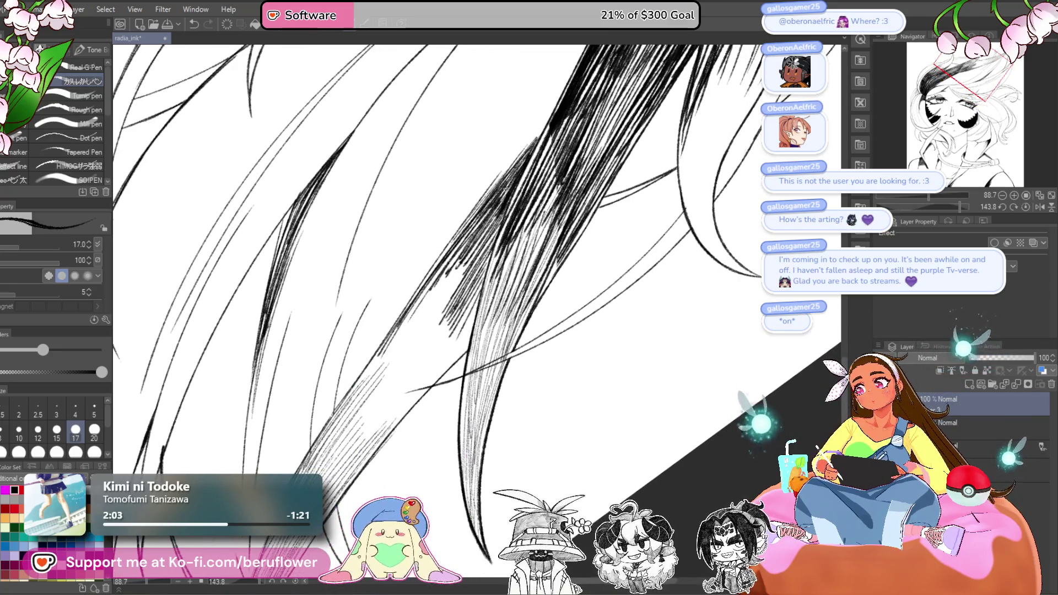
mouse_move(495, 216)
mouse_down()
mouse_move(473, 265)
mouse_move(477, 311)
mouse_move(465, 347)
mouse_up()
drag(476, 318, 467, 346)
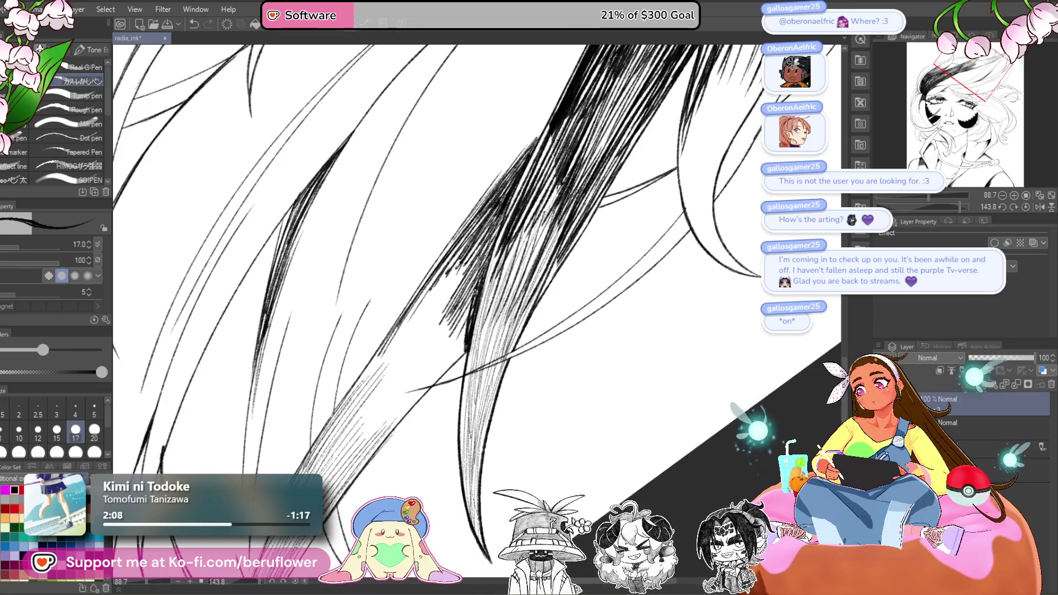
drag(485, 260, 529, 231)
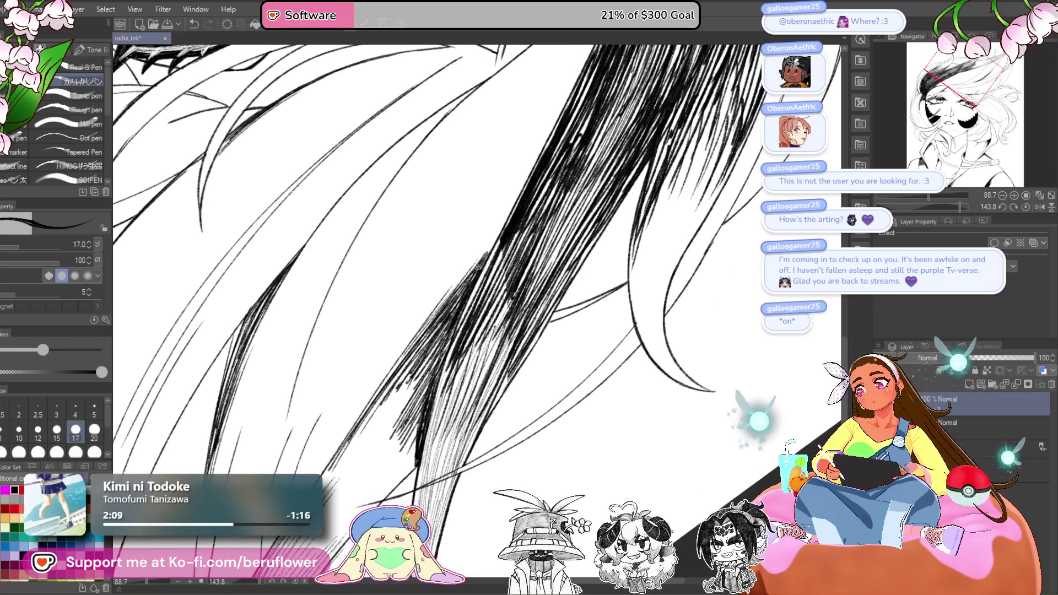
drag(453, 309, 425, 399)
drag(449, 319, 426, 392)
scroll(462, 356, down, 3)
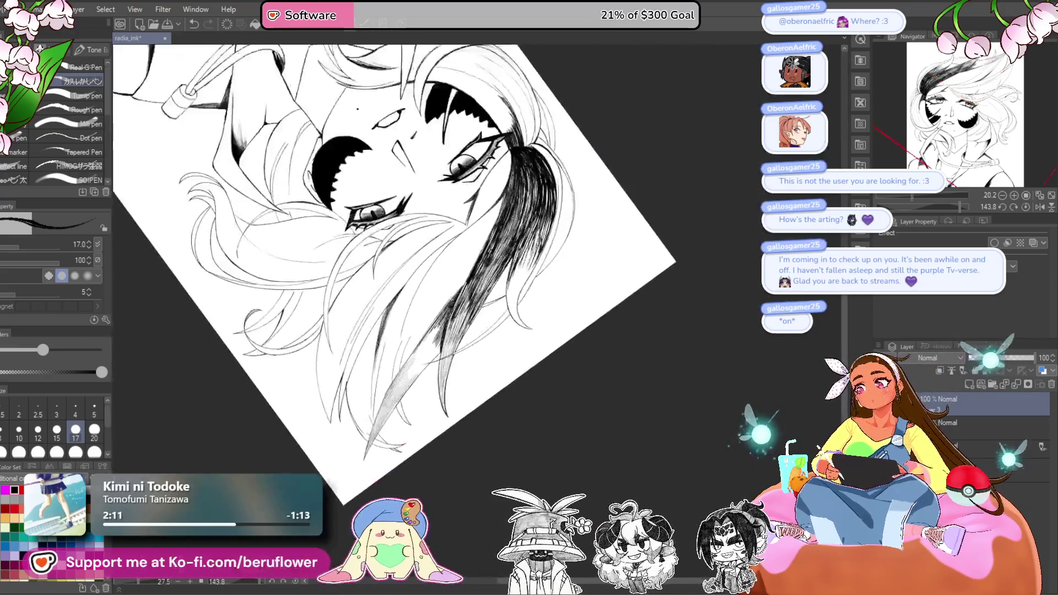
- Frame the eyes and hair lock, and darken the lock with fine hatching
drag(463, 355, 507, 270)
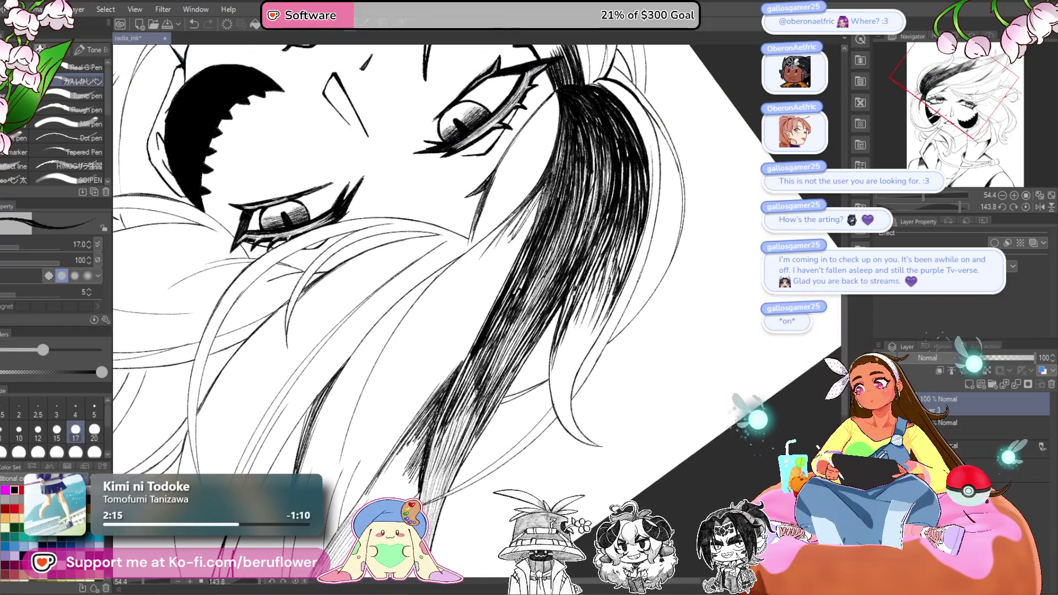
drag(519, 237, 499, 266)
drag(535, 215, 469, 329)
drag(501, 276, 481, 315)
drag(536, 207, 521, 235)
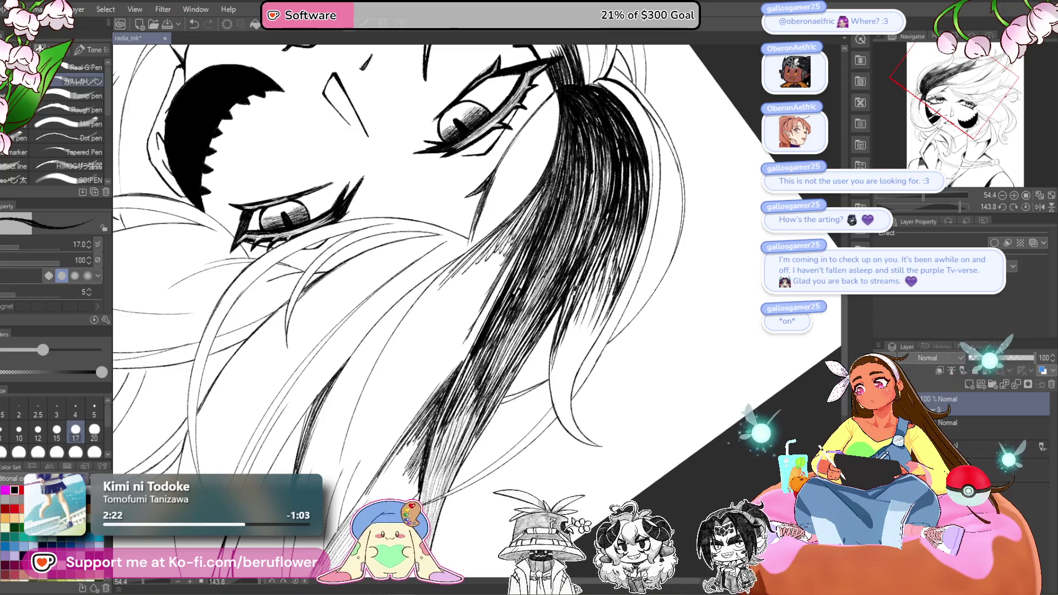
drag(468, 254, 409, 322)
drag(438, 280, 380, 359)
drag(446, 275, 413, 314)
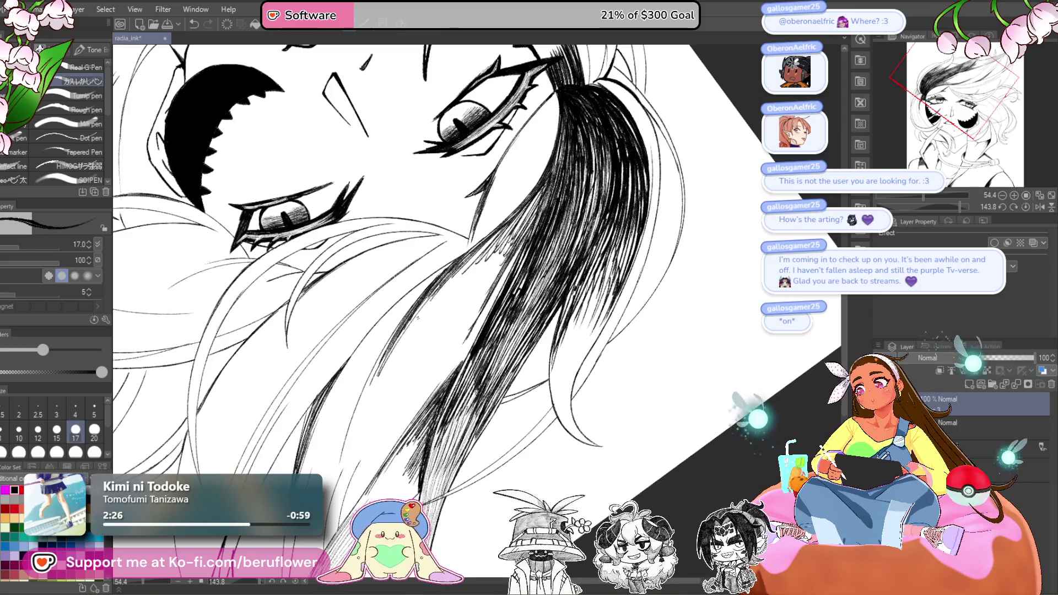
- Enlarge the pen and lay bold dark hatching over the whole hair lock
key(bracketright)
drag(525, 209, 491, 250)
drag(491, 250, 472, 274)
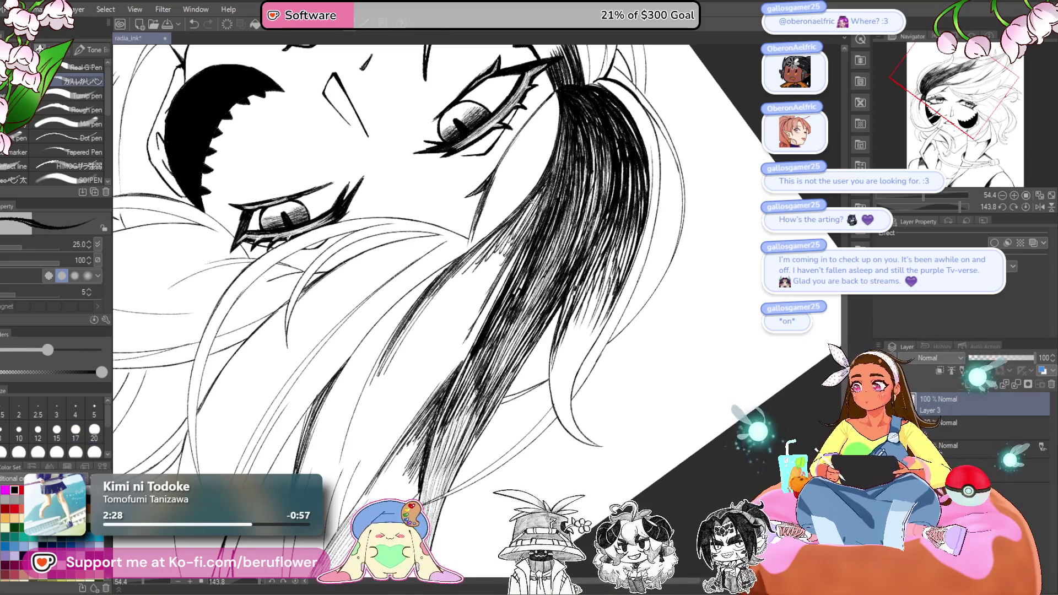
drag(545, 188, 494, 278)
drag(560, 144, 551, 172)
drag(509, 236, 461, 323)
drag(506, 261, 457, 343)
drag(525, 237, 467, 337)
drag(511, 253, 463, 343)
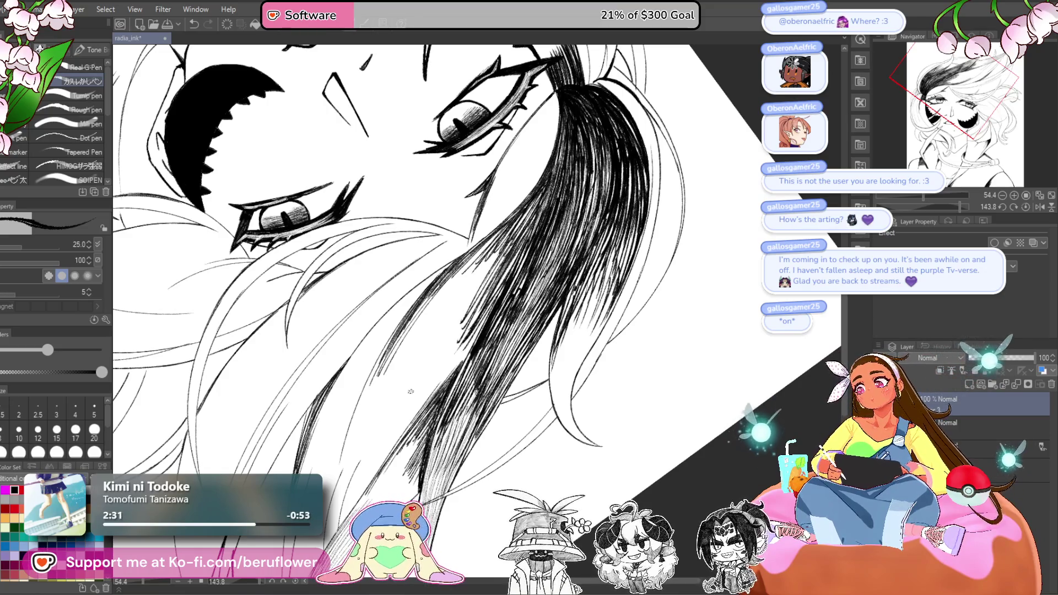
scroll(410, 391, down, 5)
scroll(411, 391, up, 5)
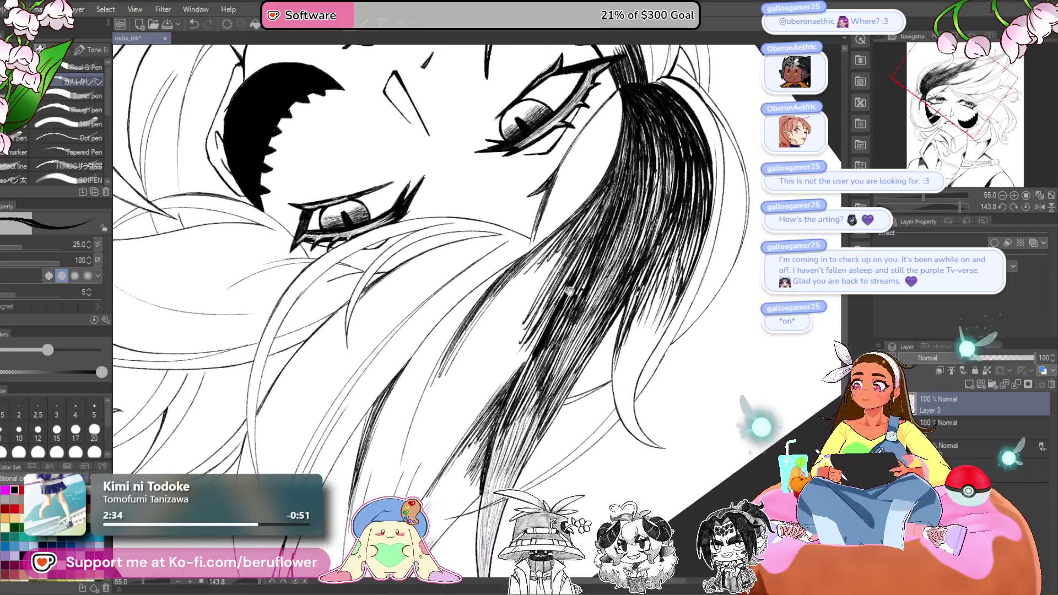
- Deepen the hatching through the lock and its lower part, plus a lower strand
mouse_move(537, 258)
mouse_down()
mouse_move(443, 379)
mouse_move(490, 317)
mouse_move(474, 347)
mouse_up()
drag(567, 246, 480, 349)
drag(546, 282, 468, 369)
drag(532, 305, 447, 396)
mouse_move(523, 331)
mouse_down()
mouse_move(432, 447)
mouse_move(449, 447)
mouse_up()
drag(521, 353, 449, 446)
drag(540, 337, 473, 422)
drag(551, 310, 507, 380)
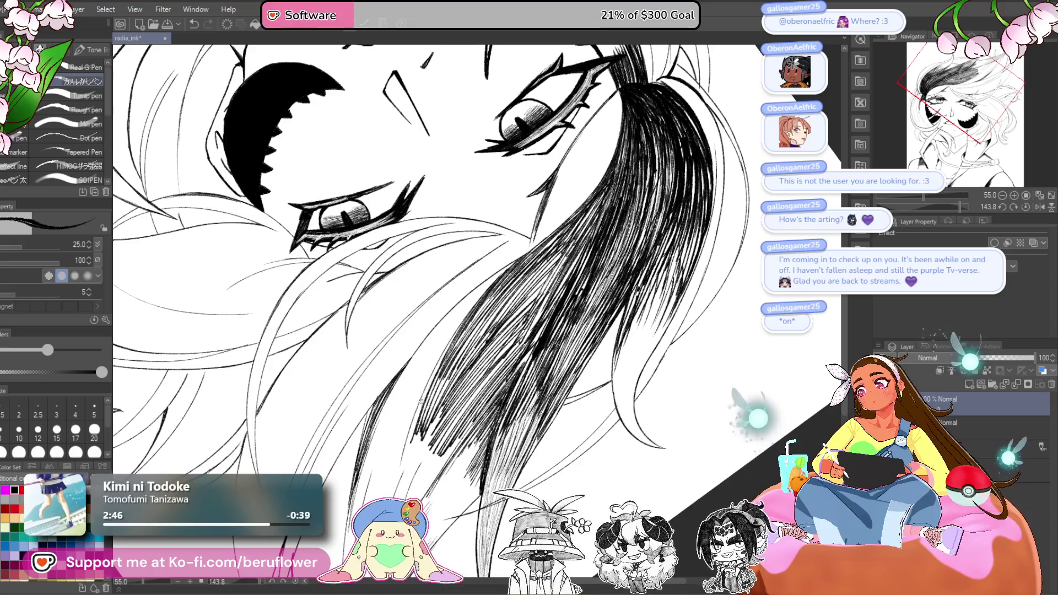
drag(394, 382, 362, 444)
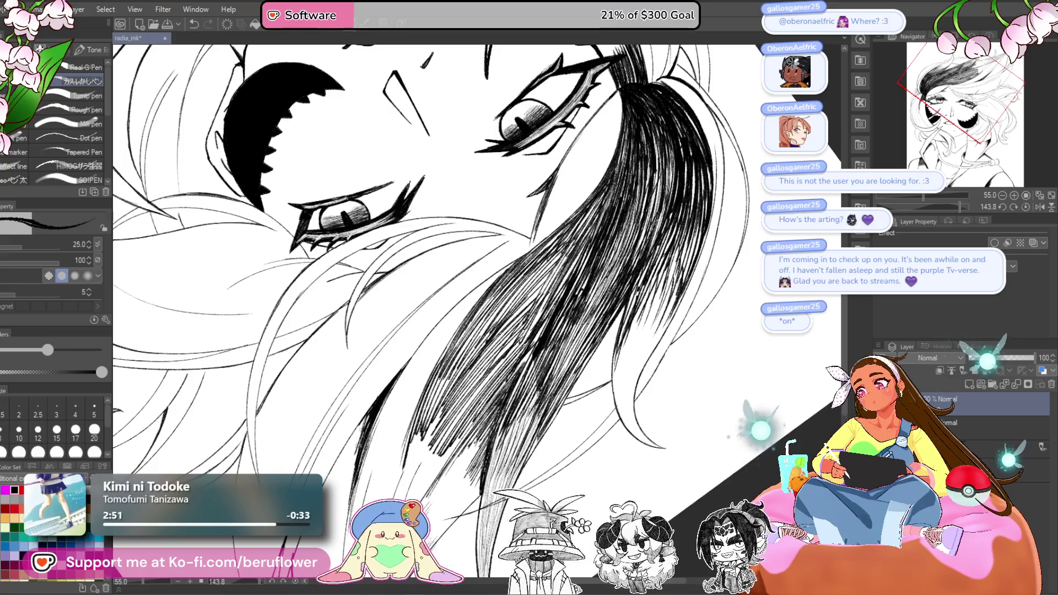
- Add more dark hatching along the hair lock near the eye
mouse_move(500, 384)
mouse_down()
mouse_move(524, 331)
mouse_move(513, 358)
mouse_move(539, 322)
mouse_move(526, 406)
mouse_up()
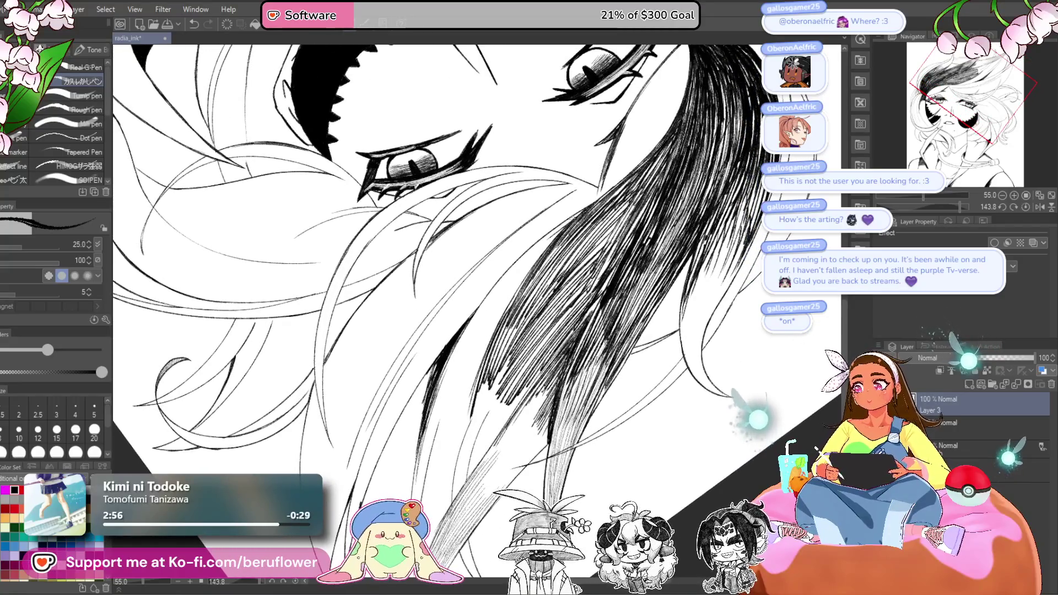
mouse_move(574, 220)
mouse_down()
mouse_move(474, 325)
mouse_move(485, 303)
mouse_up()
drag(598, 201, 493, 305)
mouse_move(562, 229)
mouse_down()
mouse_move(482, 333)
mouse_move(466, 394)
mouse_move(471, 345)
mouse_up()
drag(551, 358, 507, 215)
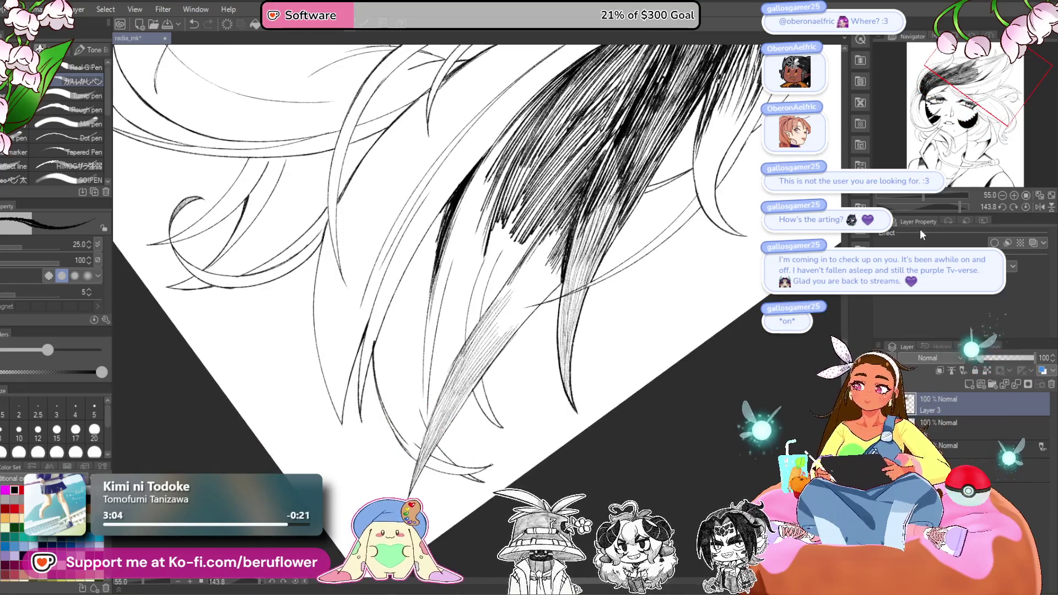
- Rotate the canvas upright and hatch the hair tips with a size-12 pen, then enlarge it again
drag(960, 207, 919, 201)
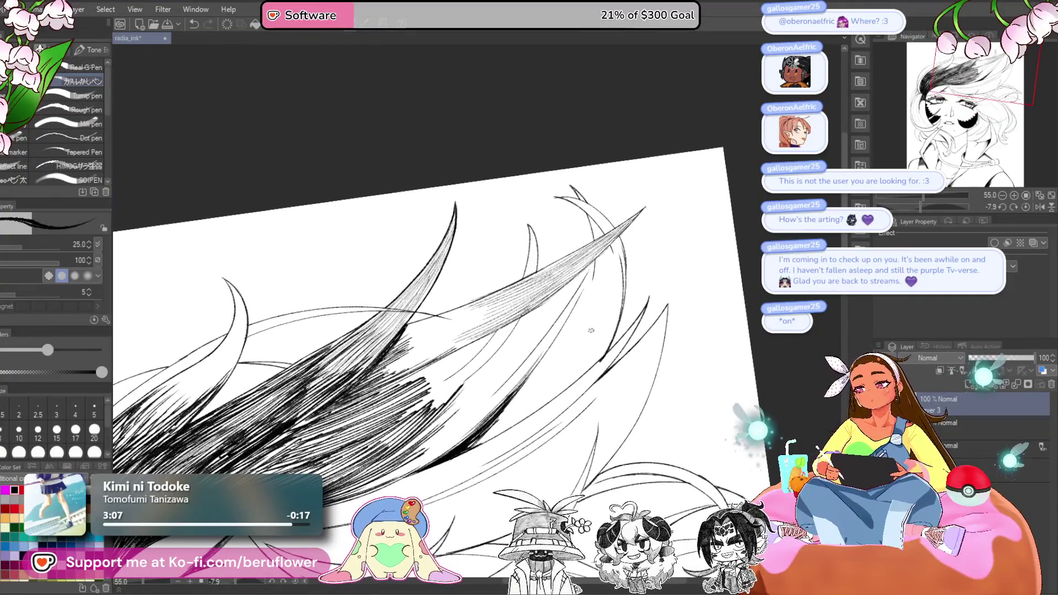
scroll(590, 330, up, 8)
drag(920, 201, 906, 202)
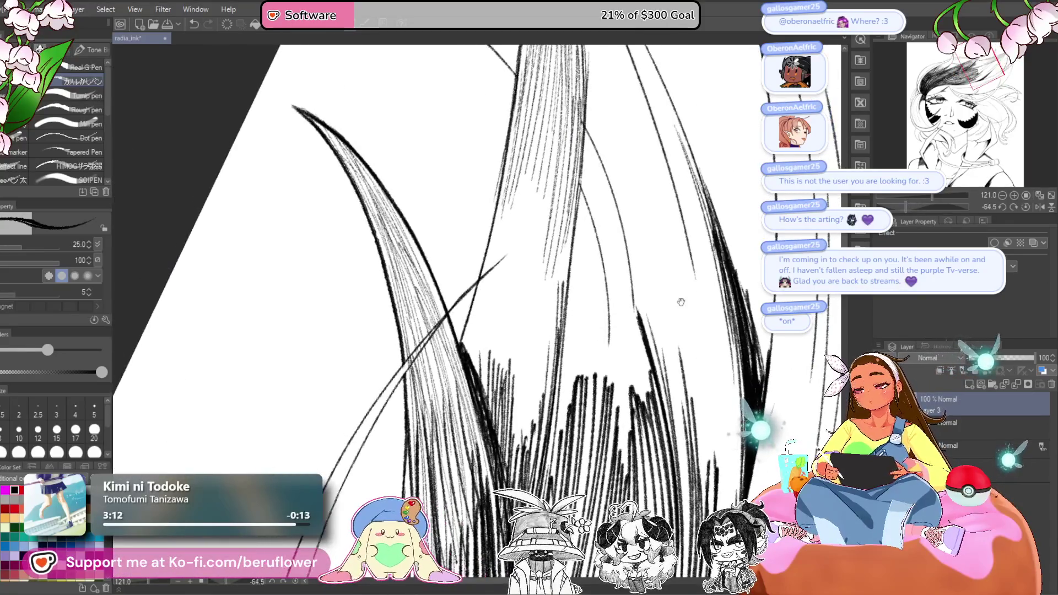
drag(681, 302, 746, 265)
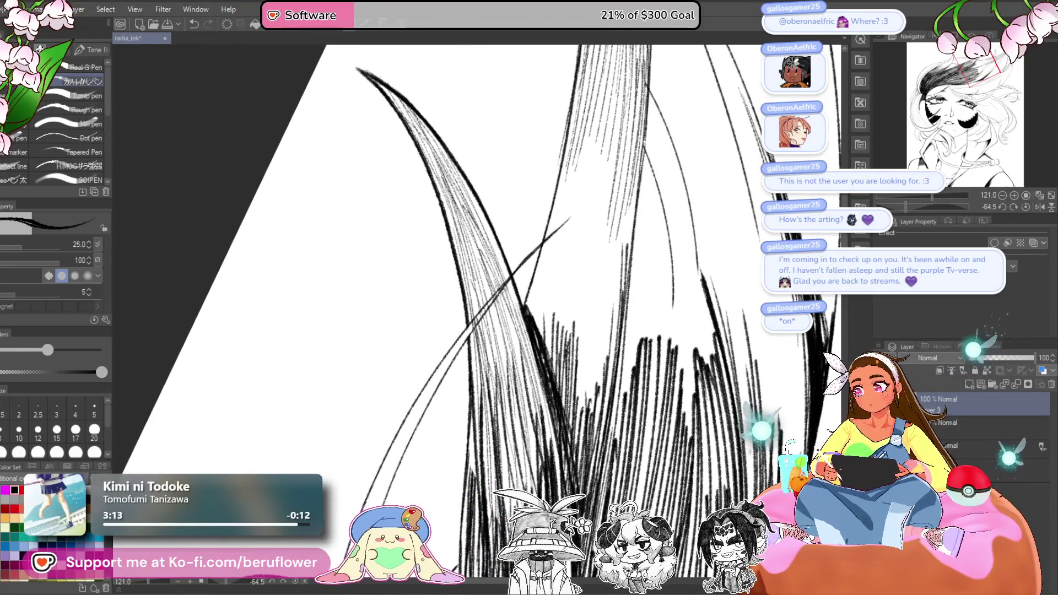
click(37, 430)
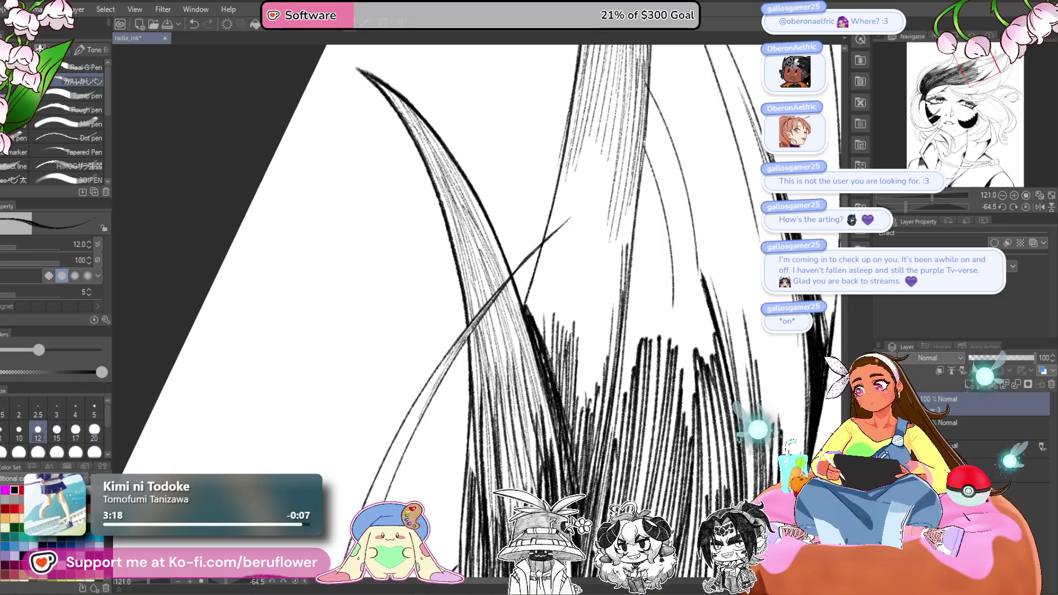
mouse_move(451, 376)
mouse_down()
mouse_move(492, 238)
mouse_move(437, 316)
mouse_up()
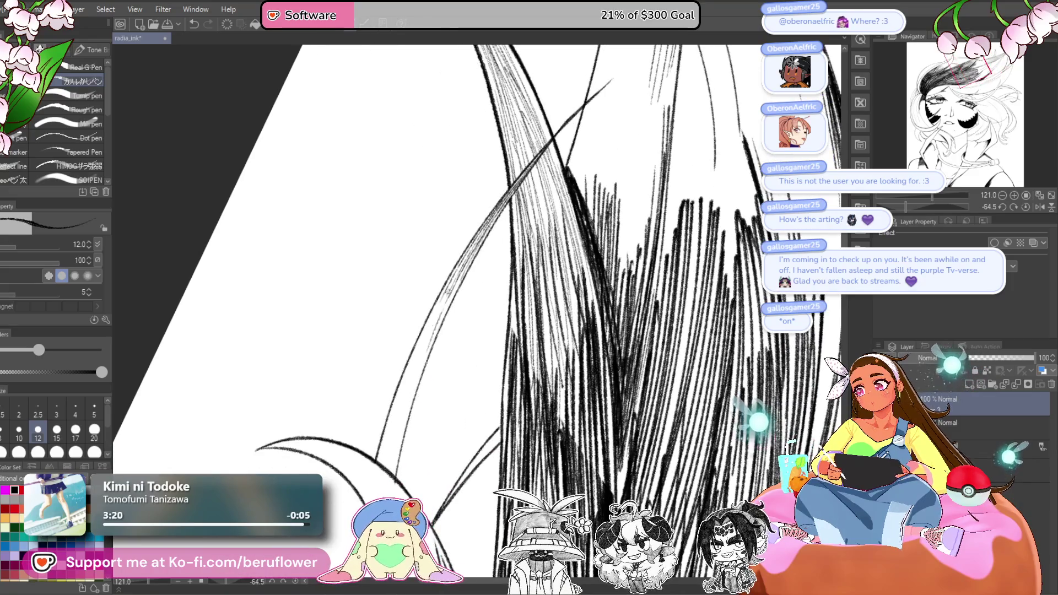
drag(549, 179, 485, 248)
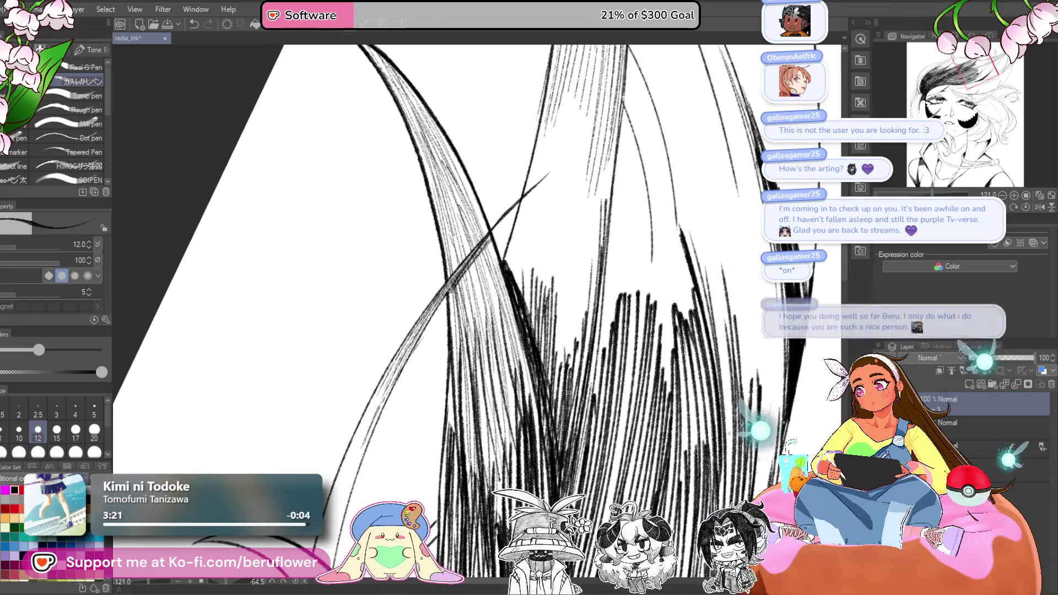
mouse_move(437, 382)
mouse_down()
mouse_move(455, 301)
mouse_move(449, 317)
mouse_up()
mouse_move(443, 336)
mouse_down()
mouse_move(422, 383)
mouse_move(619, 204)
mouse_move(493, 381)
mouse_up()
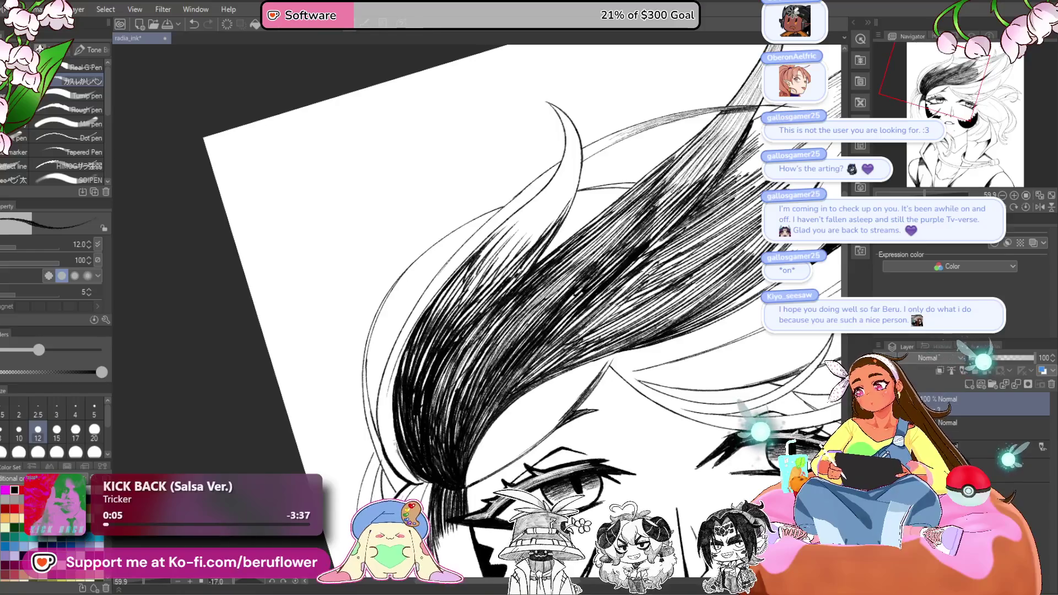
key(bracketright)
key(bracketright)
key(bracketright)
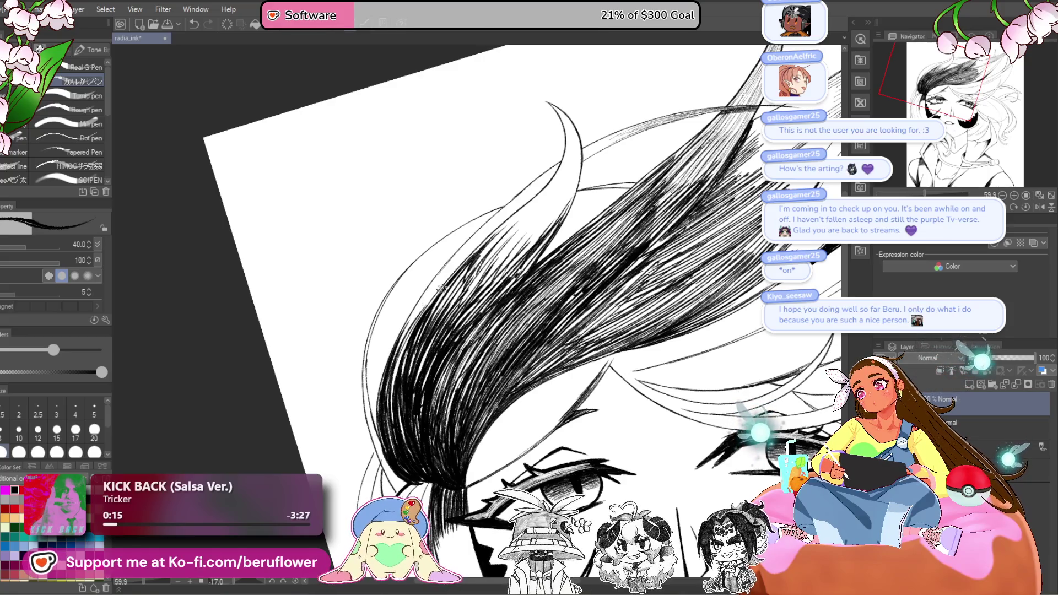
- Hatch the forehead bangs down-left, add faint lines along the upper hairline, then zoom out
drag(640, 76, 489, 275)
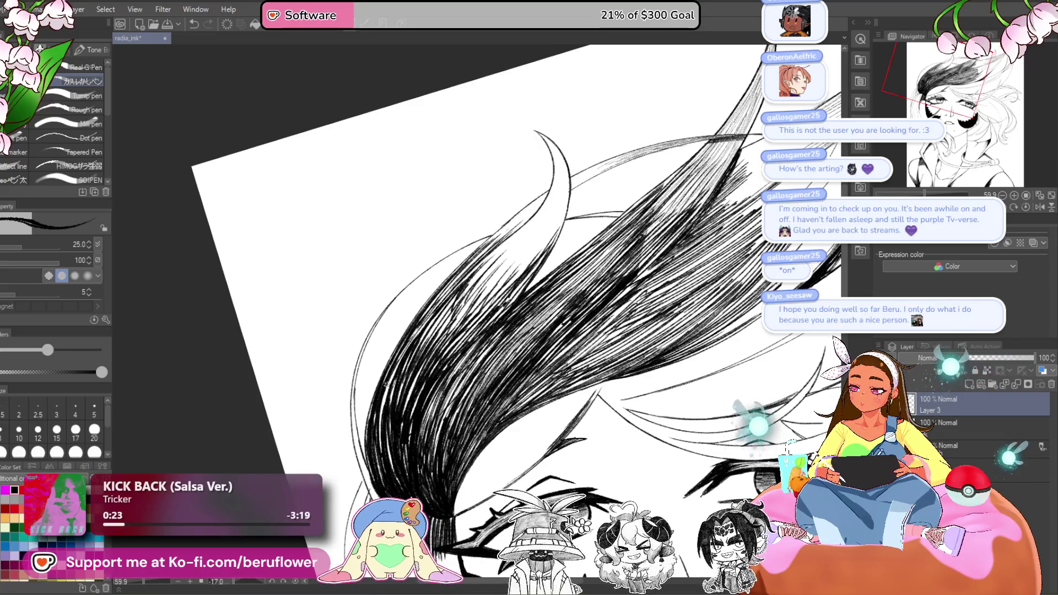
scroll(460, 257, up, 5)
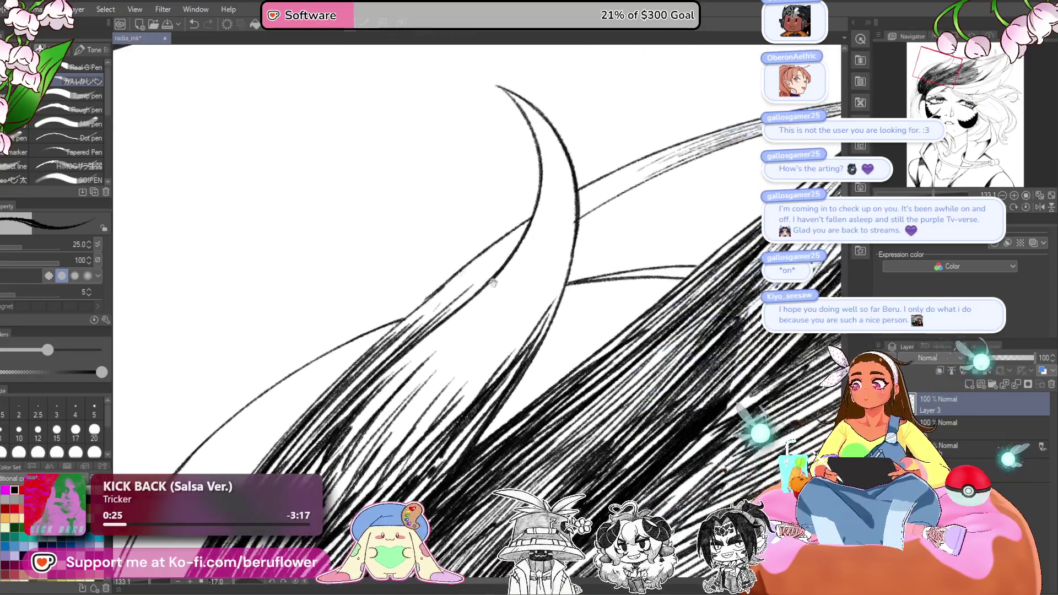
drag(527, 222, 394, 339)
drag(463, 272, 358, 380)
drag(435, 305, 325, 419)
drag(397, 353, 331, 430)
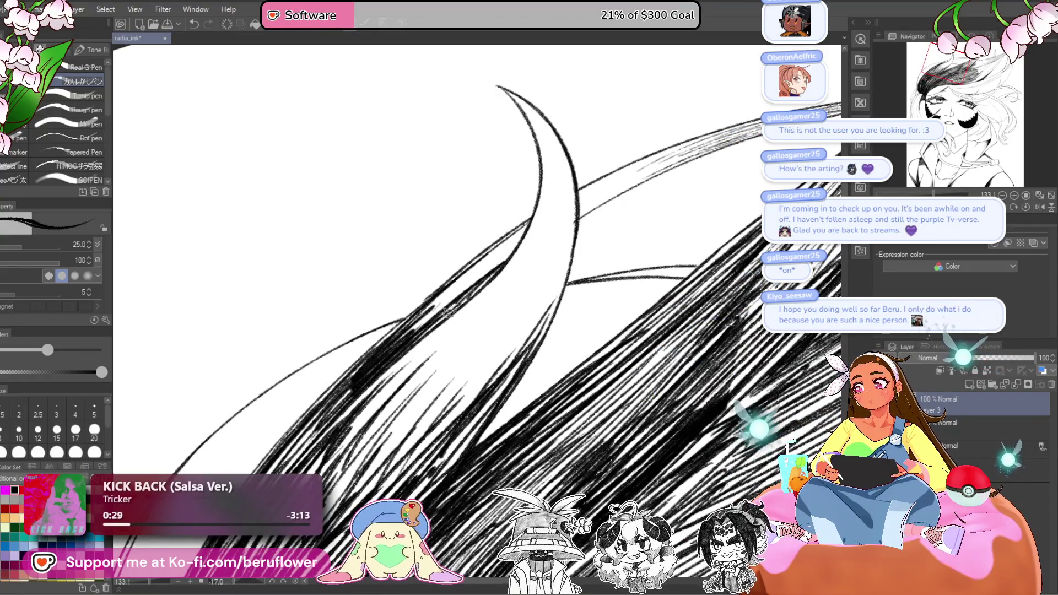
drag(519, 234, 365, 368)
drag(557, 219, 523, 237)
drag(640, 182, 524, 242)
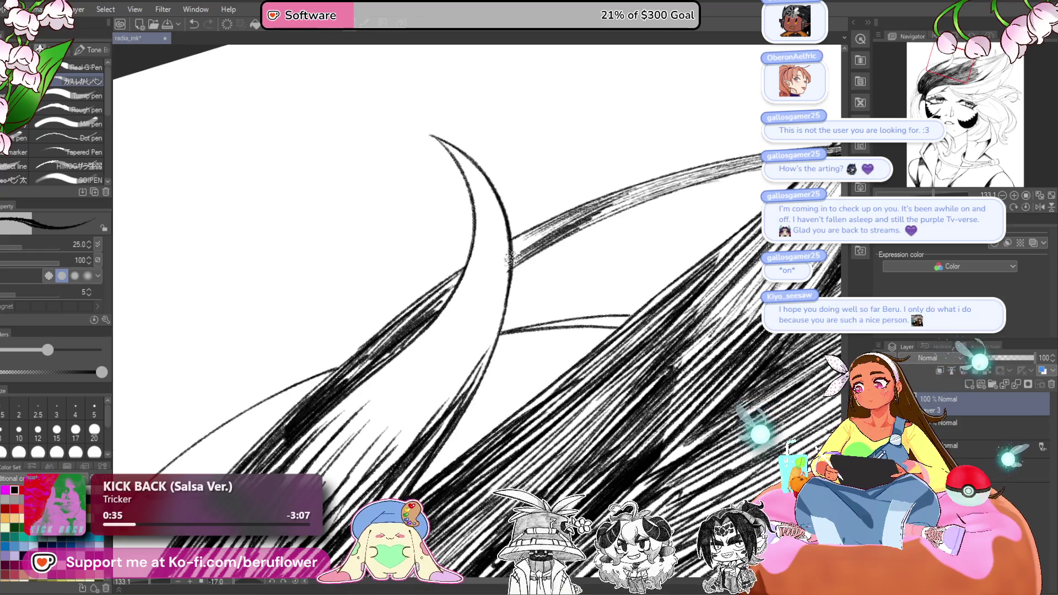
key(ctrl+0)
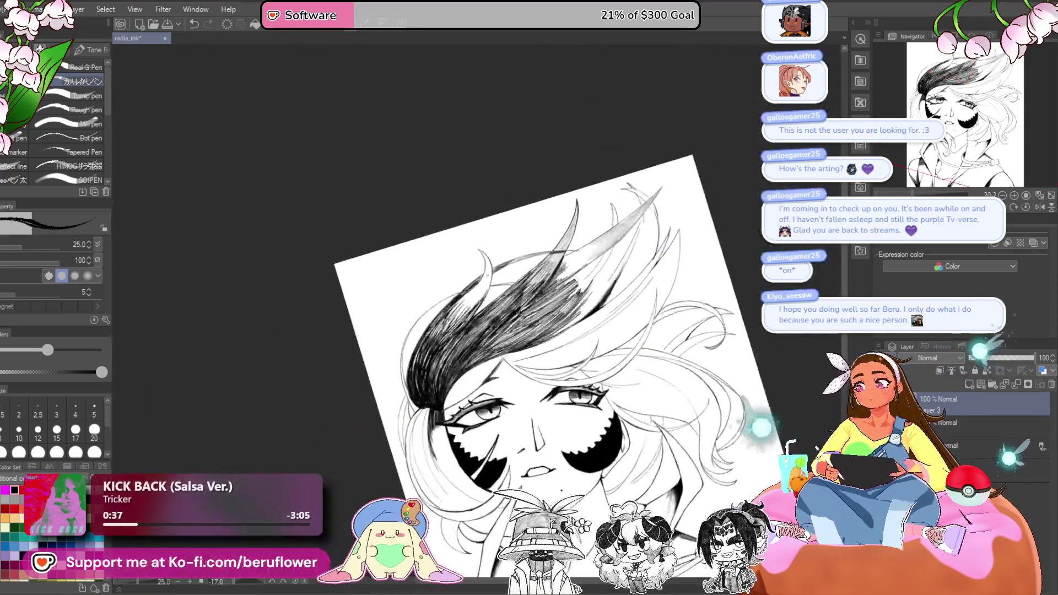
- At 121% with the canvas rotated, hatch the bang tip using a size-10 pen, then reset rotation
key(ctrl+plus)
drag(496, 275, 451, 368)
scroll(451, 368, up, 5)
scroll(451, 368, up, 1)
key(bracketleft)
key(bracketleft)
key(bracketleft)
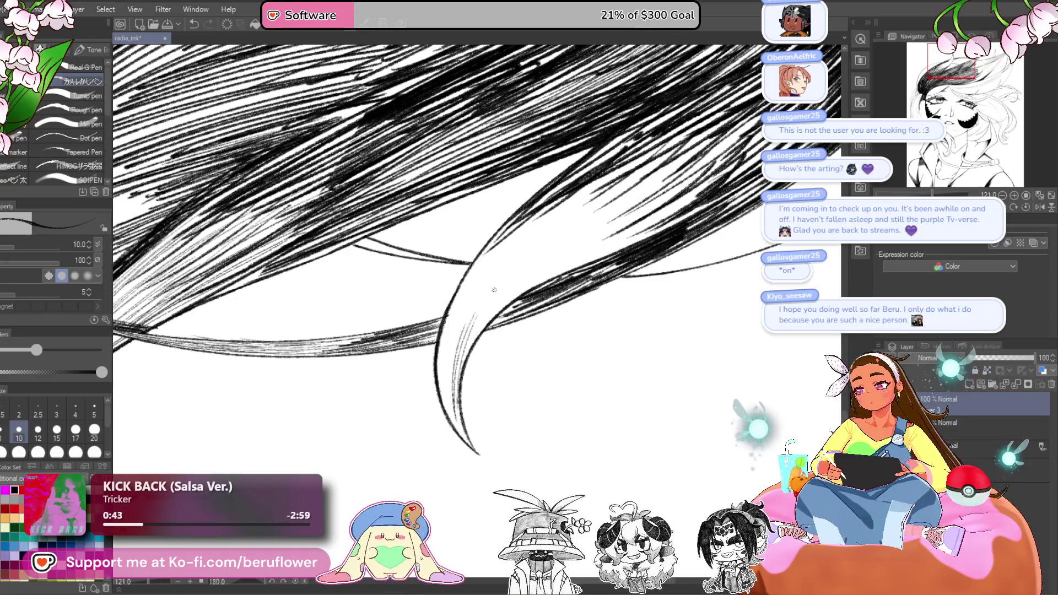
drag(485, 325, 664, 214)
mouse_move(560, 275)
mouse_down()
mouse_move(693, 200)
mouse_move(663, 216)
mouse_up()
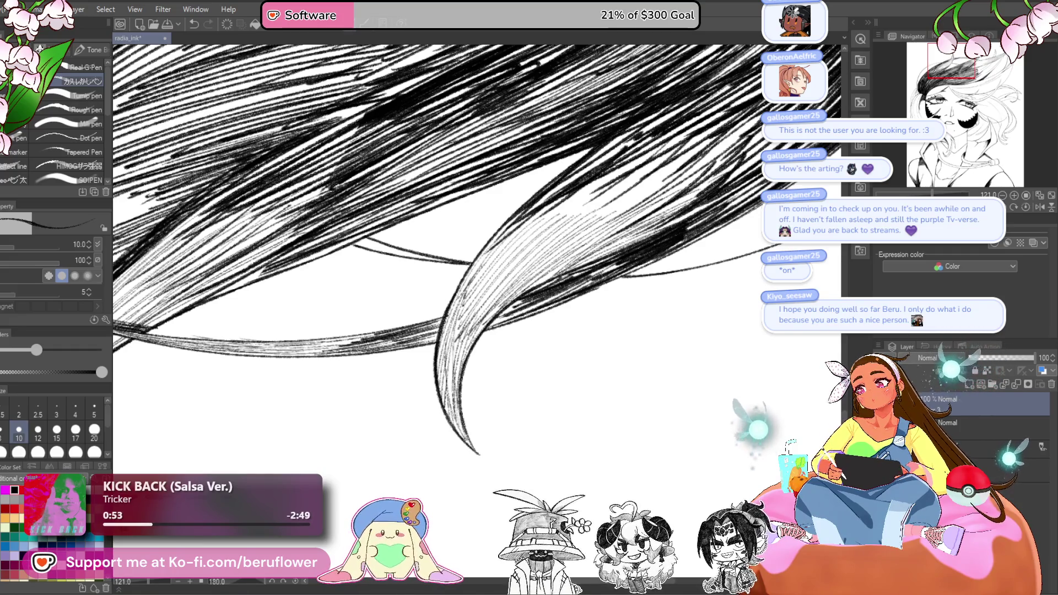
mouse_move(544, 295)
mouse_down()
mouse_move(496, 358)
mouse_move(489, 350)
mouse_up()
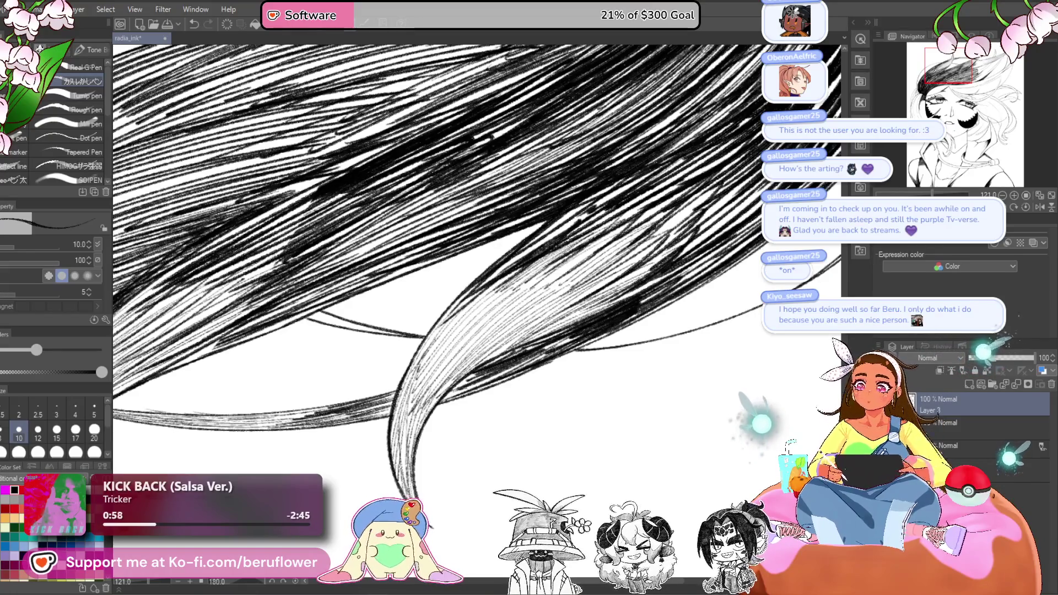
scroll(414, 259, down, 5)
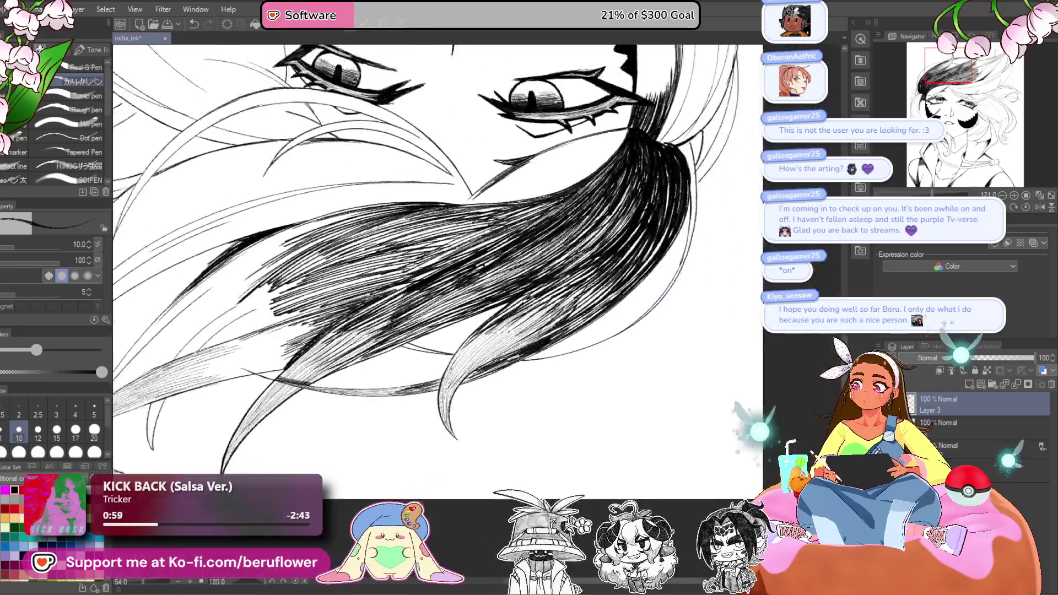
click(1026, 206)
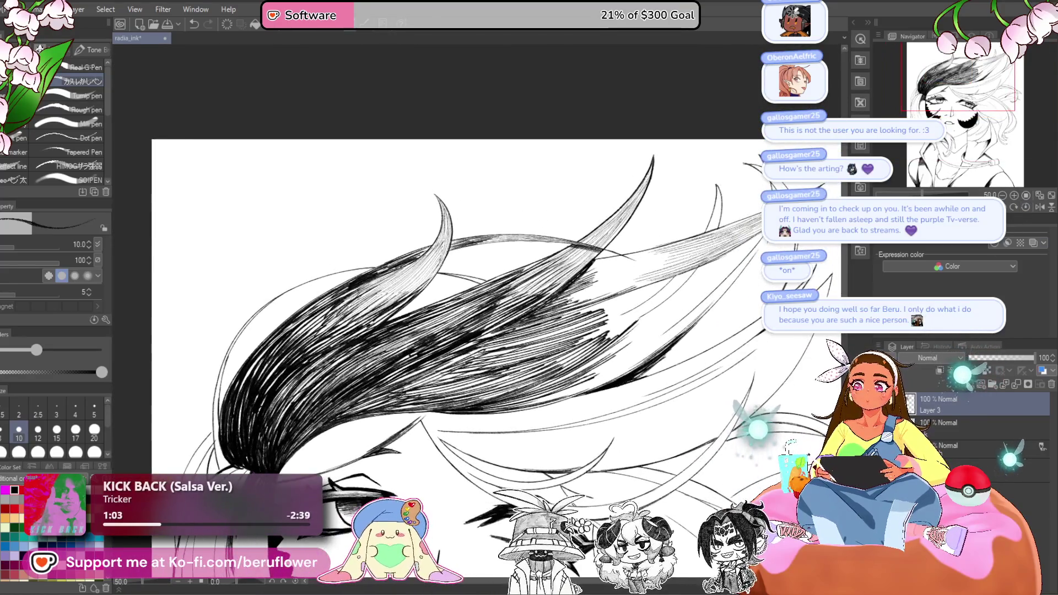
- Tilt the canvas about -44° and hatch dark strokes at the base of the upswept locks
drag(694, 306, 633, 157)
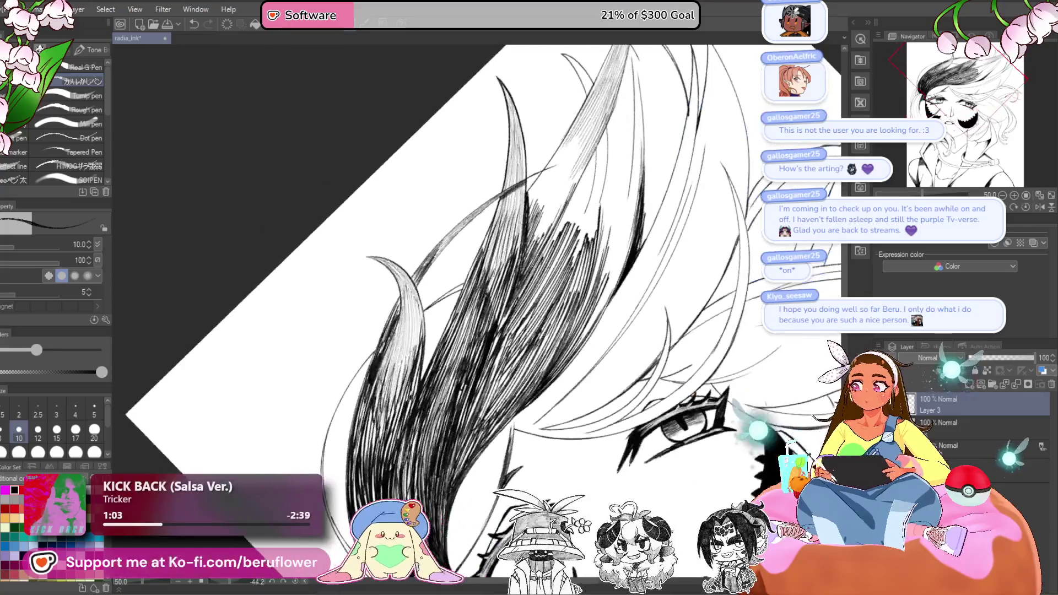
scroll(492, 335, up, 4)
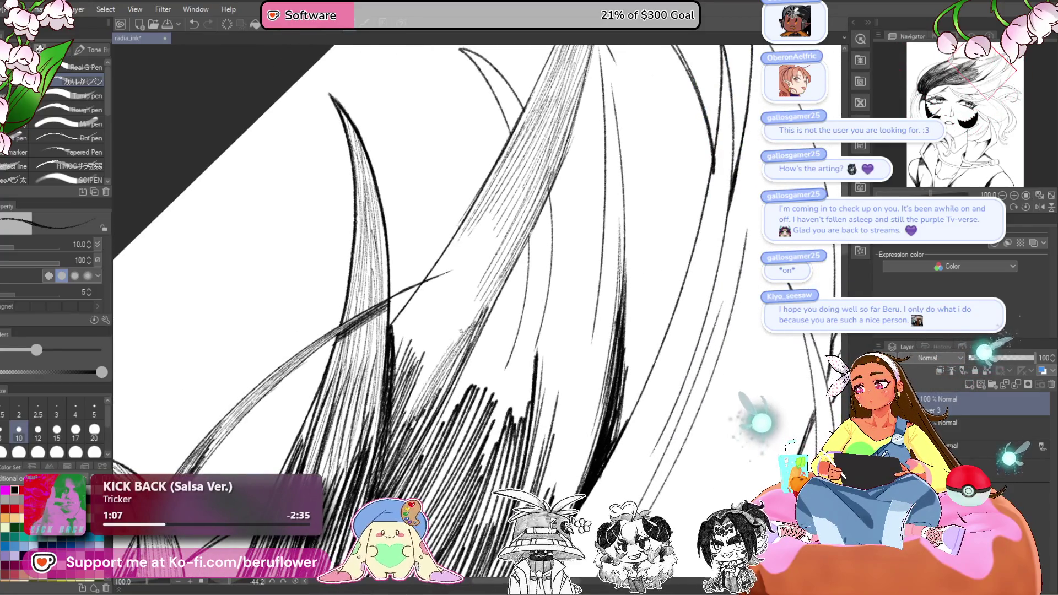
drag(488, 218, 420, 318)
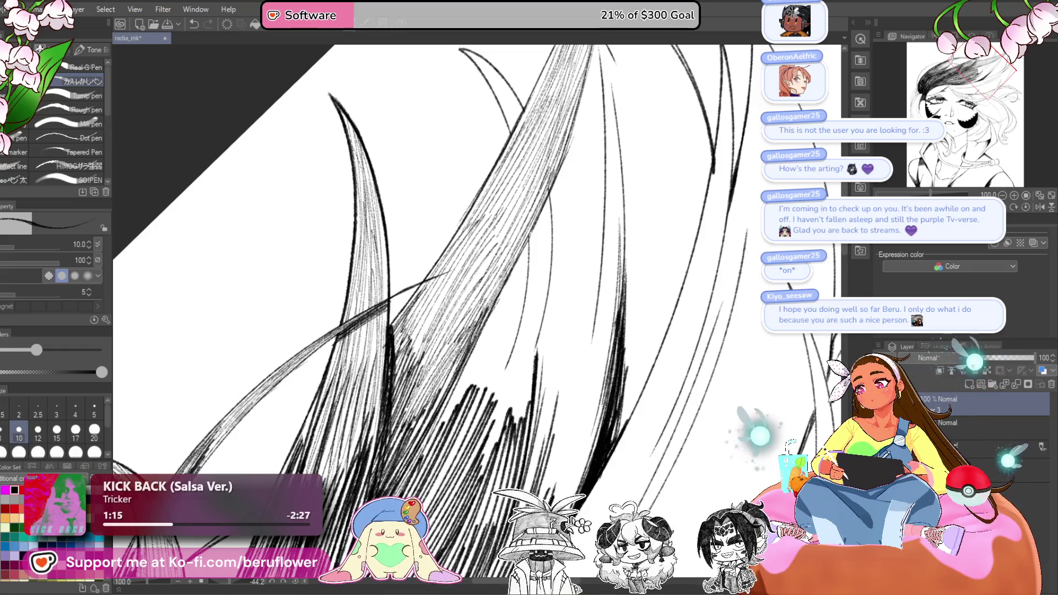
scroll(496, 309, down, 5)
mouse_move(551, 166)
mouse_down()
mouse_move(634, 220)
mouse_move(633, 331)
mouse_move(551, 385)
mouse_up()
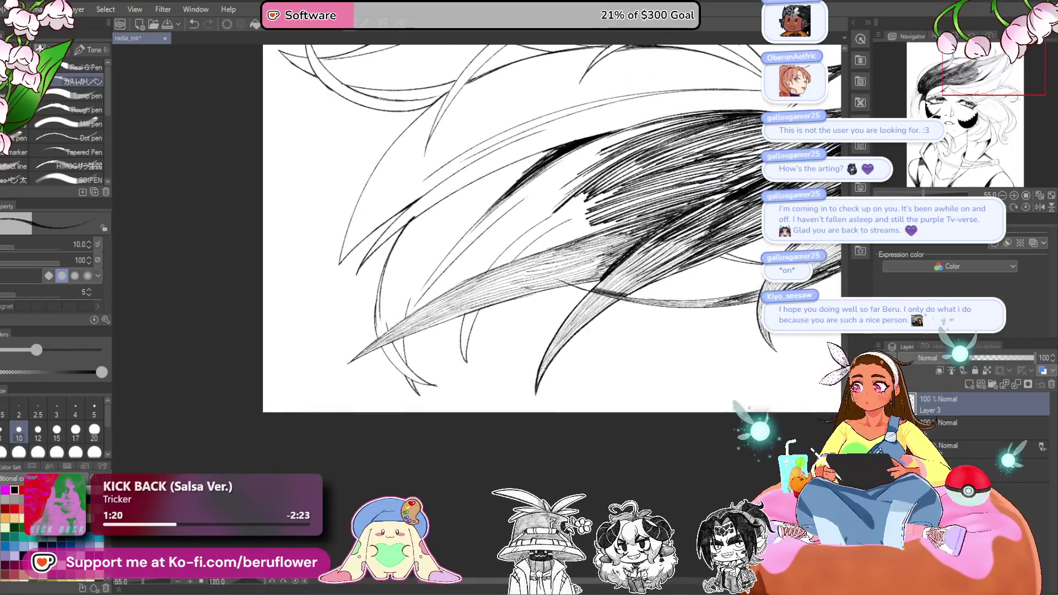
scroll(551, 248, up, 5)
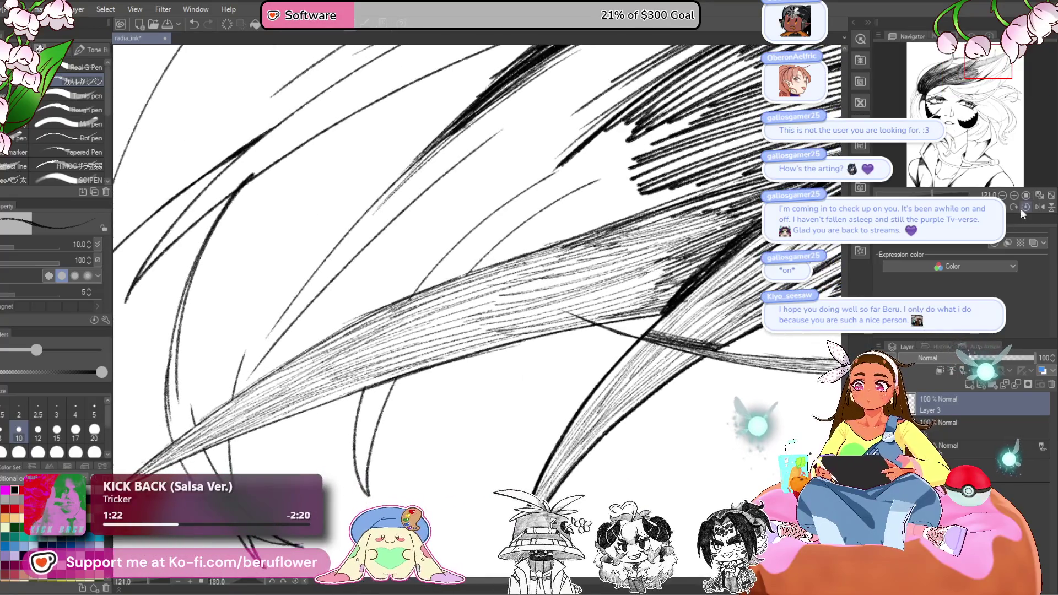
- Hide the pinkish-grey shading layer over the hair
click(1024, 208)
scroll(419, 352, down, 5)
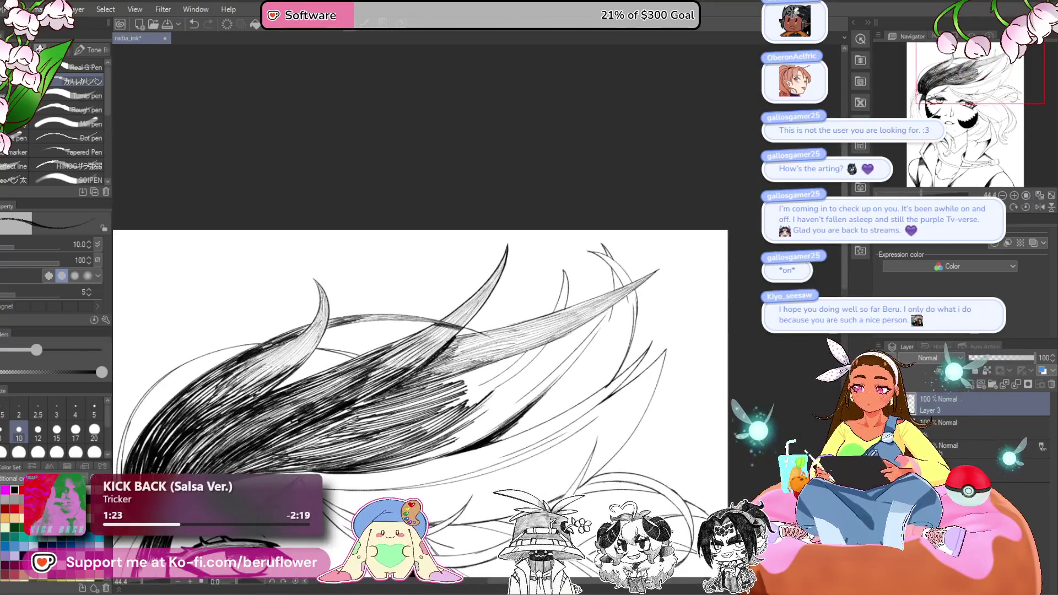
key(ctrl+z)
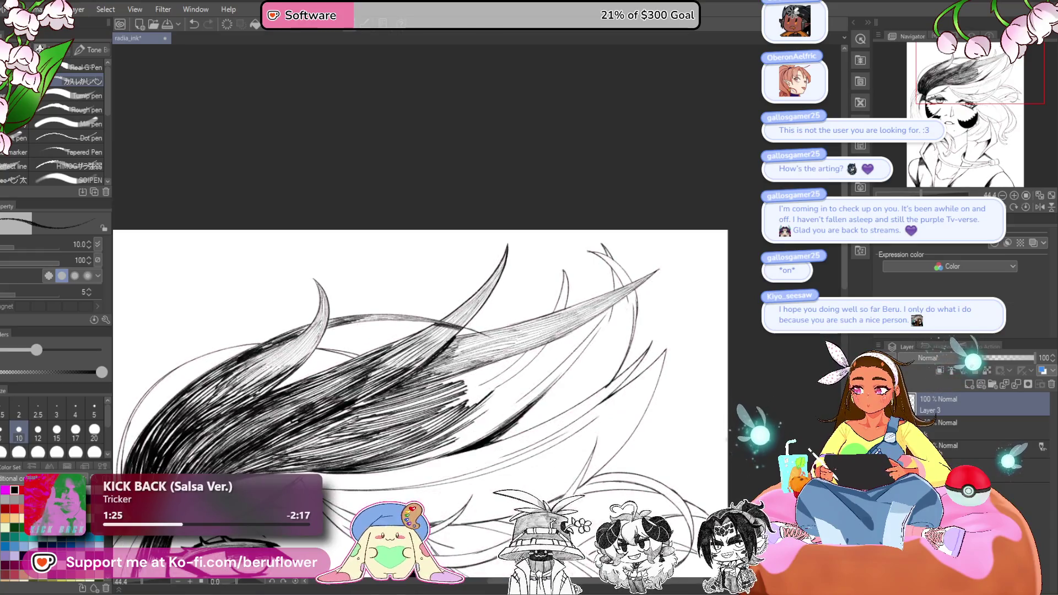
scroll(419, 264, up, 5)
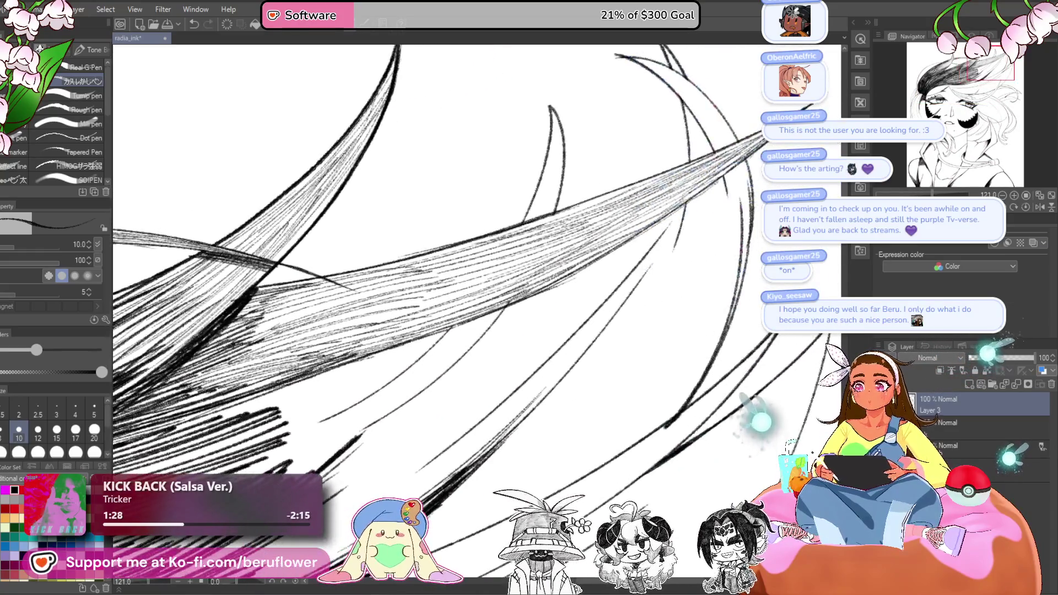
scroll(374, 340, up, 5)
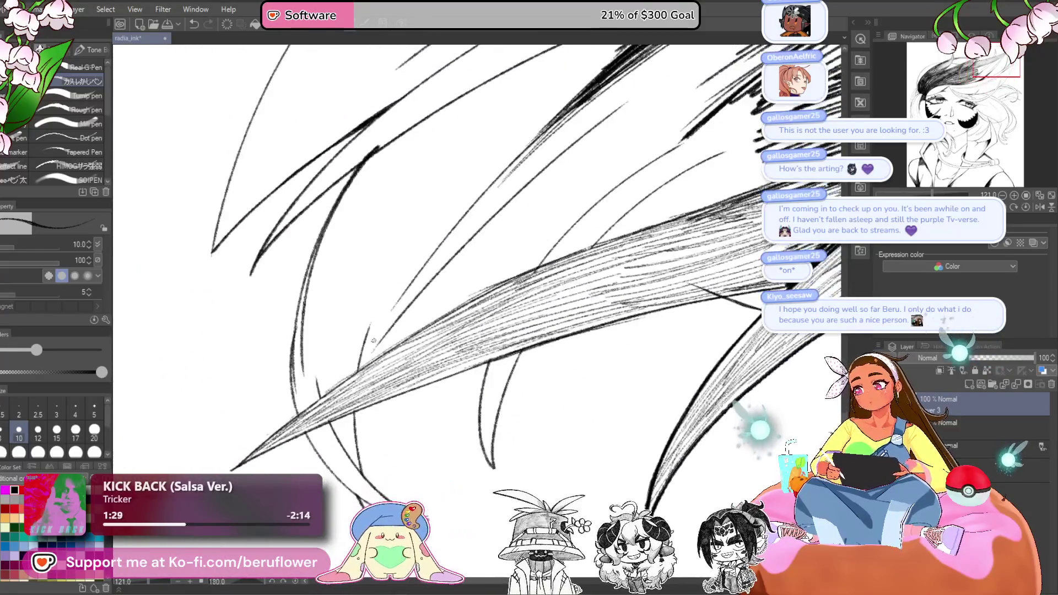
- On the next Normal layer down, draw a hatch line along the long upswept lock
click(935, 430)
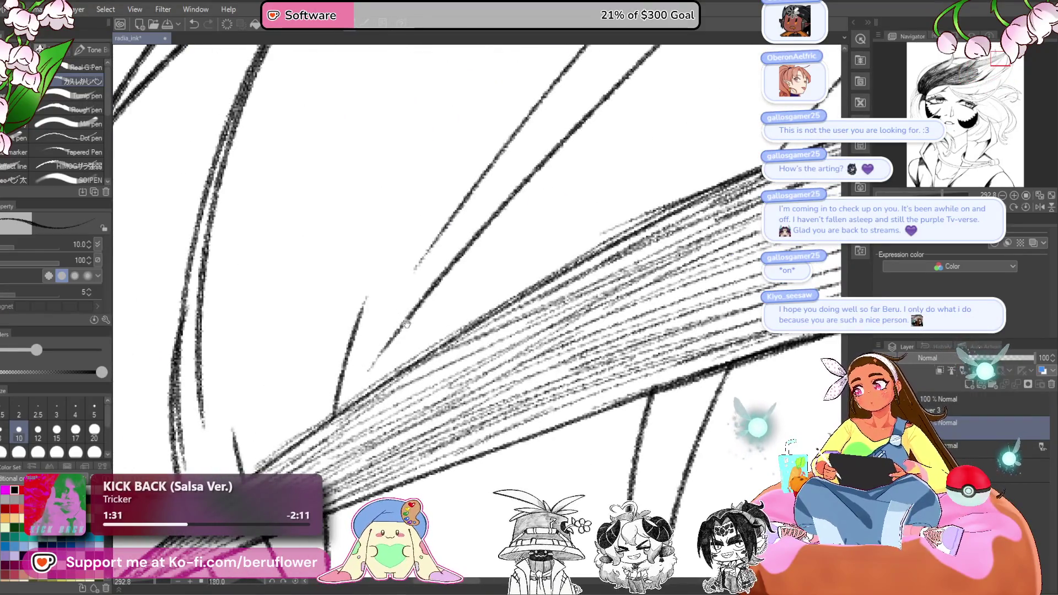
scroll(363, 380, down, 3)
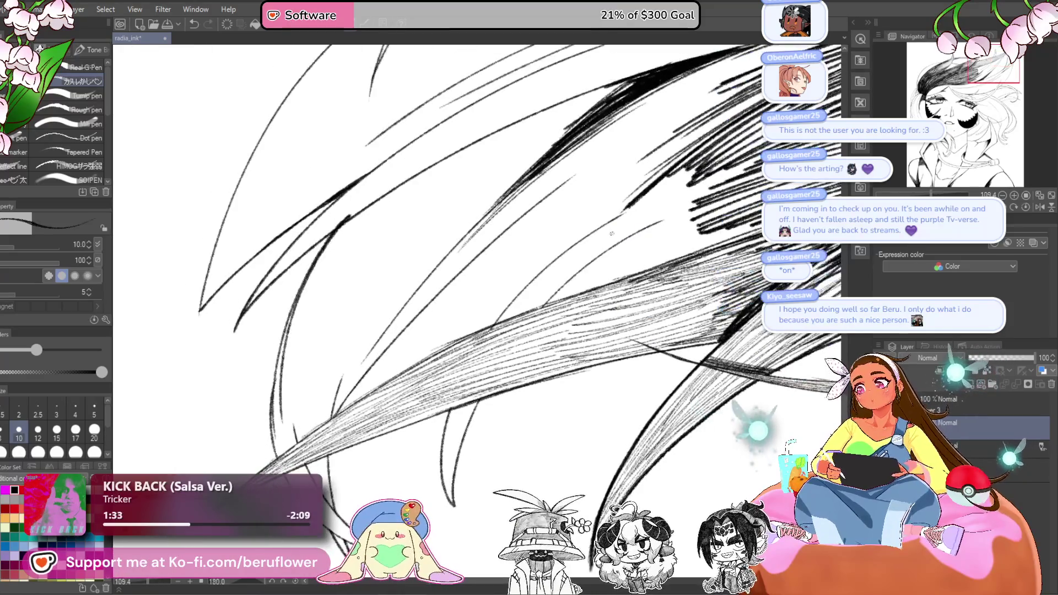
scroll(477, 265, down, 2)
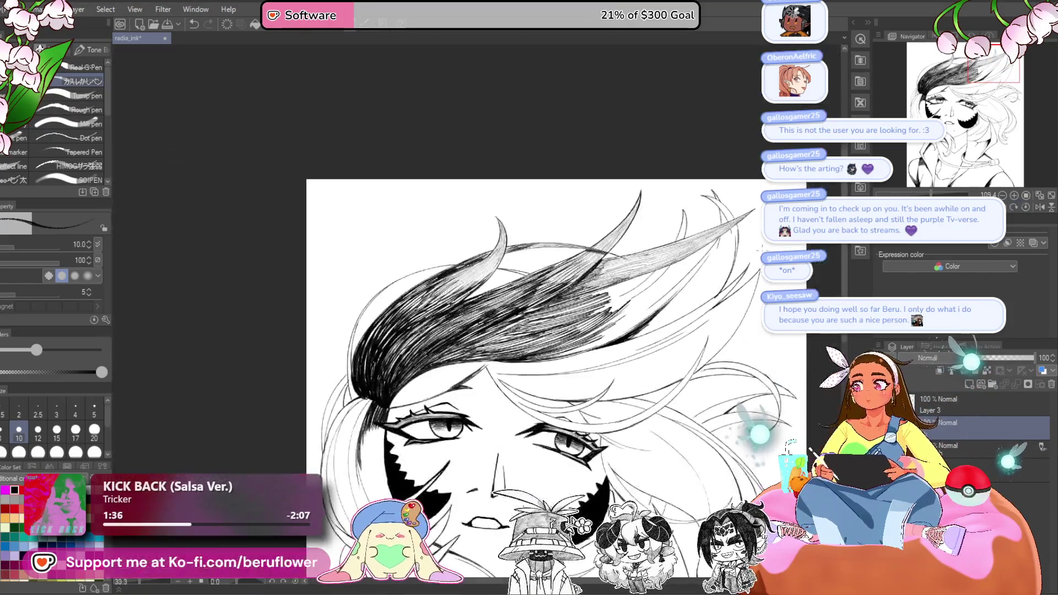
scroll(539, 340, up, 3)
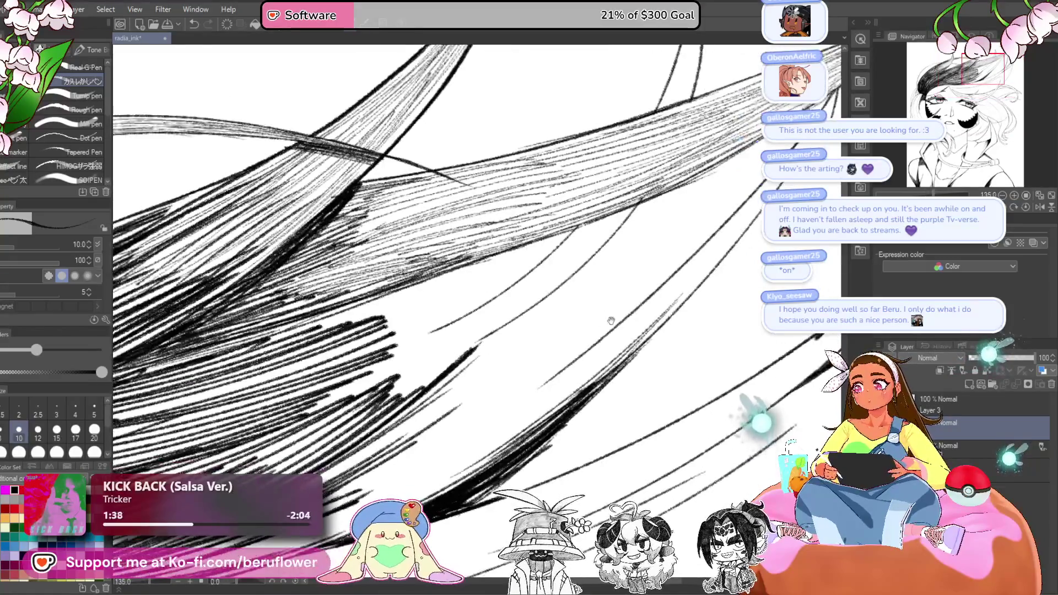
scroll(439, 419, down, 3)
scroll(440, 393, up, 4)
drag(496, 365, 684, 231)
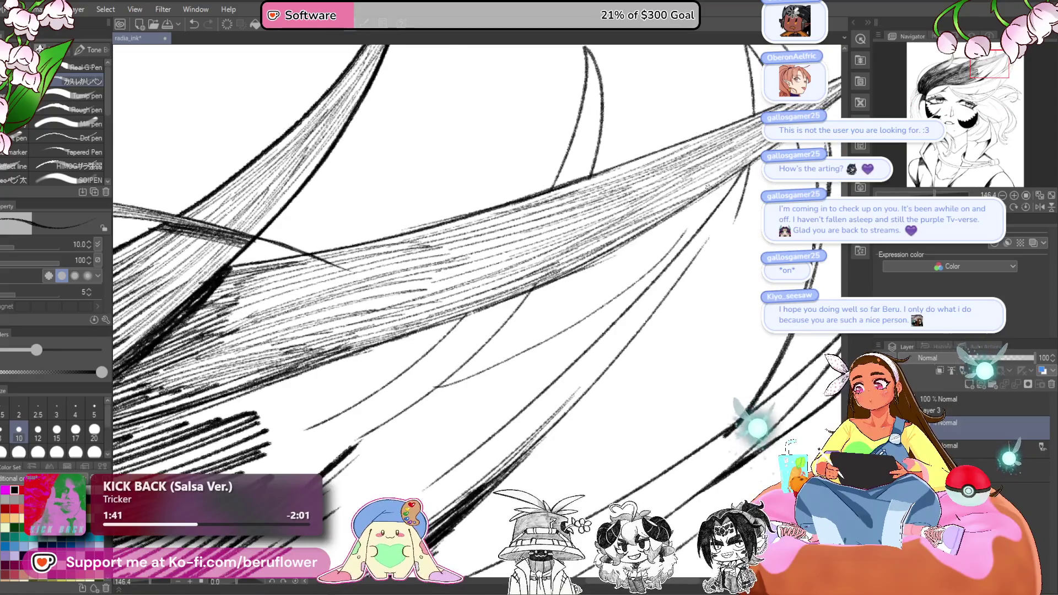
scroll(683, 231, down, 3)
scroll(684, 232, up, 1)
mouse_move(556, 319)
mouse_down()
mouse_move(558, 363)
mouse_move(595, 253)
mouse_up()
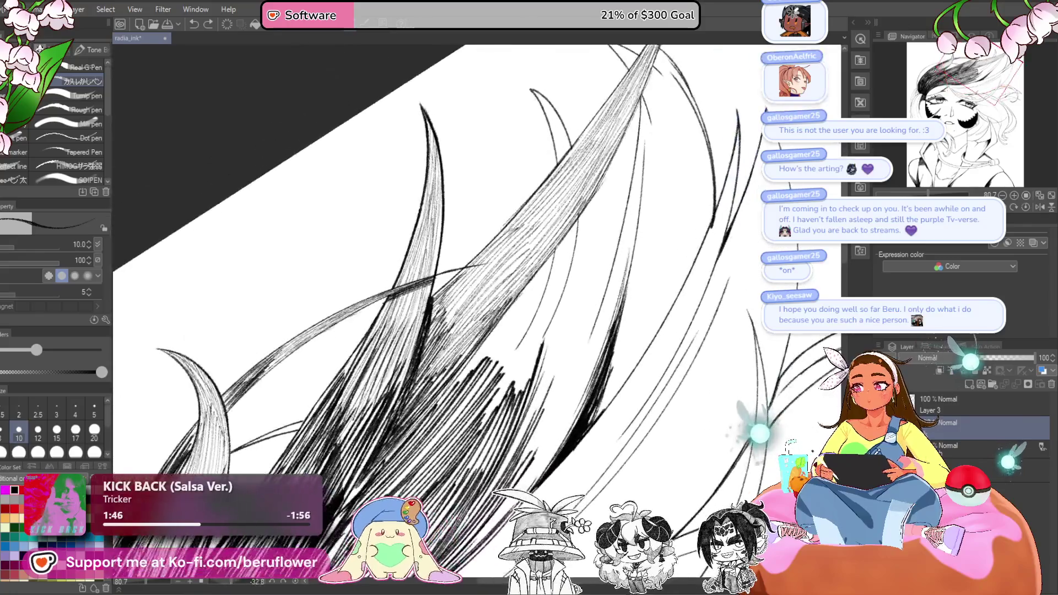
scroll(539, 274, up, 4)
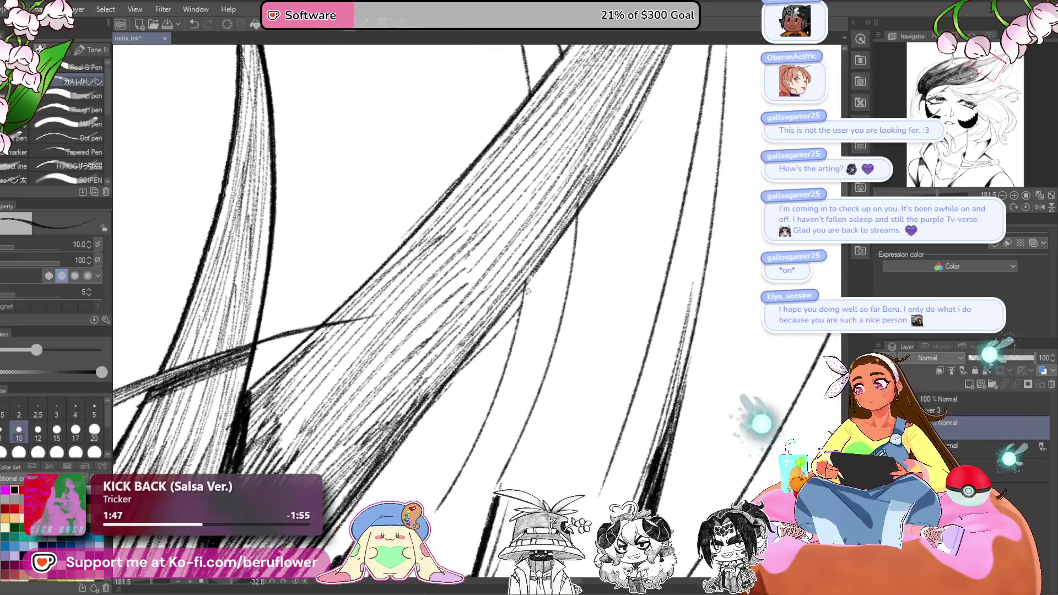
- Ink a new pen line down the tall upswept lock and reset the canvas rotation to upright
drag(567, 256, 459, 407)
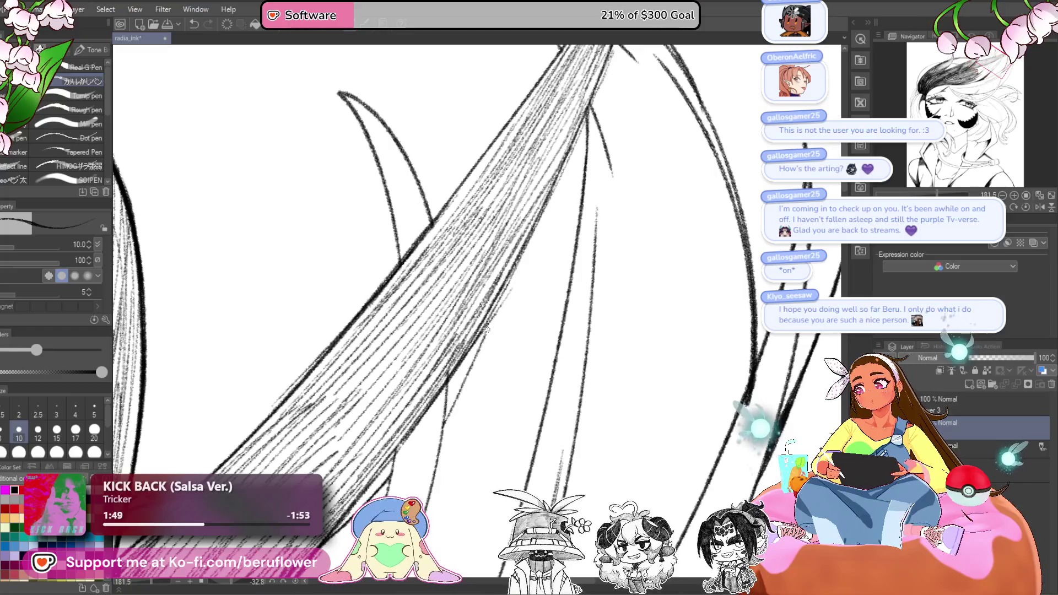
scroll(457, 397, down, 5)
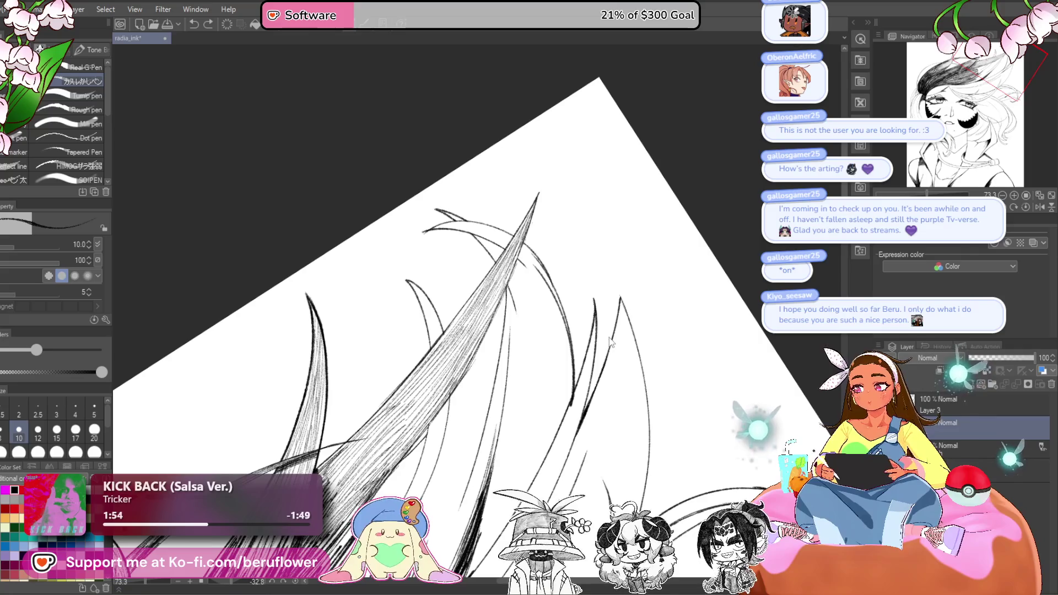
scroll(519, 404, up, 3)
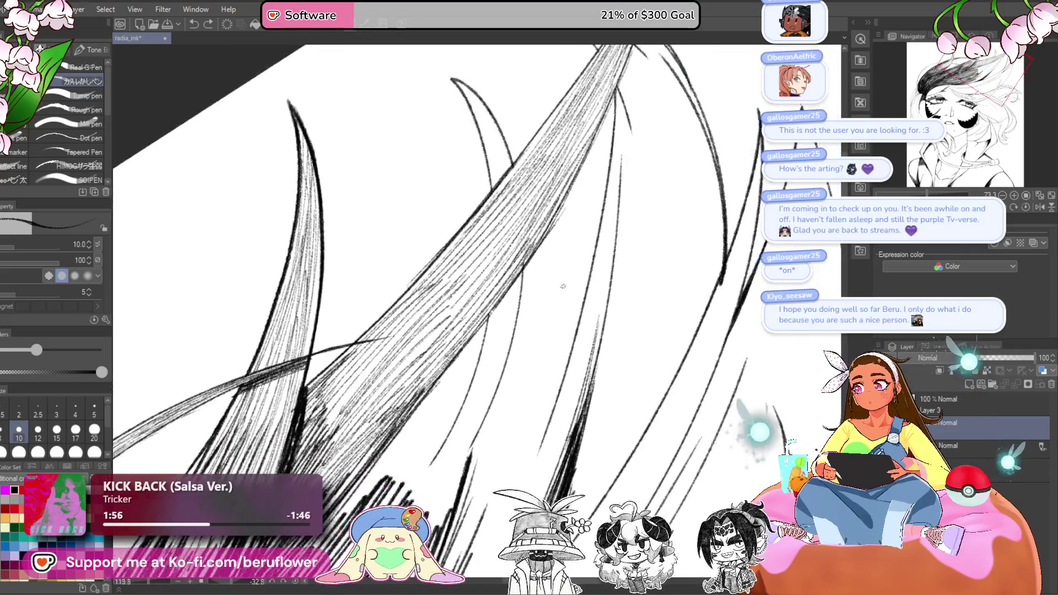
drag(601, 175, 518, 330)
scroll(651, 297, down, 4)
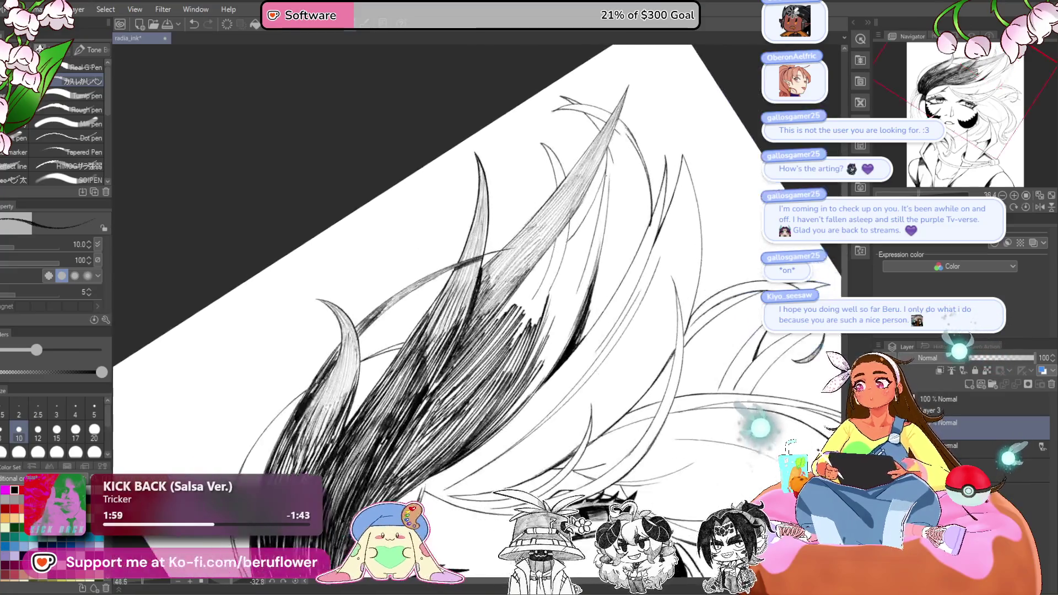
click(1026, 207)
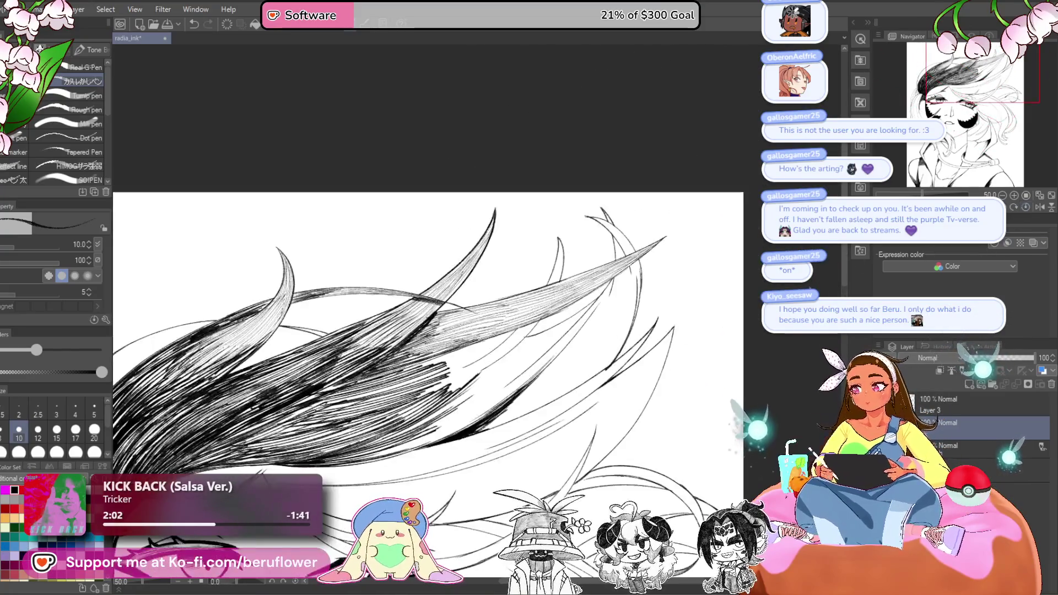
- Tilt the view onto the curved lock, try a few finer-pen hatching strokes, then undo them
scroll(601, 309, up, 2)
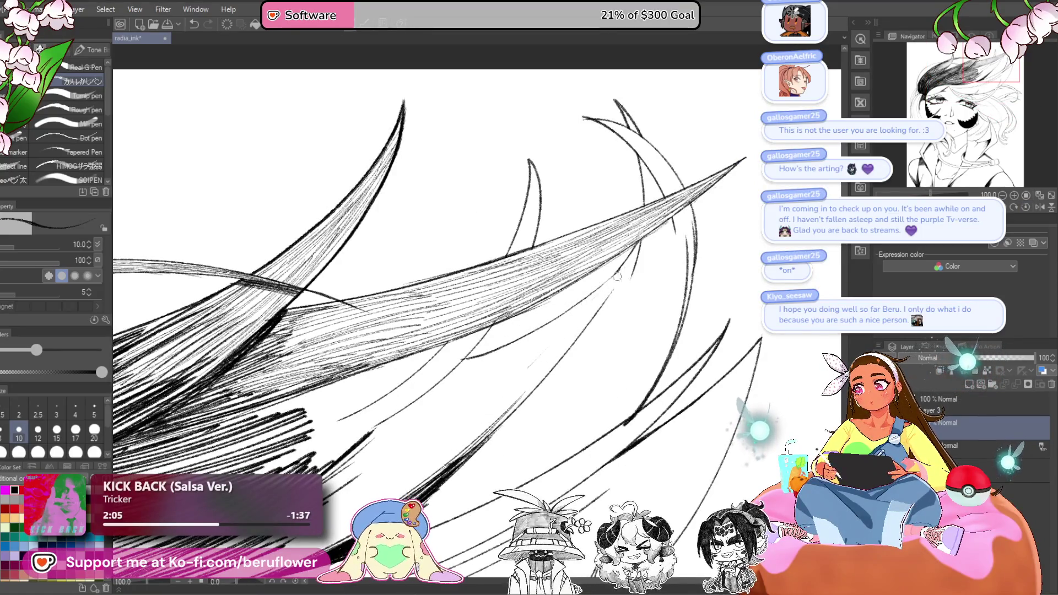
scroll(608, 268, up, 1)
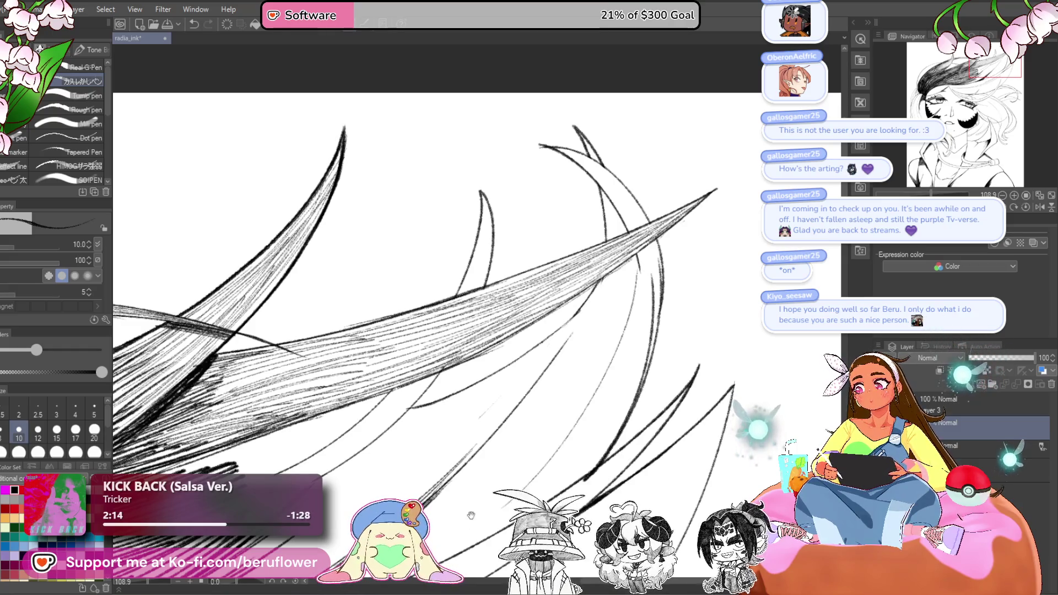
scroll(565, 383, down, 5)
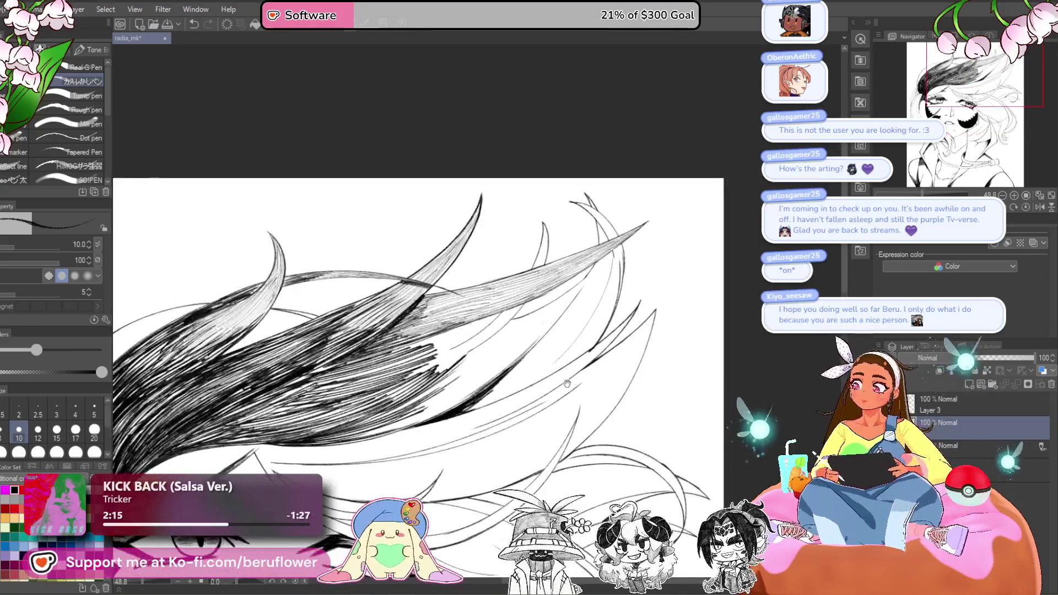
drag(565, 383, 638, 398)
scroll(476, 339, up, 3)
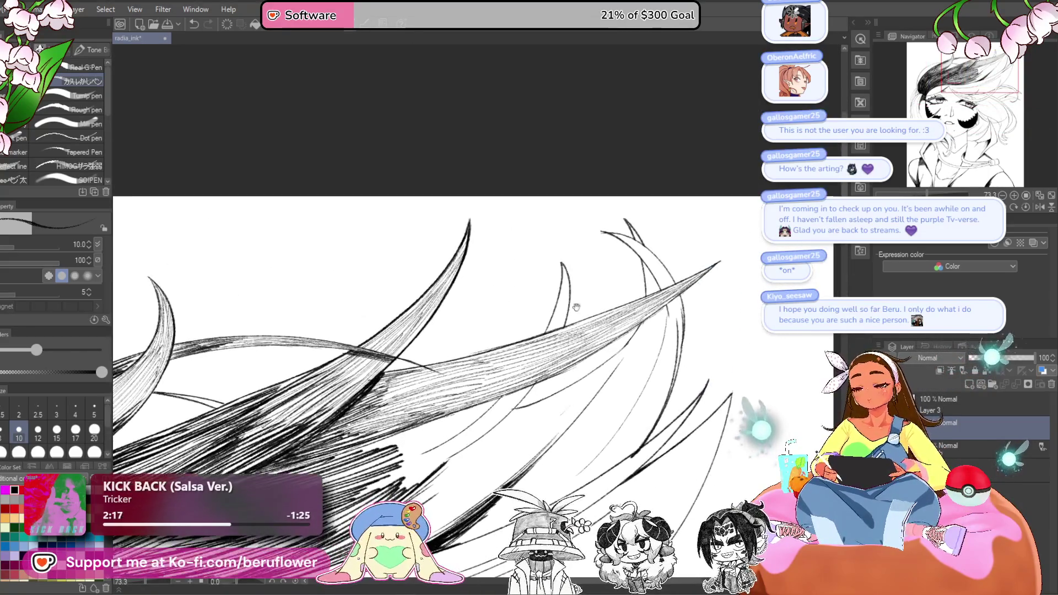
scroll(385, 332, up, 3)
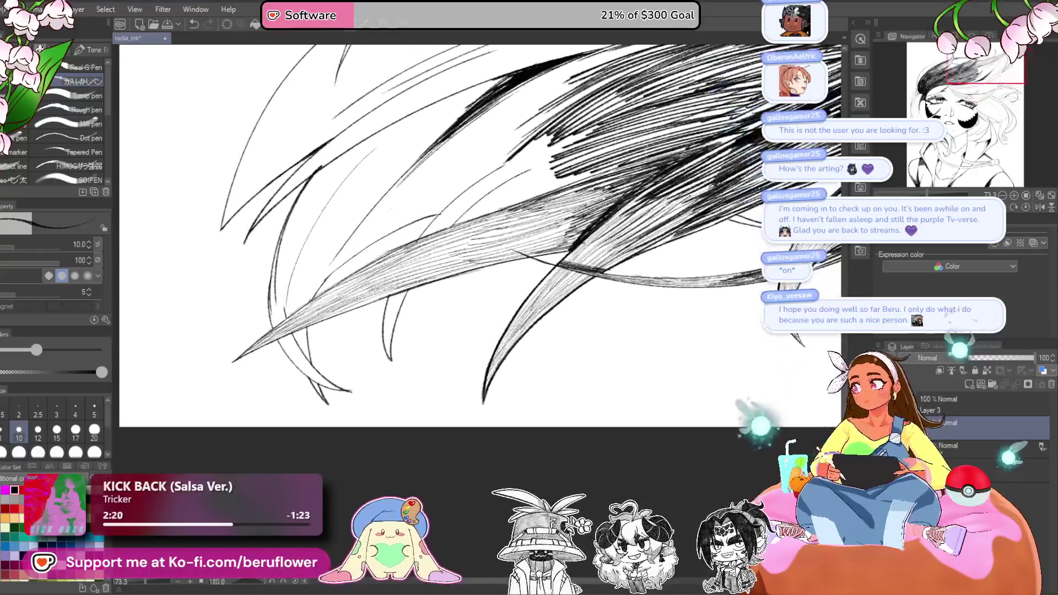
scroll(385, 333, up, 2)
mouse_move(385, 332)
mouse_down()
mouse_move(402, 335)
mouse_move(430, 415)
mouse_move(396, 389)
mouse_up()
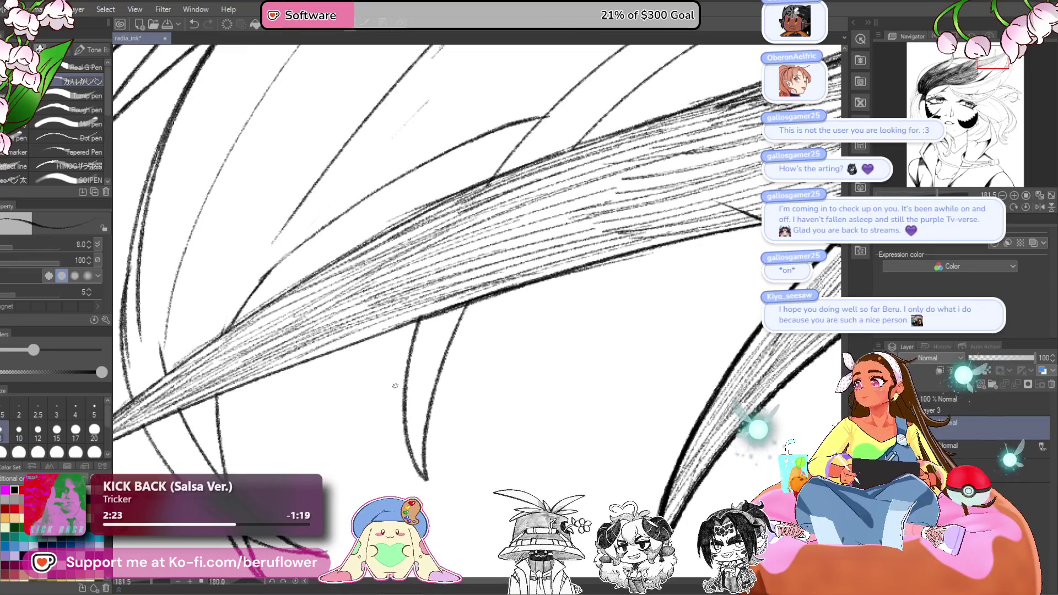
key(bracketleft)
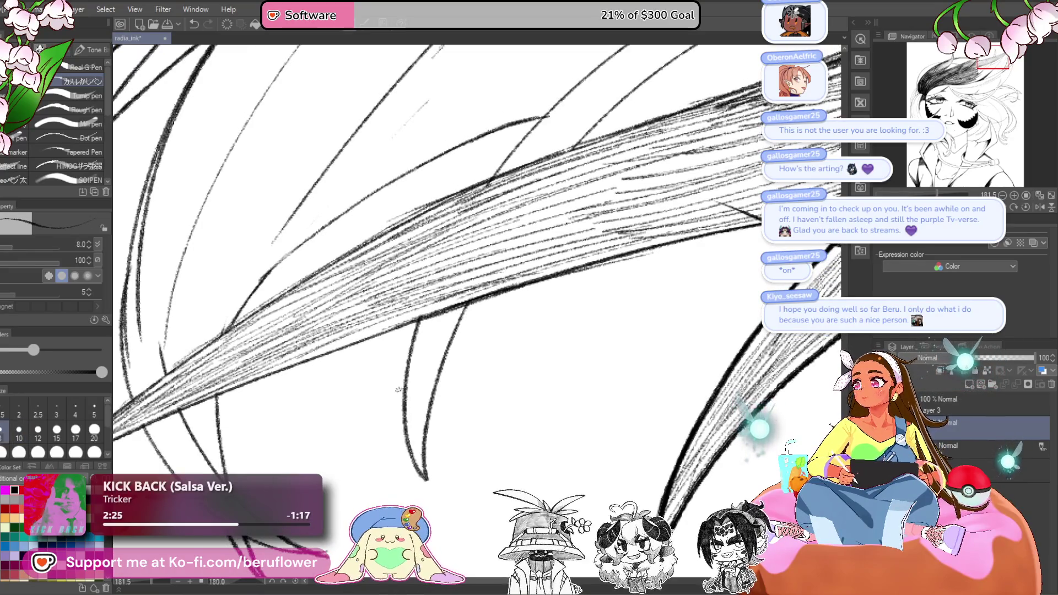
mouse_move(411, 385)
mouse_down()
mouse_move(457, 319)
mouse_move(421, 379)
mouse_up()
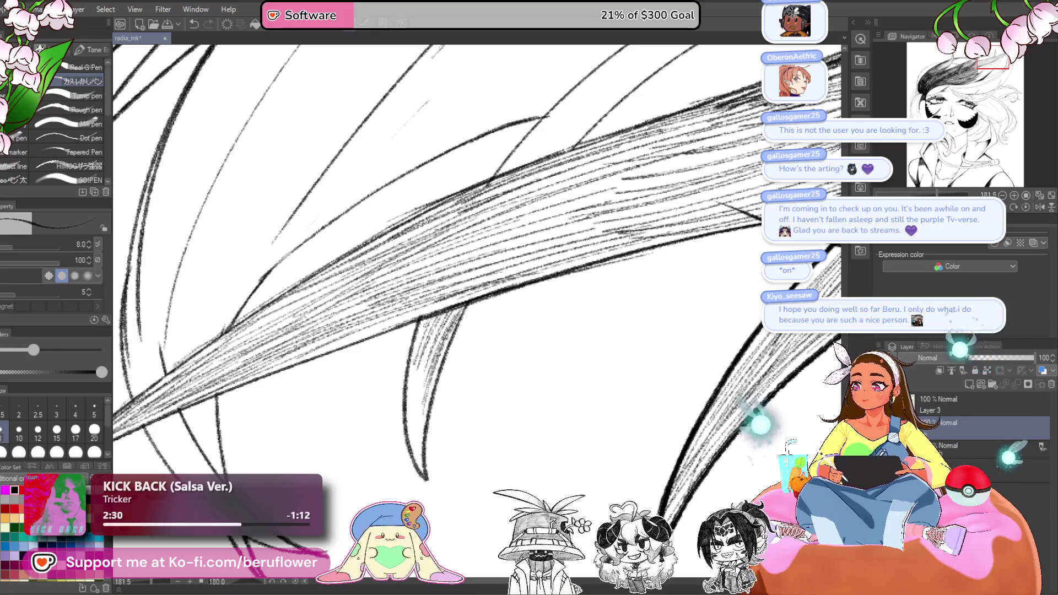
drag(410, 446, 419, 347)
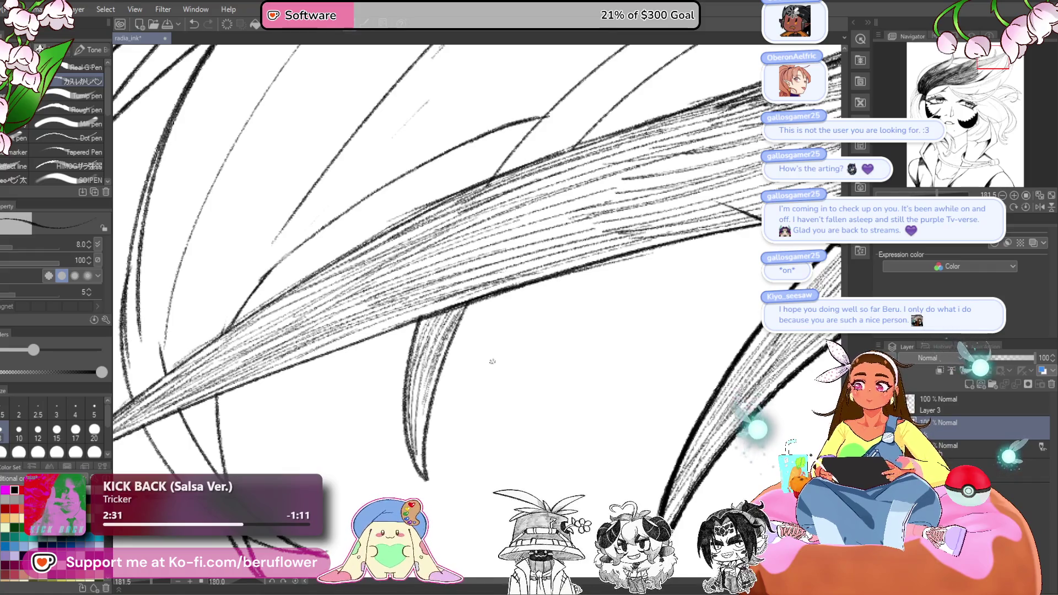
key(ctrl+z)
key(ctrl+z)
key(ctrl+z)
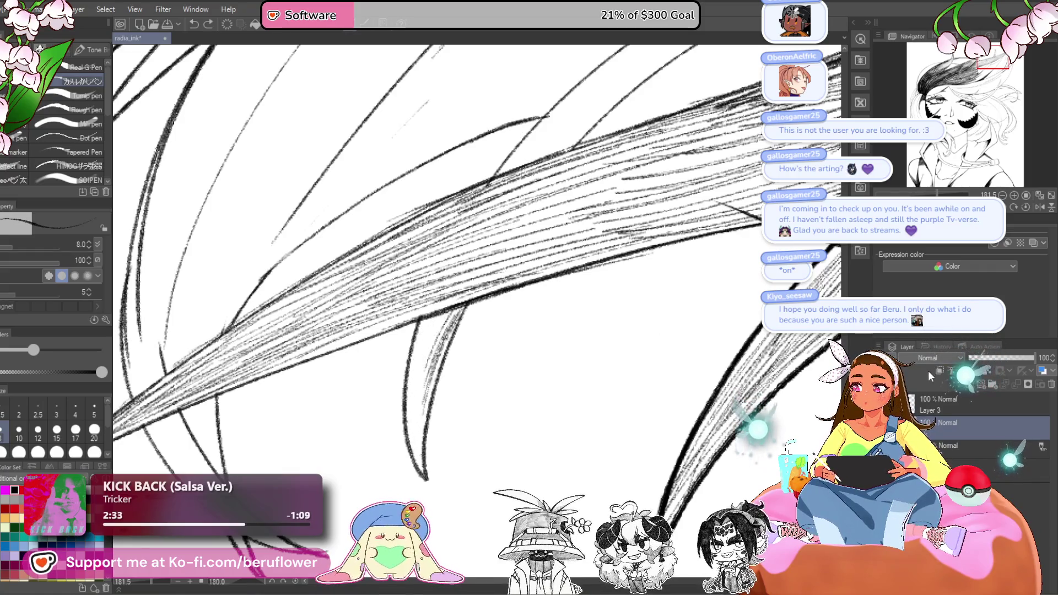
- On Layer 3, hatch thin strokes along the left side of the curved lock
click(966, 408)
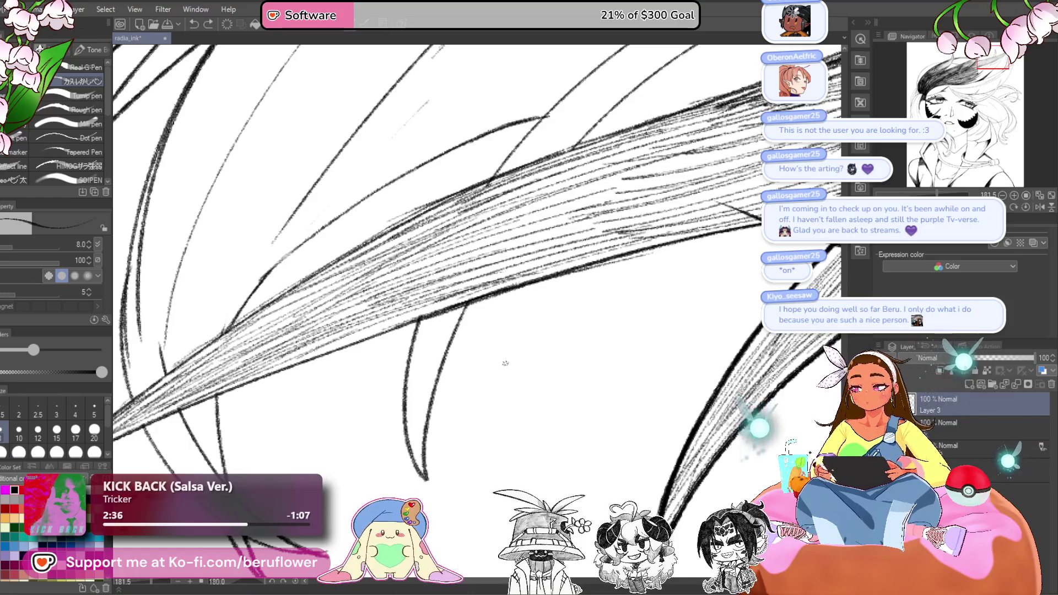
drag(458, 312, 429, 372)
drag(430, 308, 408, 428)
drag(413, 360, 414, 442)
drag(433, 361, 424, 425)
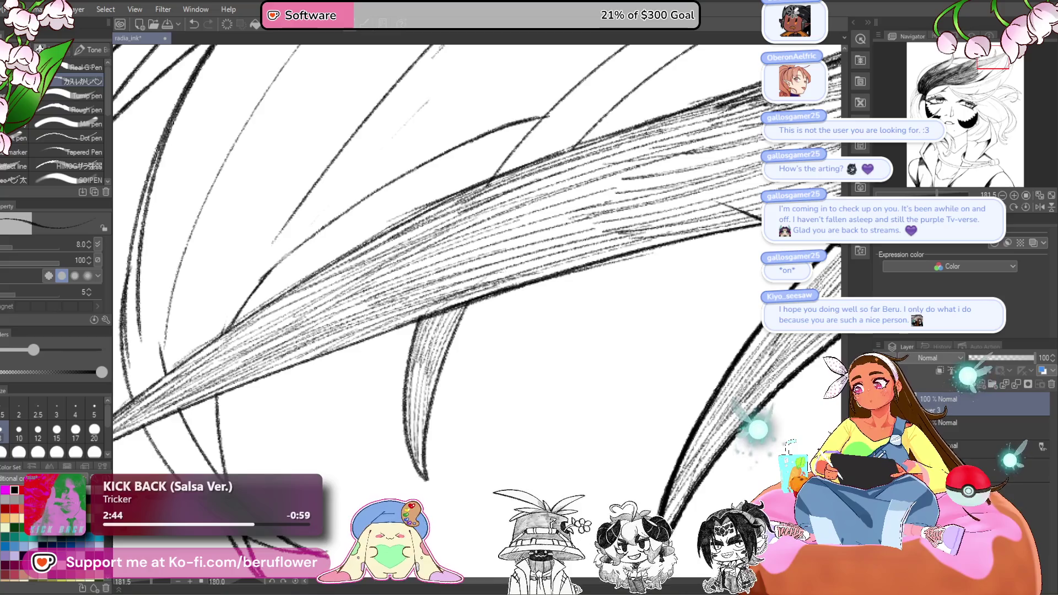
- Rotate the view steeper and hatch diagonally across the shaded hair band
key(^)
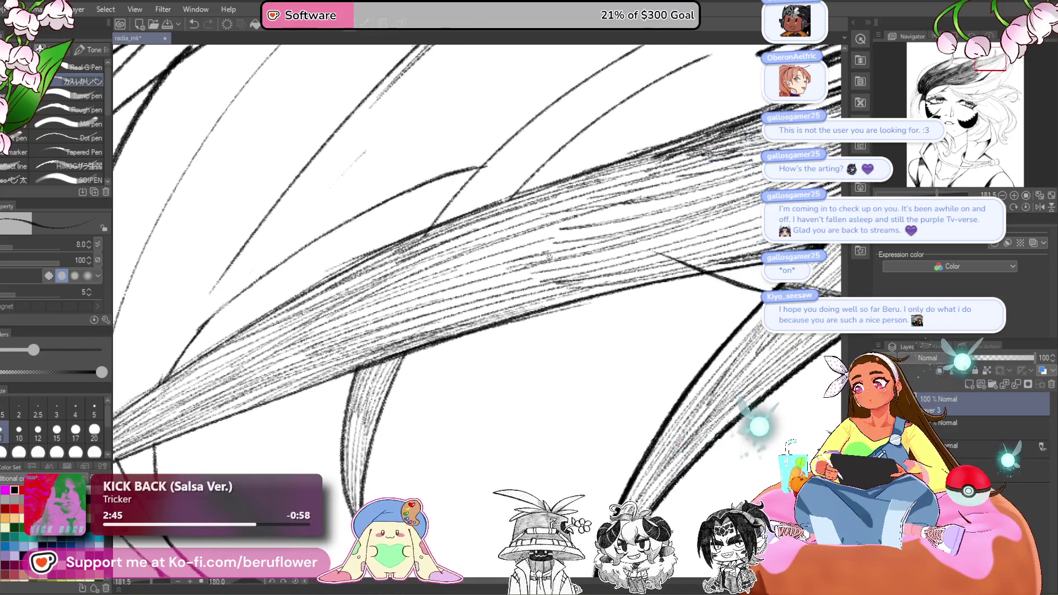
mouse_move(661, 309)
mouse_down()
mouse_move(655, 270)
mouse_move(532, 219)
mouse_up()
drag(386, 369, 485, 259)
mouse_move(325, 394)
mouse_down()
mouse_move(463, 251)
mouse_move(394, 316)
mouse_up()
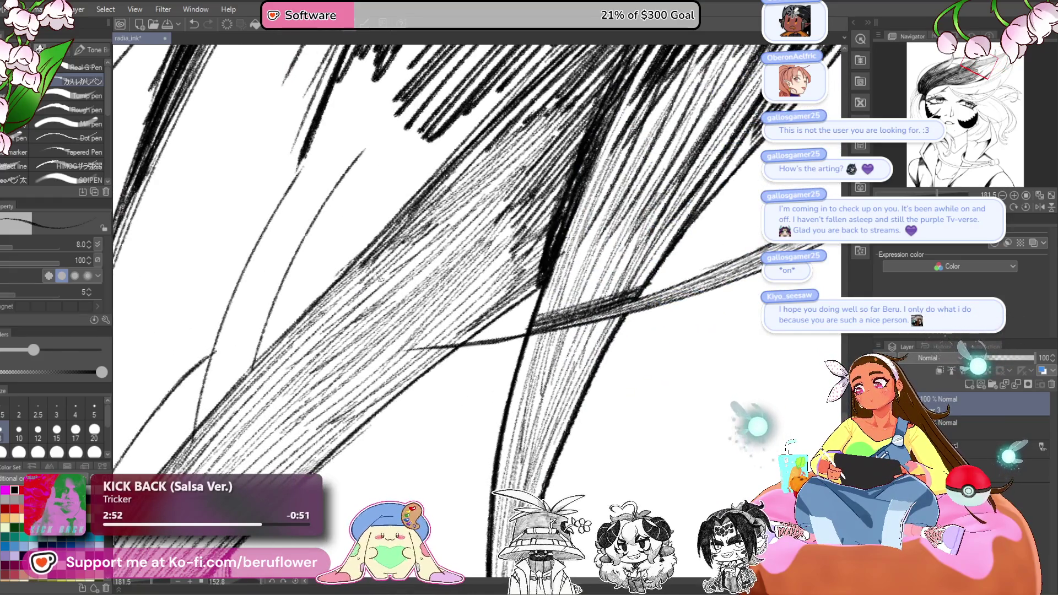
drag(426, 333, 515, 243)
drag(399, 362, 469, 290)
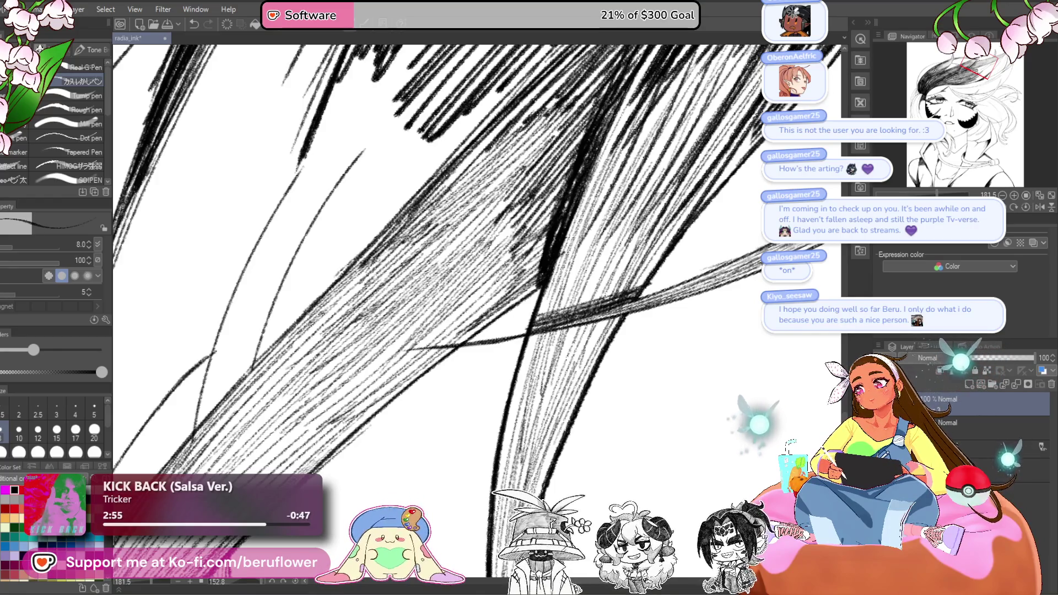
drag(440, 331, 522, 239)
drag(308, 342, 419, 226)
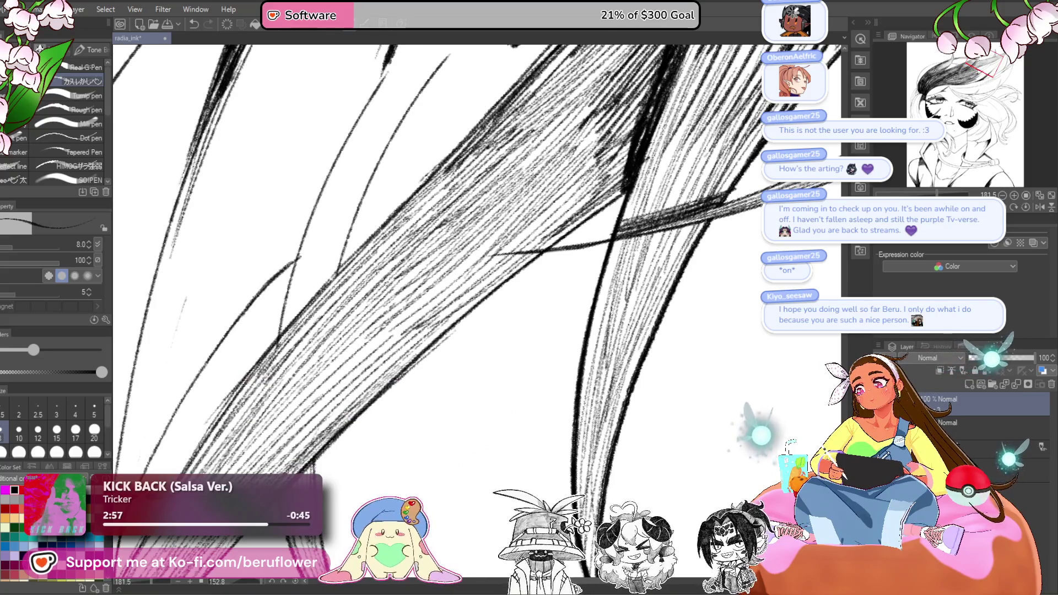
- Pack dense diagonal hatching into the lower and right parts of the hair band
drag(308, 398, 402, 310)
drag(338, 374, 410, 310)
drag(322, 396, 379, 343)
drag(350, 382, 414, 320)
drag(307, 435, 375, 368)
drag(287, 434, 342, 385)
mouse_move(291, 412)
mouse_down()
mouse_move(359, 339)
mouse_move(477, 251)
mouse_up()
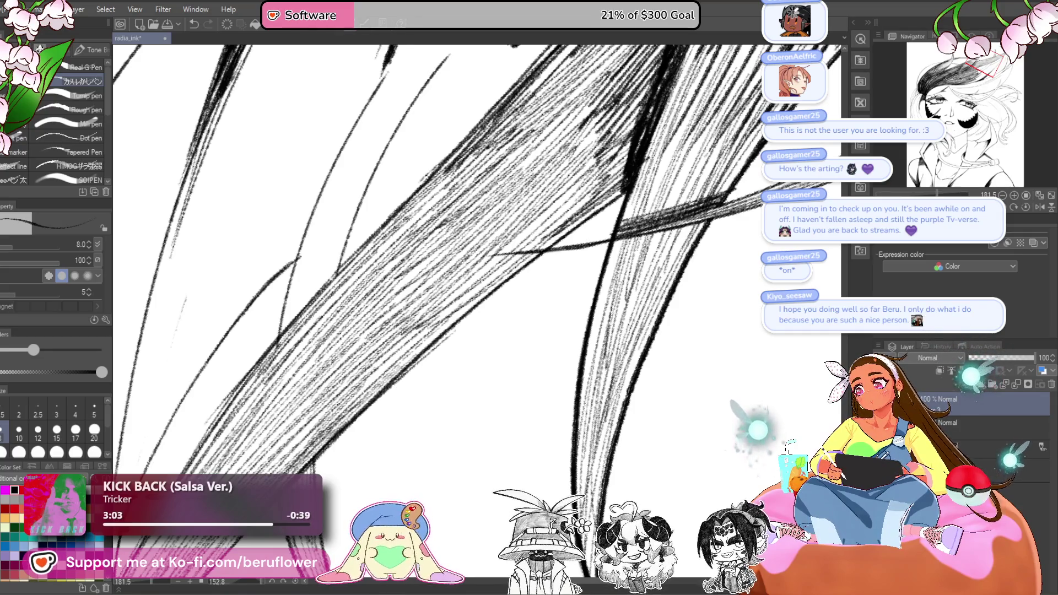
drag(424, 338, 496, 273)
drag(428, 343, 495, 280)
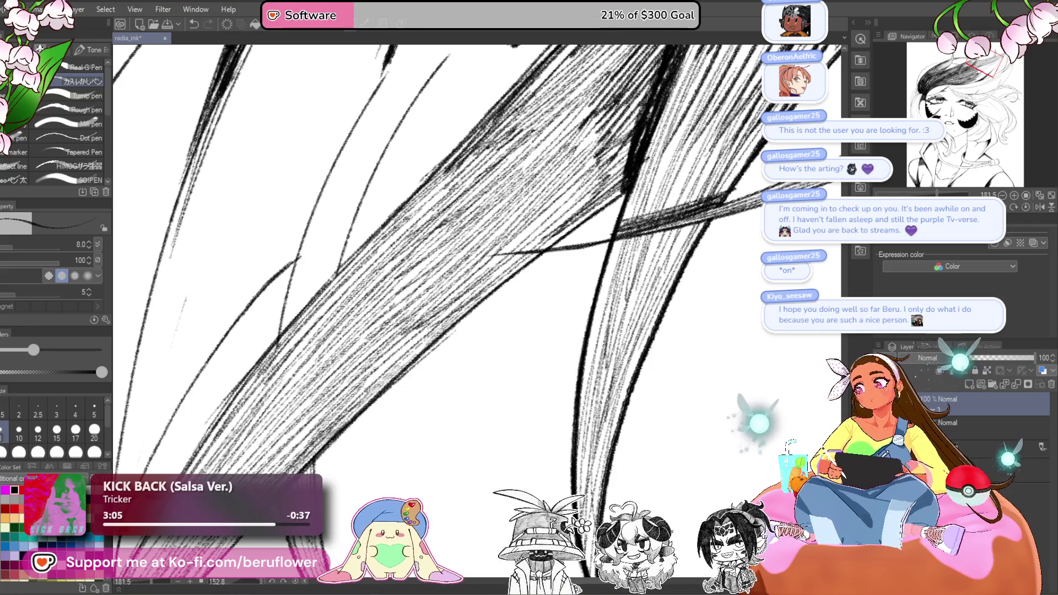
key(ctrl+minus)
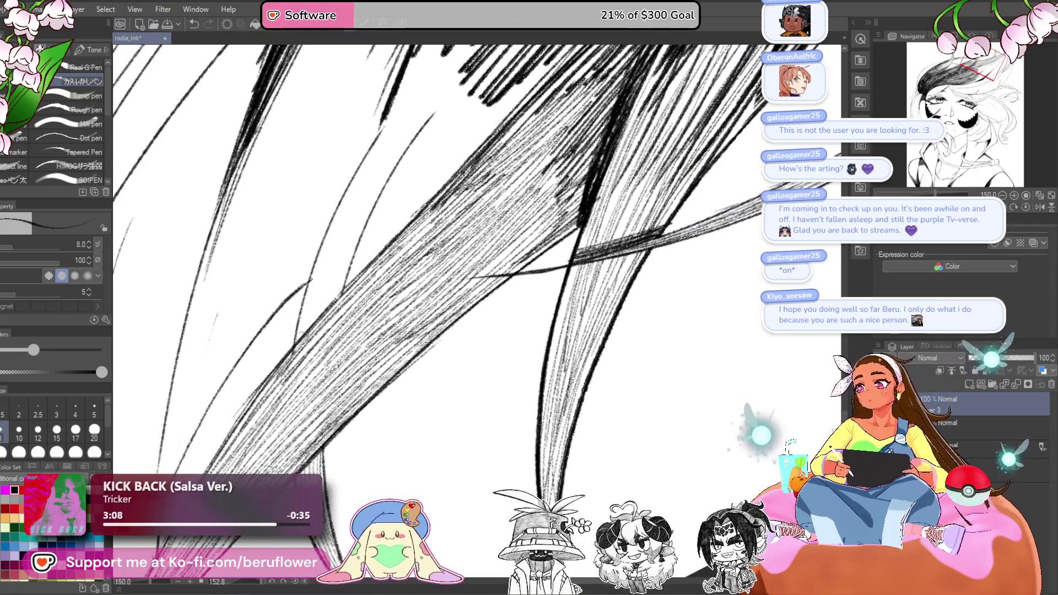
- Select Layer 3 and lay initial hatching strokes into the hair strands
drag(210, 349, 365, 375)
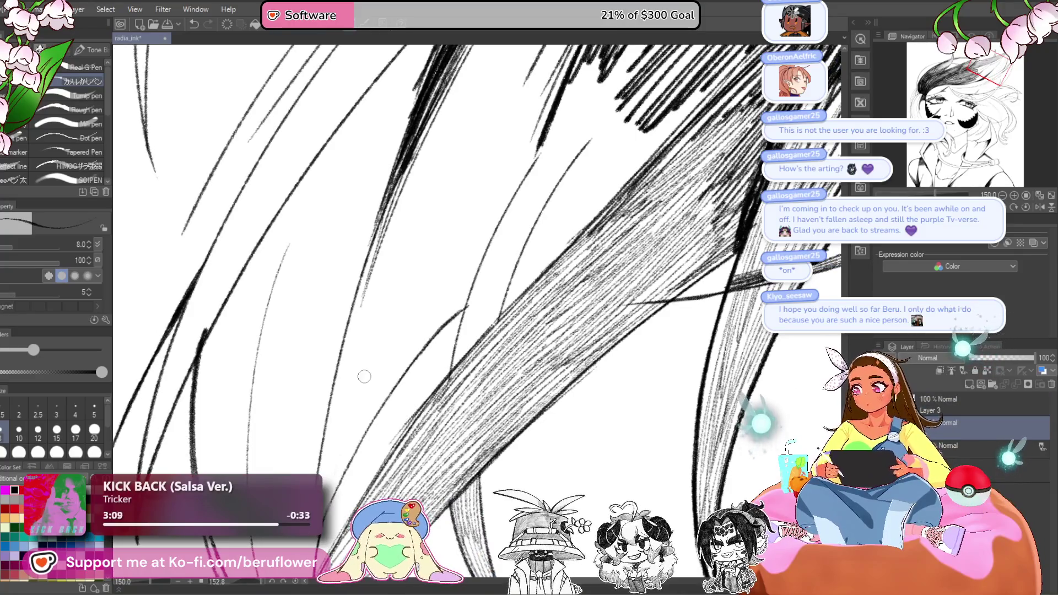
click(961, 402)
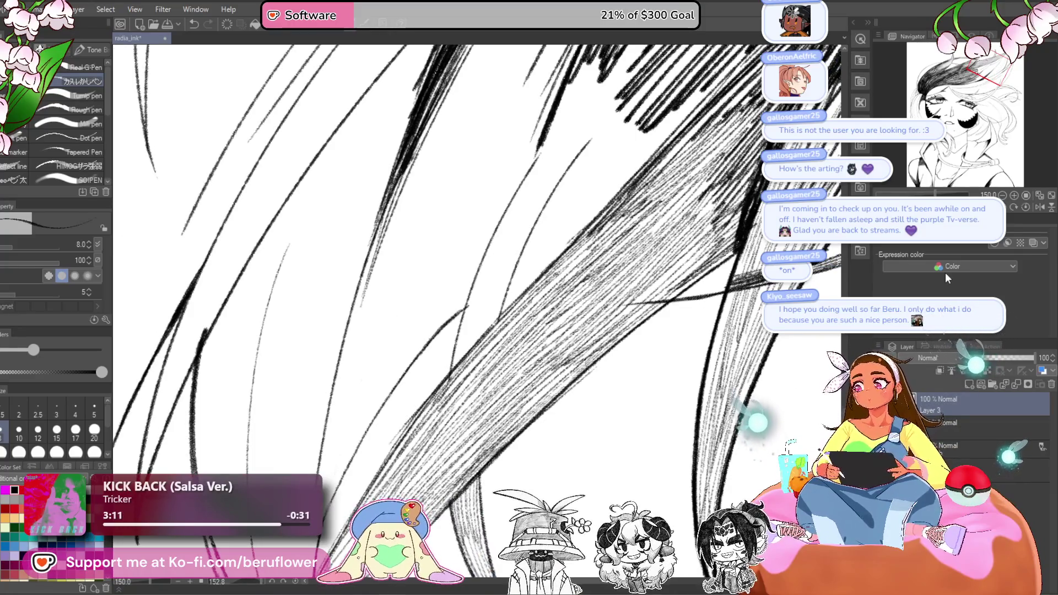
key(ctrl+minus)
key(ctrl+plus)
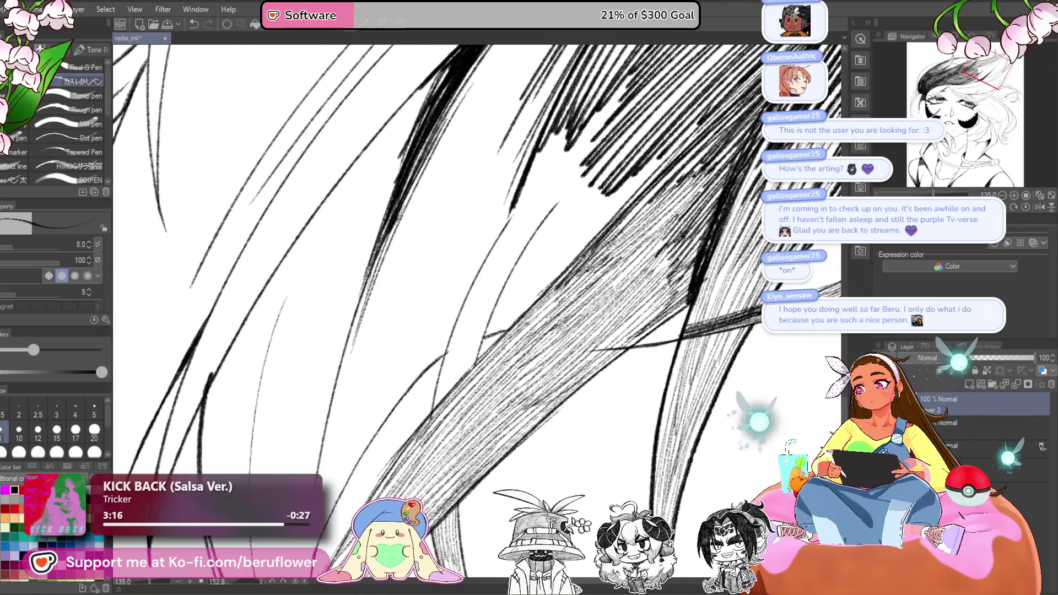
key(ctrl+minus)
drag(490, 291, 422, 365)
drag(499, 262, 391, 364)
drag(498, 264, 403, 348)
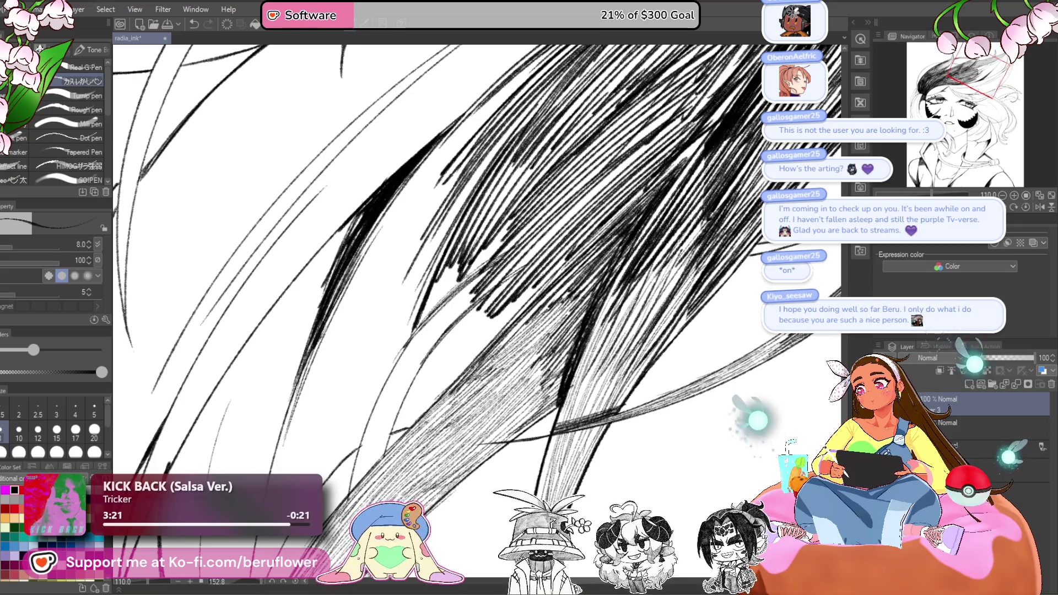
- Enlarge the pen to size 15 and ink heavier dark strokes into the hair
click(57, 430)
drag(478, 251, 445, 290)
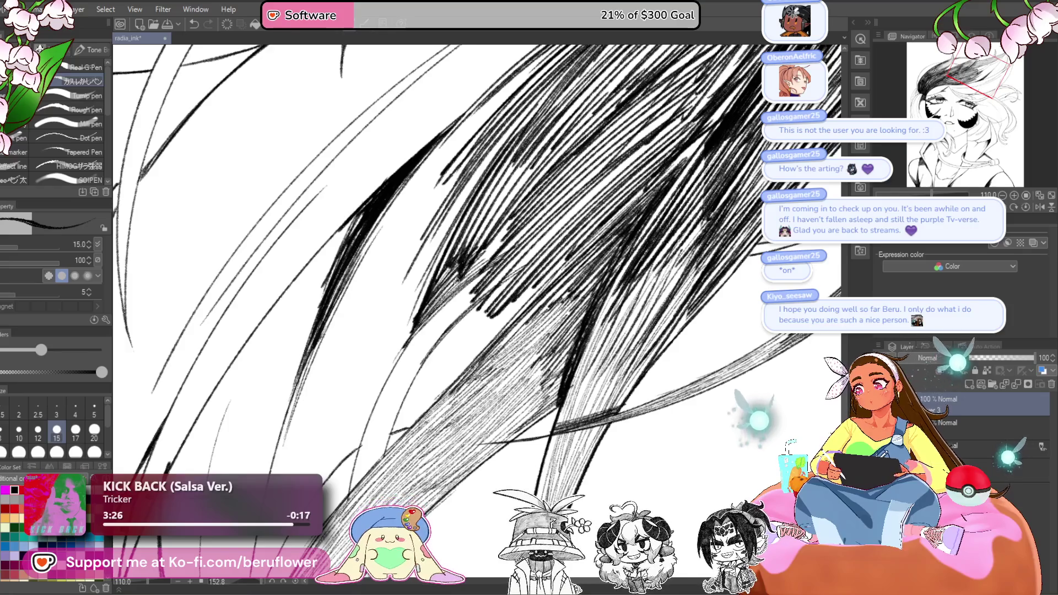
mouse_move(513, 232)
mouse_down()
mouse_move(449, 293)
mouse_move(451, 307)
mouse_up()
mouse_move(504, 254)
mouse_down()
mouse_move(422, 332)
mouse_move(451, 306)
mouse_up()
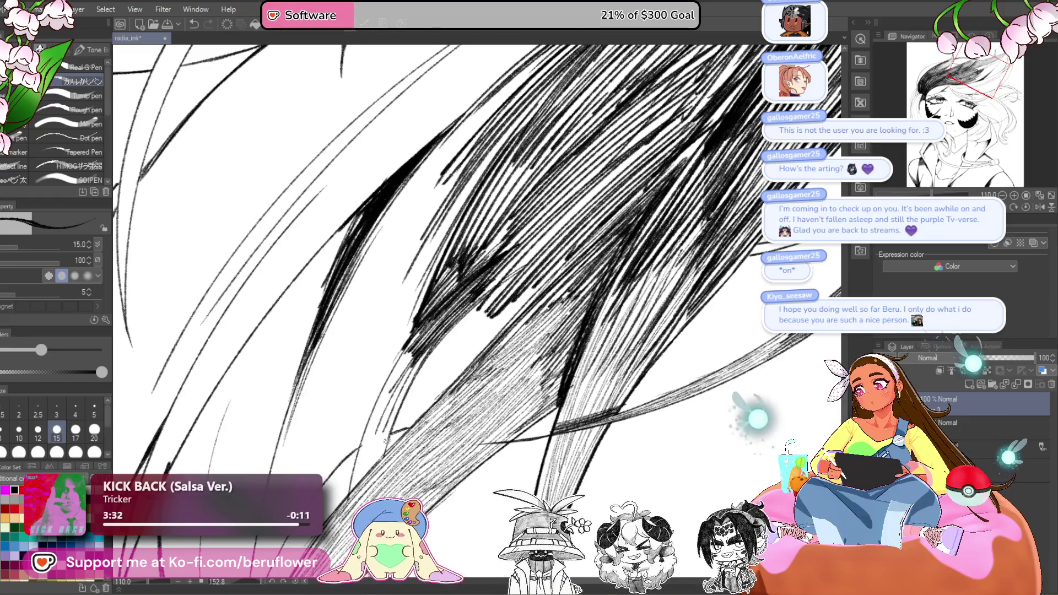
drag(398, 385, 375, 441)
- Pan down and add short dark hatching strokes to the lower hair strands
drag(389, 406, 494, 332)
drag(423, 329, 413, 342)
drag(478, 265, 444, 332)
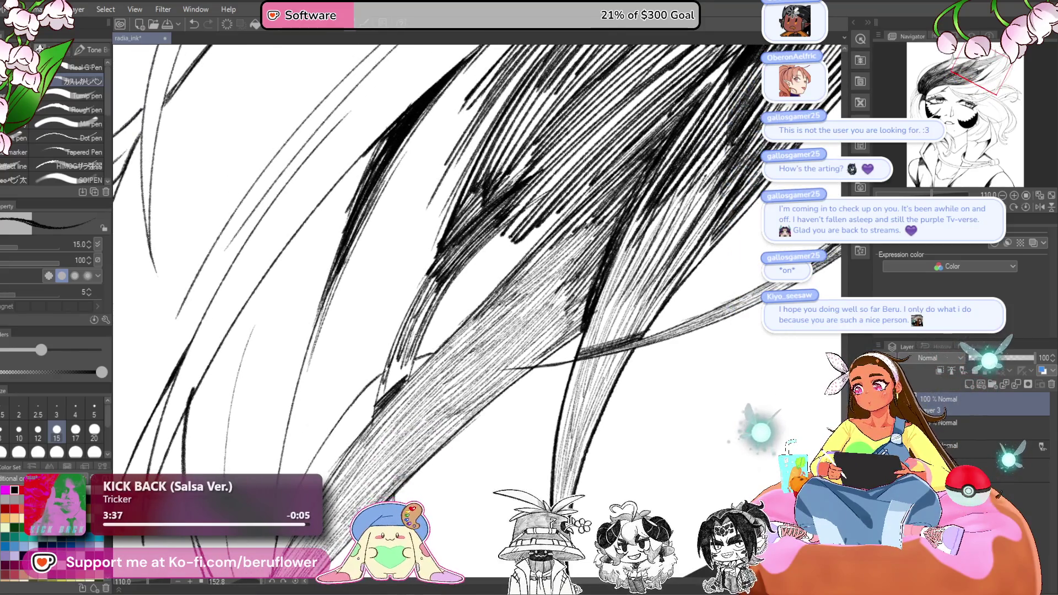
drag(405, 371, 392, 387)
drag(410, 337, 373, 410)
drag(435, 287, 402, 355)
drag(458, 264, 427, 317)
scroll(477, 265, down, 5)
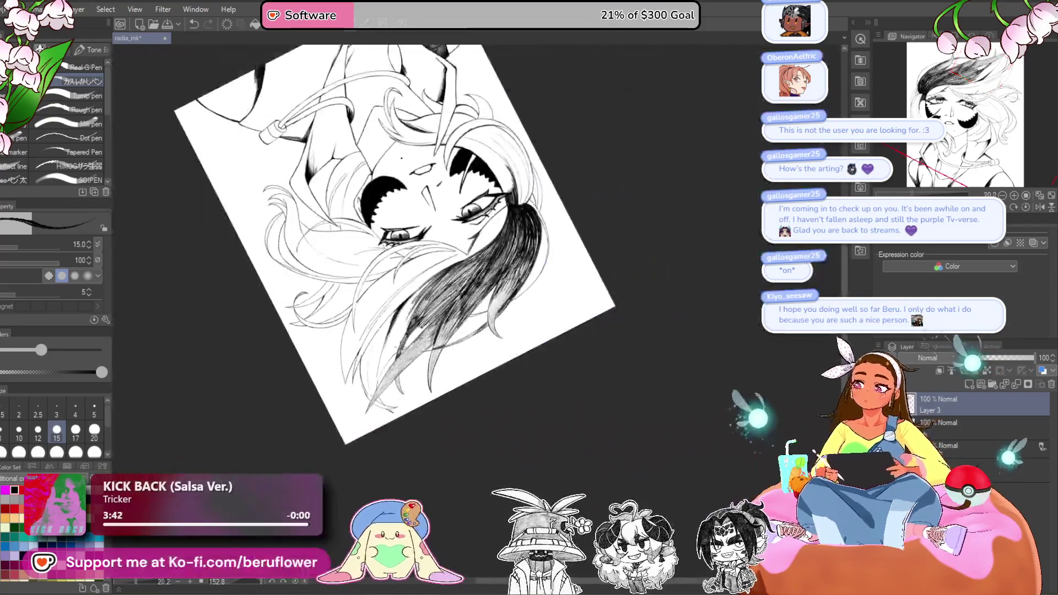
- Reset the view upright and darken the lower-left edge of the bangs with hatching
click(1026, 207)
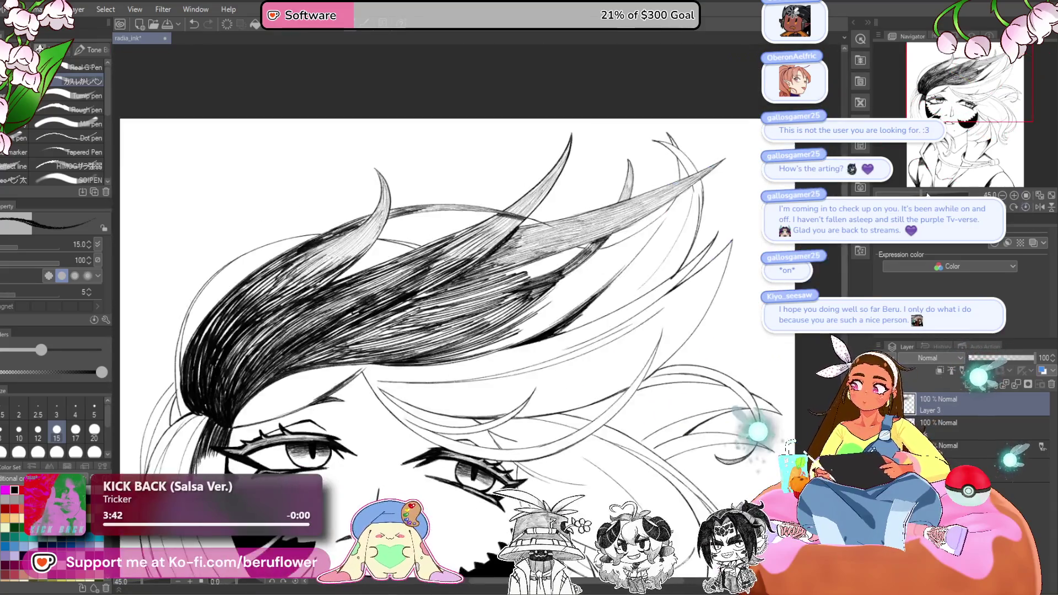
scroll(443, 380, up, 5)
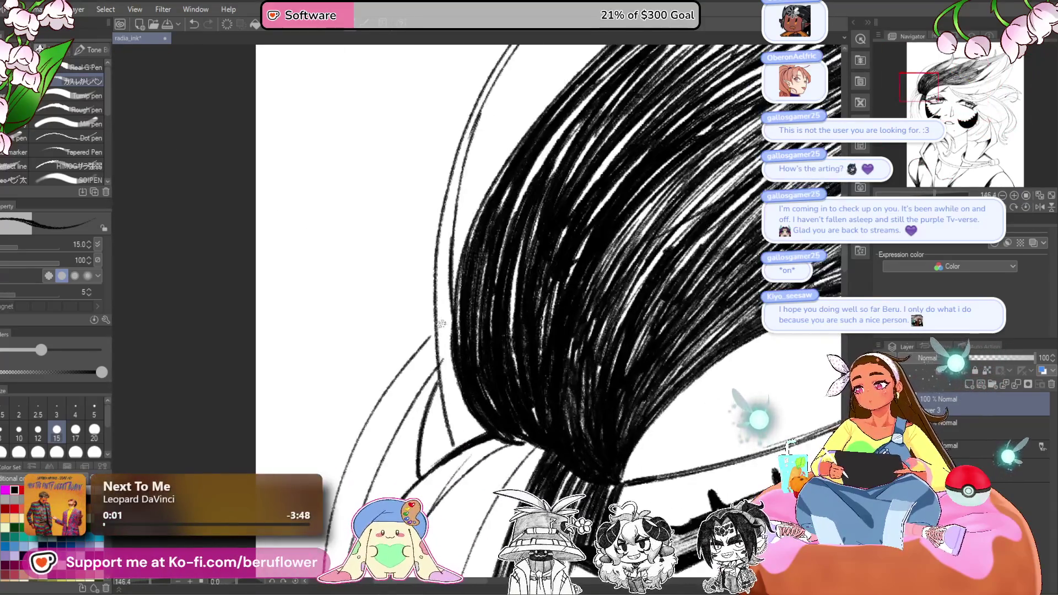
drag(443, 381, 441, 309)
drag(449, 399, 447, 311)
mouse_move(455, 433)
mouse_down()
mouse_move(449, 342)
mouse_move(453, 395)
mouse_up()
drag(462, 436, 470, 386)
mouse_move(476, 436)
mouse_down()
mouse_move(488, 430)
mouse_move(475, 429)
mouse_up()
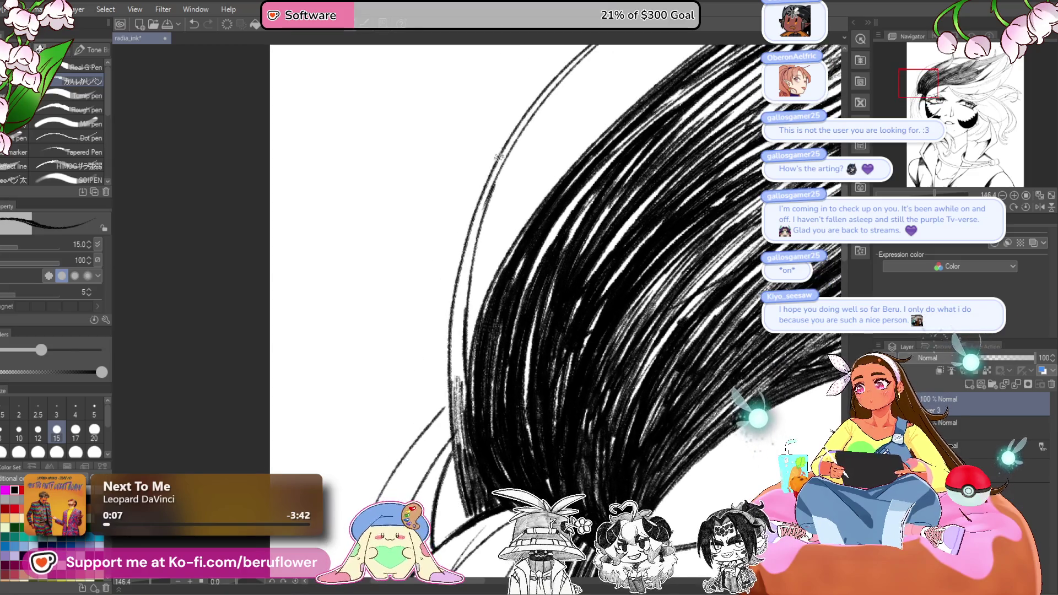
- Hatch further up the hair's left edge and thicken the outer hair arc
drag(466, 329, 487, 206)
mouse_move(460, 399)
mouse_down()
mouse_move(460, 279)
mouse_move(450, 314)
mouse_up()
mouse_move(469, 417)
mouse_down()
mouse_move(517, 196)
mouse_move(506, 236)
mouse_move(542, 203)
mouse_up()
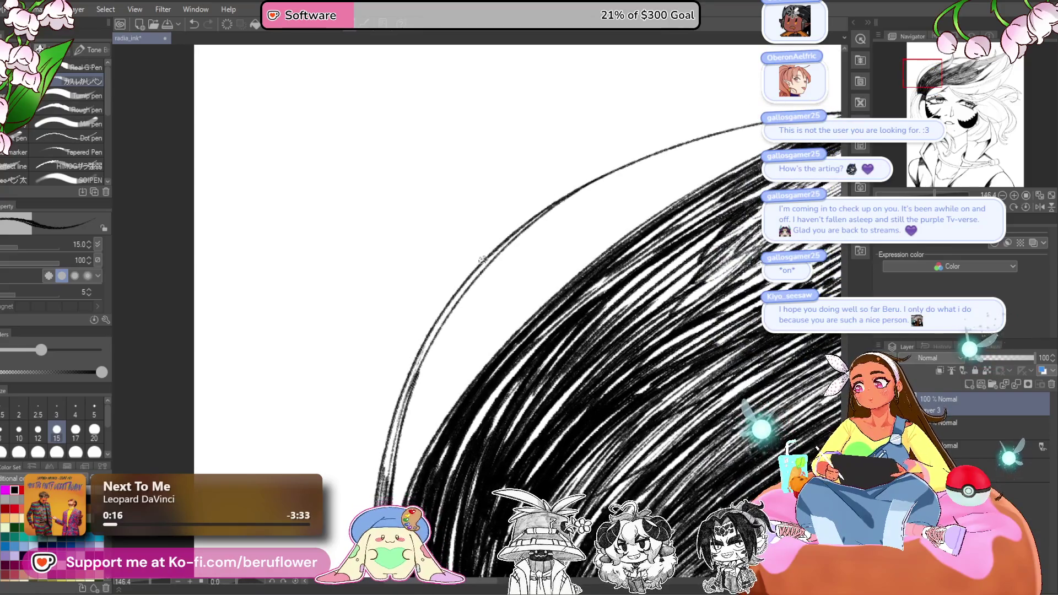
drag(474, 267, 390, 429)
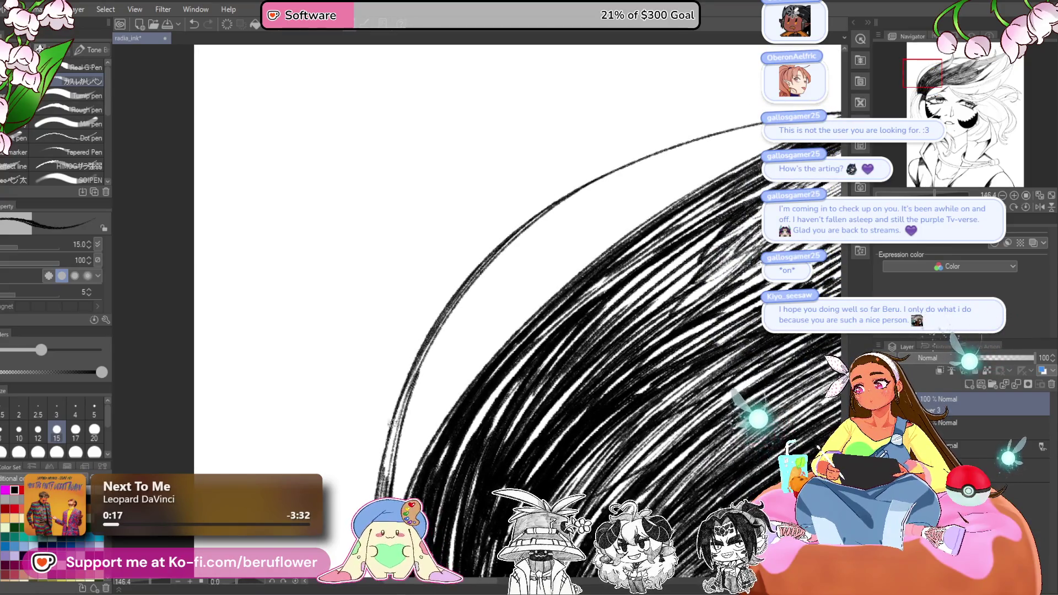
drag(419, 366, 392, 444)
drag(411, 393, 389, 443)
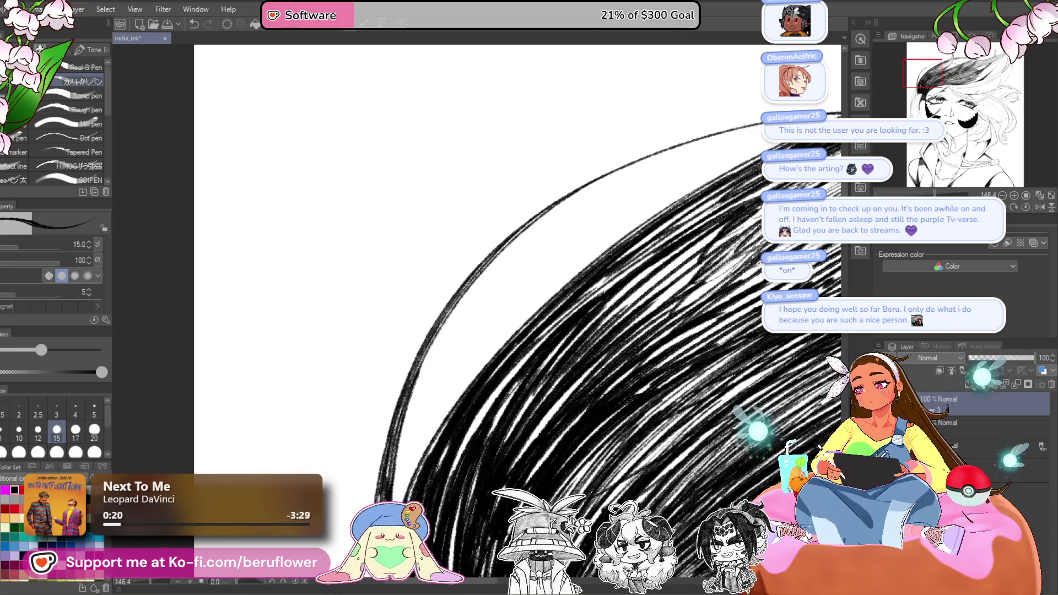
key(ctrl+minus)
key(ctrl+minus)
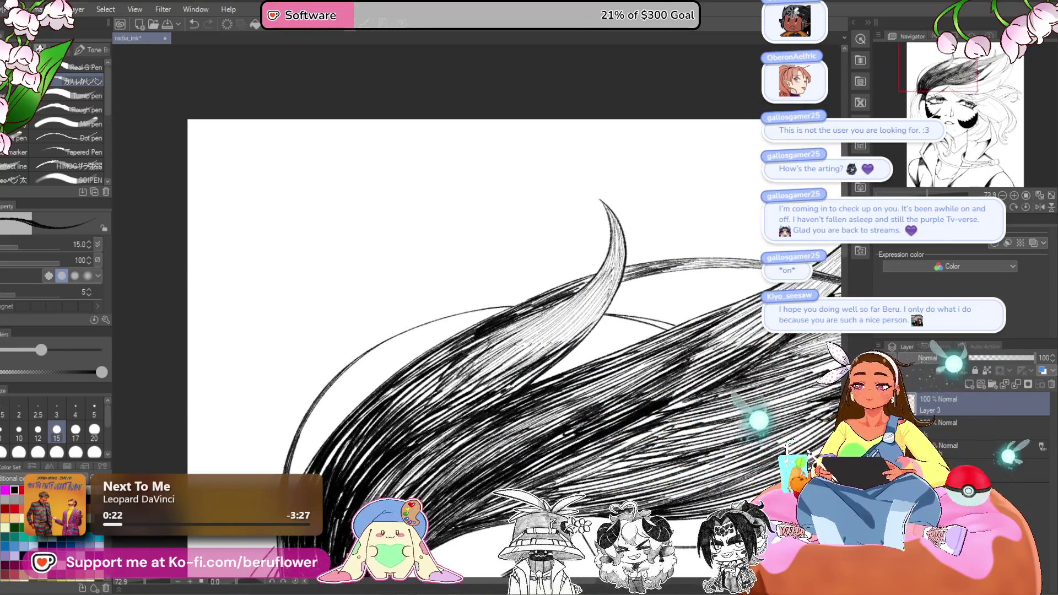
- Zoom in and ink a few extra crossing strokes into the swept hair lock
key(ctrl+plus)
key(ctrl+plus)
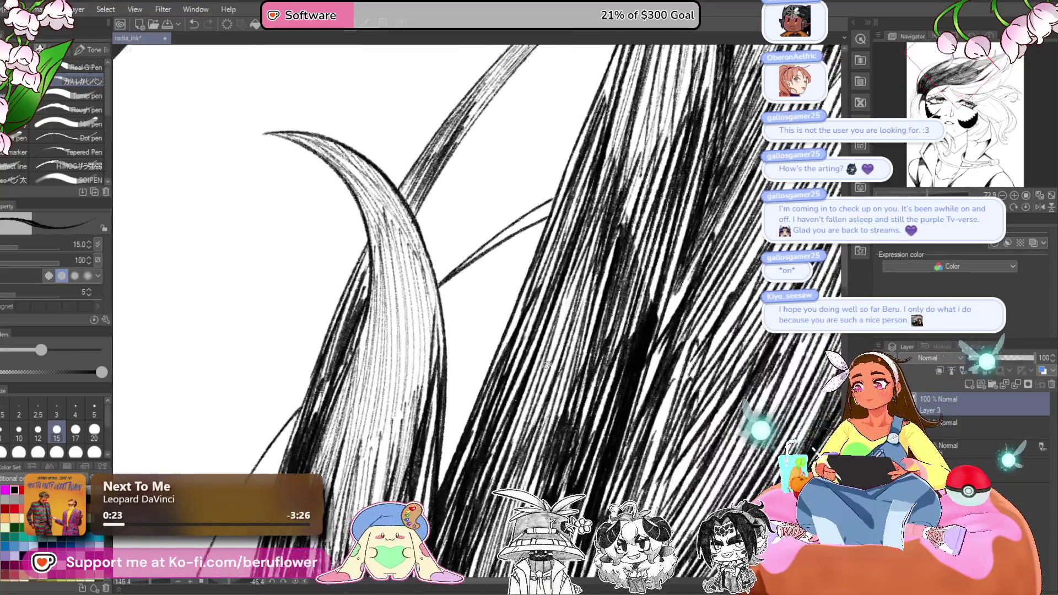
drag(626, 320, 637, 315)
mouse_move(638, 231)
mouse_down()
mouse_move(548, 299)
mouse_move(627, 243)
mouse_up()
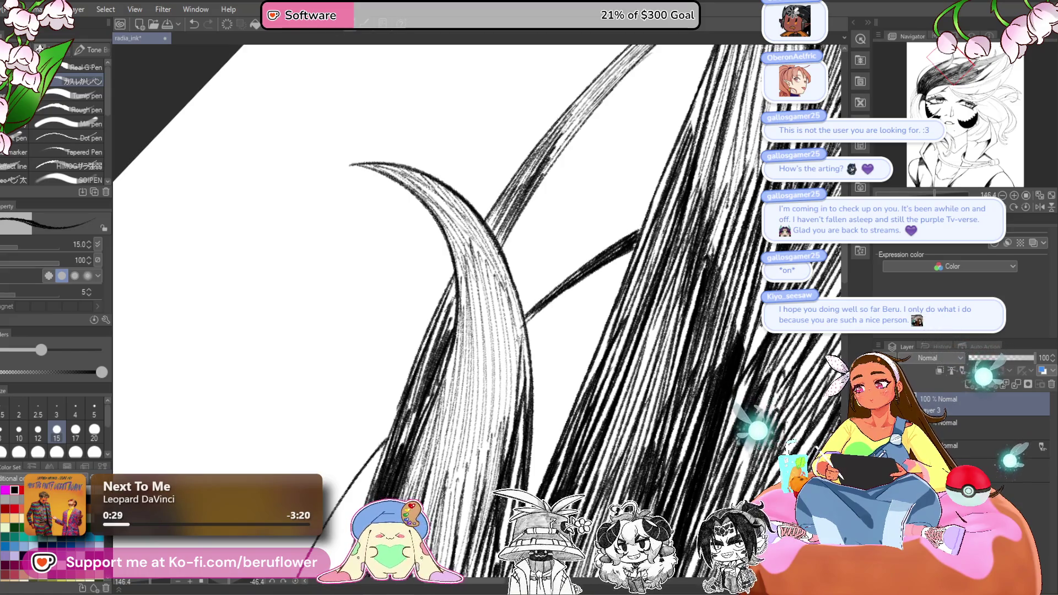
scroll(522, 342, down, 5)
mouse_move(678, 441)
mouse_down()
mouse_move(683, 370)
mouse_move(662, 434)
mouse_up()
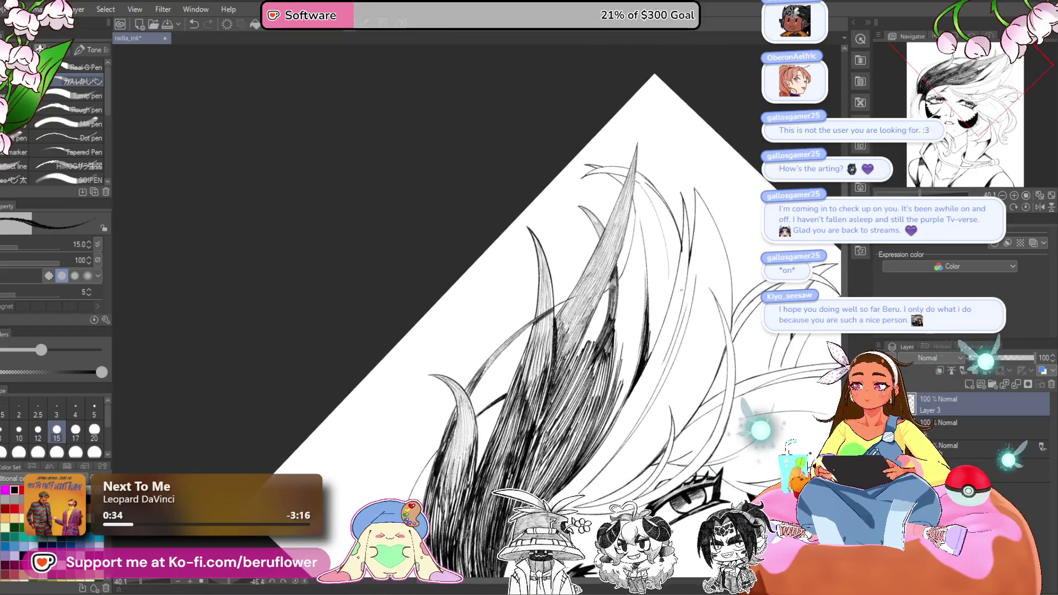
scroll(601, 307, up, 6)
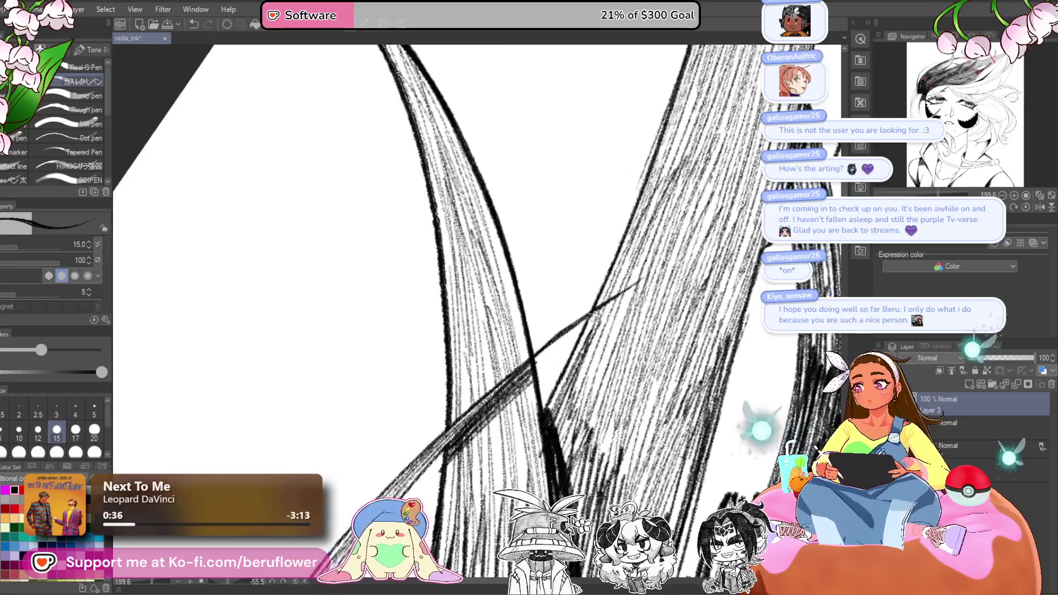
scroll(601, 307, down, 4)
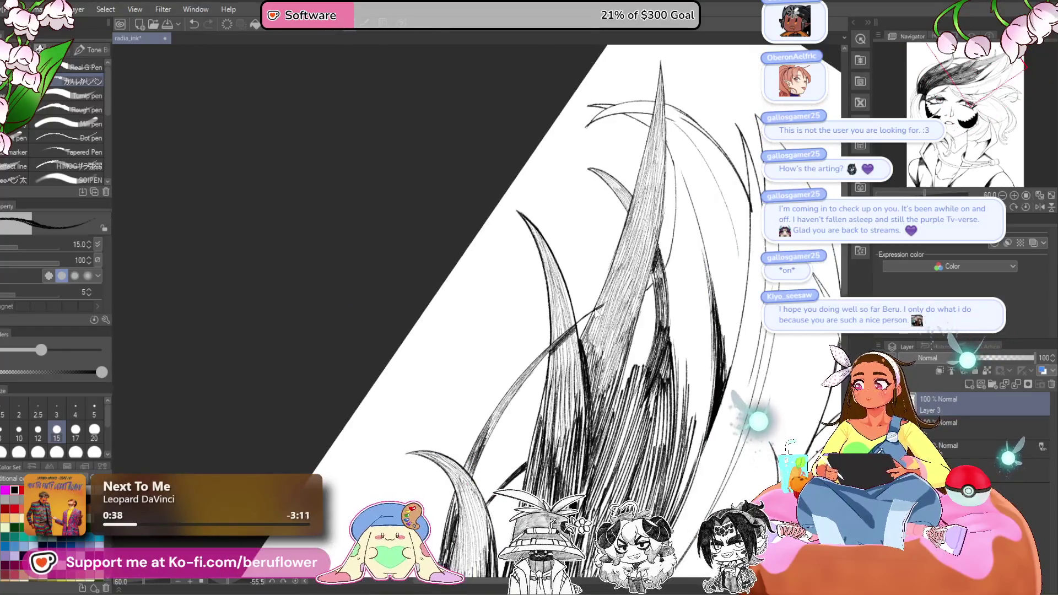
- Straighten and re-tilt the view, then hatch fine dark strokes into the middle of the lock
click(1012, 205)
click(1012, 205)
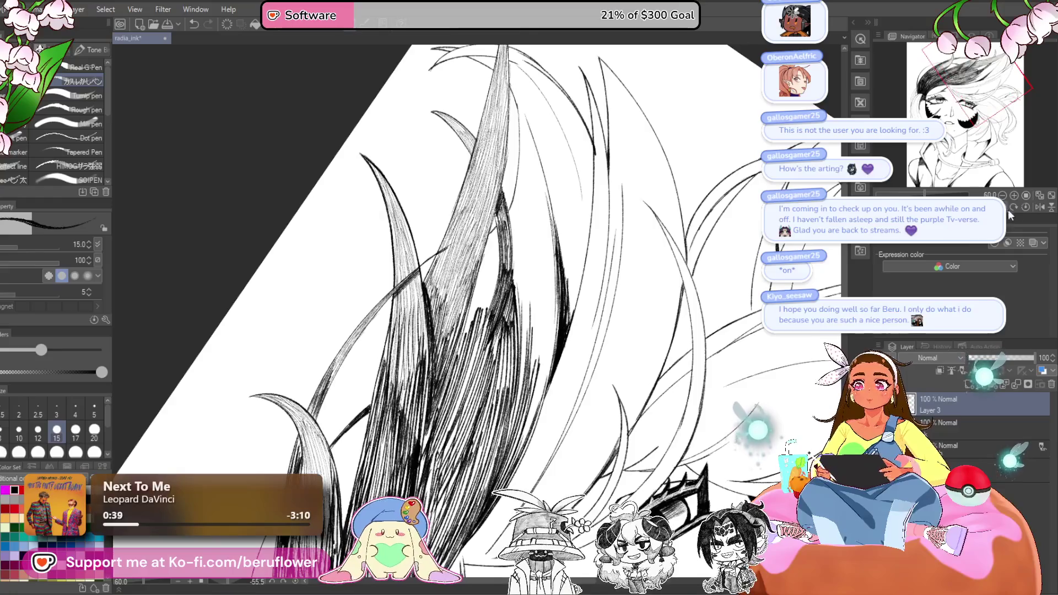
click(1012, 205)
drag(977, 77, 934, 90)
mouse_move(574, 287)
mouse_down()
mouse_move(636, 337)
mouse_move(634, 364)
mouse_move(700, 394)
mouse_move(679, 300)
mouse_move(760, 282)
mouse_move(849, 226)
mouse_move(835, 203)
mouse_move(754, 249)
mouse_move(766, 276)
mouse_up()
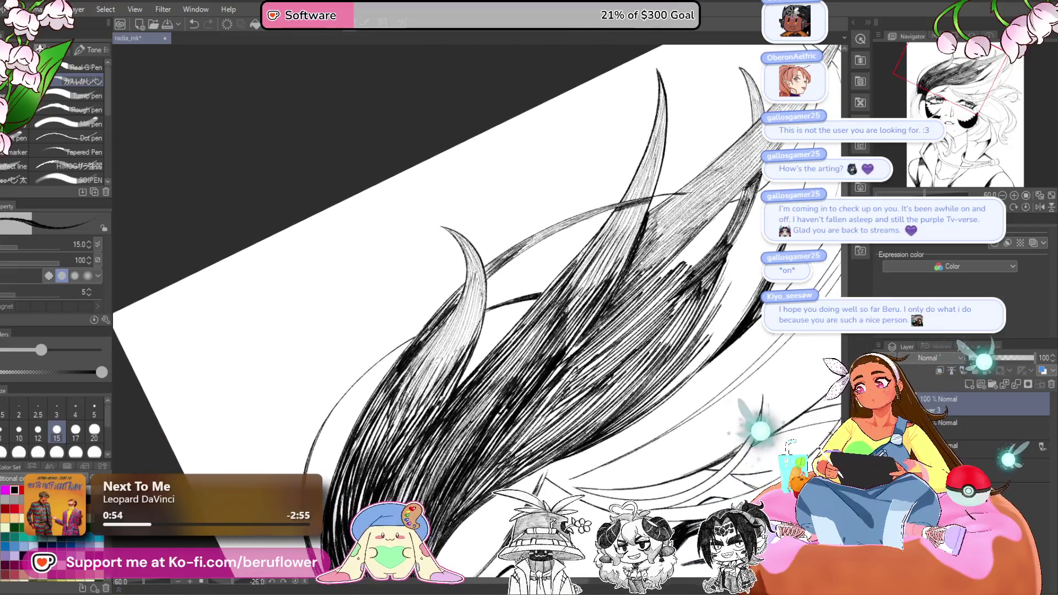
drag(524, 301, 580, 254)
drag(503, 330, 549, 285)
drag(539, 292, 554, 279)
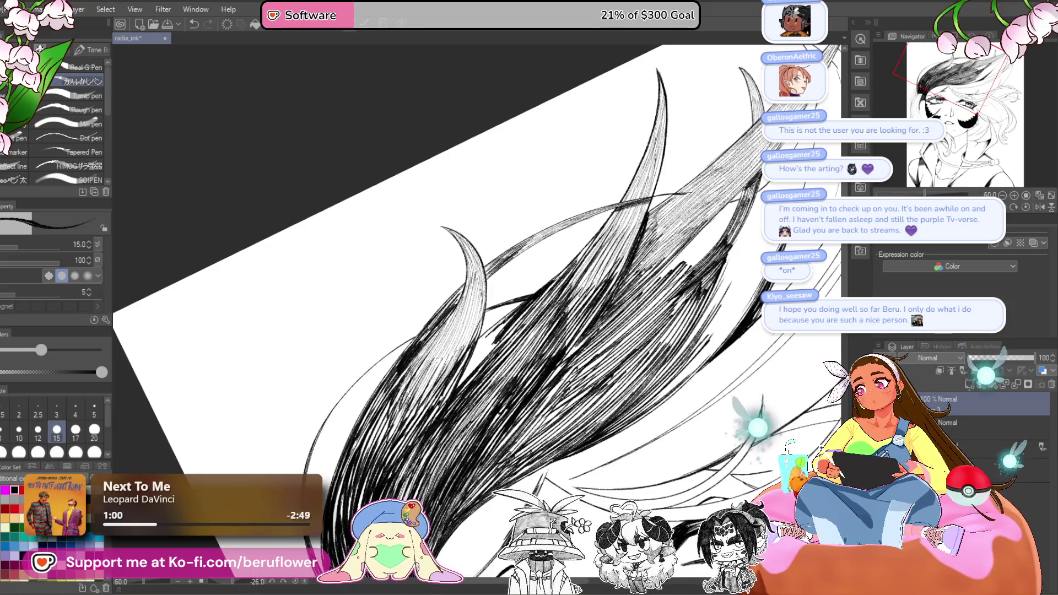
drag(476, 346, 496, 325)
mouse_move(463, 374)
mouse_down()
mouse_move(516, 314)
mouse_move(495, 342)
mouse_move(492, 332)
mouse_up()
drag(474, 349, 498, 327)
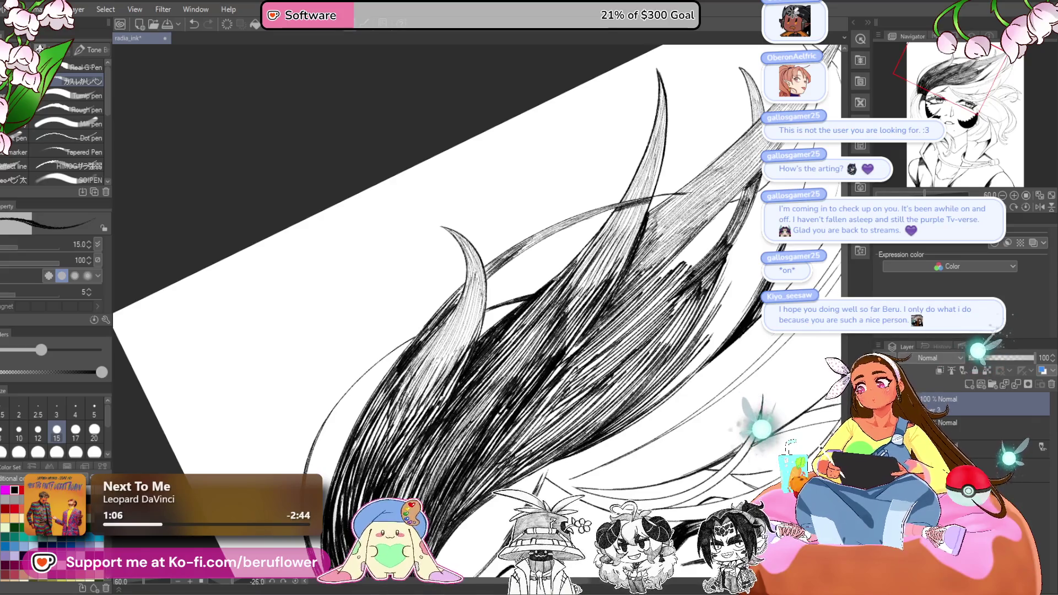
scroll(474, 309, down, 5)
scroll(474, 308, up, 4)
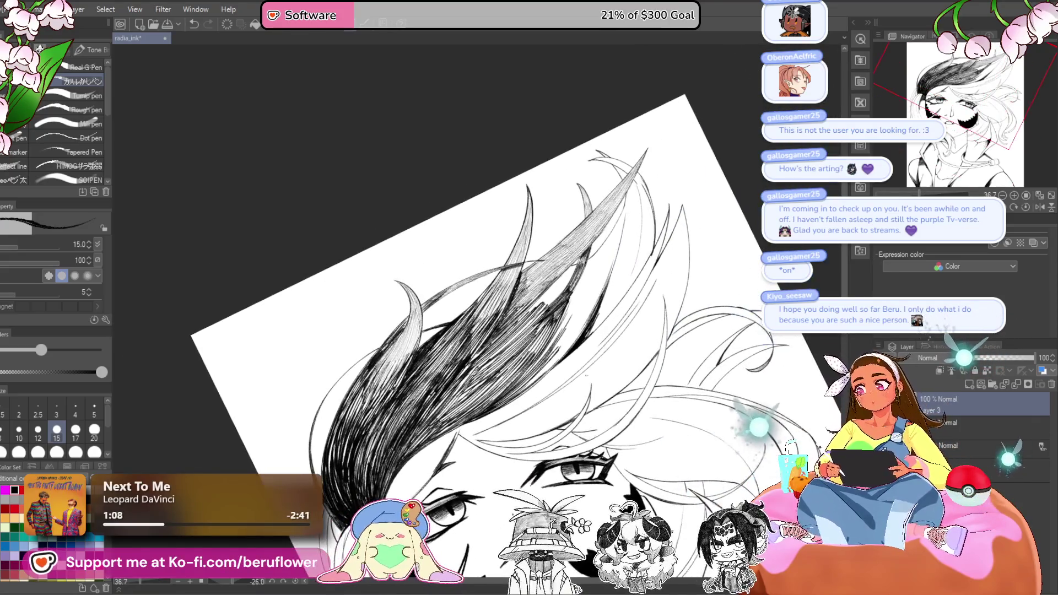
- Raise the pen size to 25 and hatch diagonal strokes across the dark hair area
scroll(568, 218, up, 4)
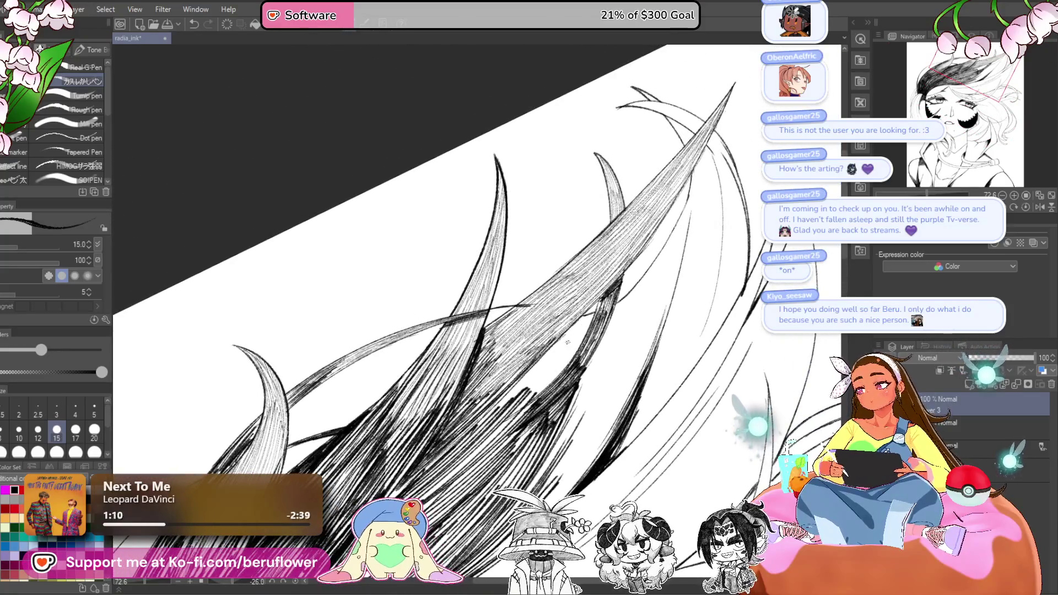
key(bracketright)
key(bracketright)
key(bracketright)
drag(526, 377, 579, 318)
drag(494, 408, 592, 310)
drag(557, 347, 594, 310)
drag(530, 377, 597, 309)
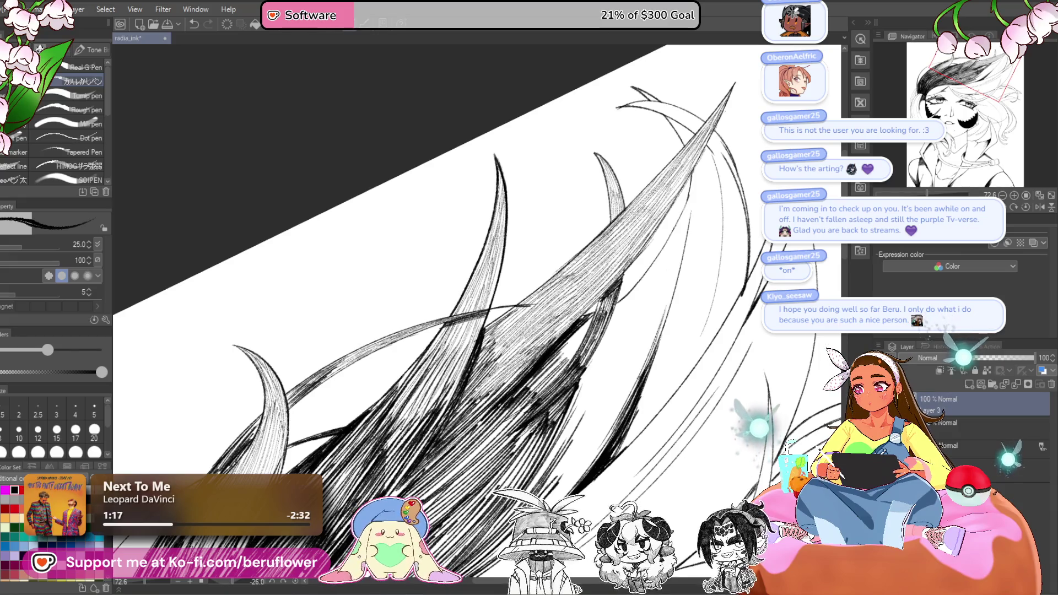
drag(557, 361, 600, 315)
- Add more diagonal hatching to the middle and lower parts of the hair
scroll(683, 282, down, 2)
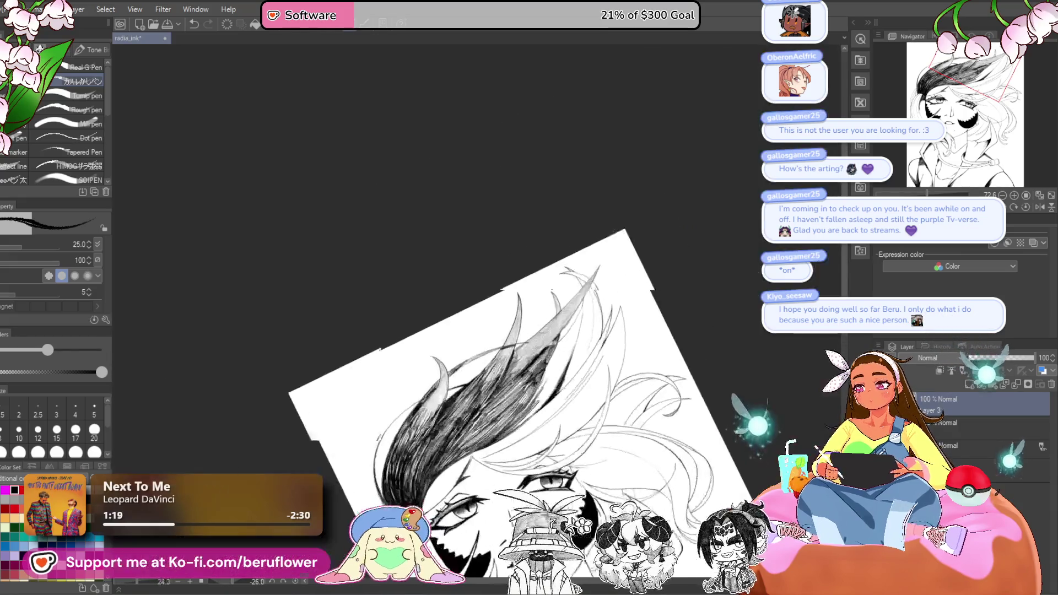
mouse_move(683, 282)
mouse_down()
mouse_move(612, 340)
mouse_move(609, 278)
mouse_up()
drag(583, 347, 598, 310)
drag(554, 401, 568, 371)
drag(580, 342, 594, 314)
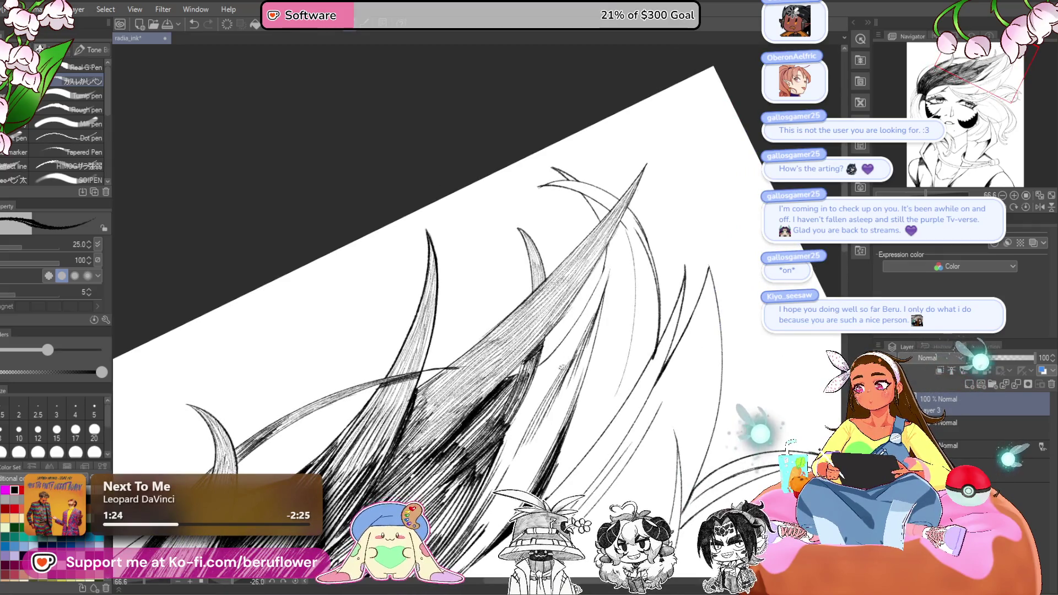
mouse_move(509, 446)
mouse_down()
mouse_move(554, 369)
mouse_move(543, 382)
mouse_up()
drag(509, 424, 522, 405)
mouse_move(542, 415)
mouse_down()
mouse_move(545, 342)
mouse_move(585, 270)
mouse_up()
- Continue diagonal hatching up through the hair and across its left side
drag(558, 361, 595, 268)
drag(548, 386, 584, 301)
drag(534, 407, 568, 313)
drag(502, 446, 555, 342)
drag(497, 448, 541, 361)
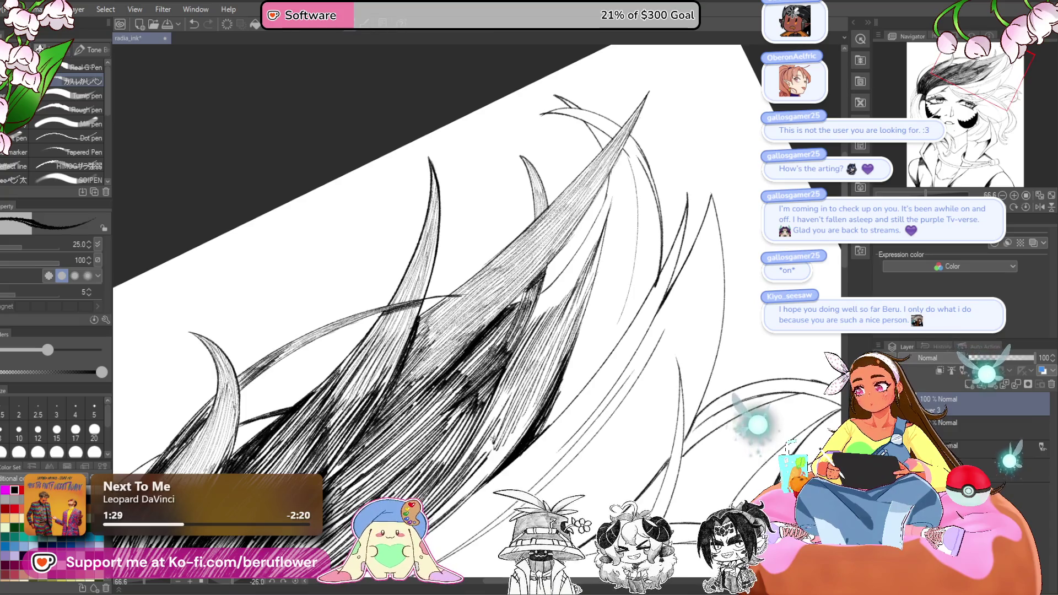
mouse_move(481, 446)
mouse_down()
mouse_move(512, 377)
mouse_move(475, 426)
mouse_up()
drag(496, 418, 523, 348)
drag(466, 432, 512, 364)
- Rotate the canvas and lay dense dark hatching into the hair below the eye
mouse_move(607, 221)
mouse_down()
mouse_move(496, 138)
mouse_move(386, 221)
mouse_move(386, 331)
mouse_up()
drag(496, 221, 595, 358)
drag(540, 300, 617, 250)
mouse_move(496, 336)
mouse_down()
mouse_move(584, 270)
mouse_move(568, 275)
mouse_up()
mouse_move(462, 361)
mouse_down()
mouse_move(546, 286)
mouse_move(562, 287)
mouse_up()
mouse_move(499, 361)
mouse_down()
mouse_move(556, 300)
mouse_move(549, 309)
mouse_up()
drag(457, 389, 518, 312)
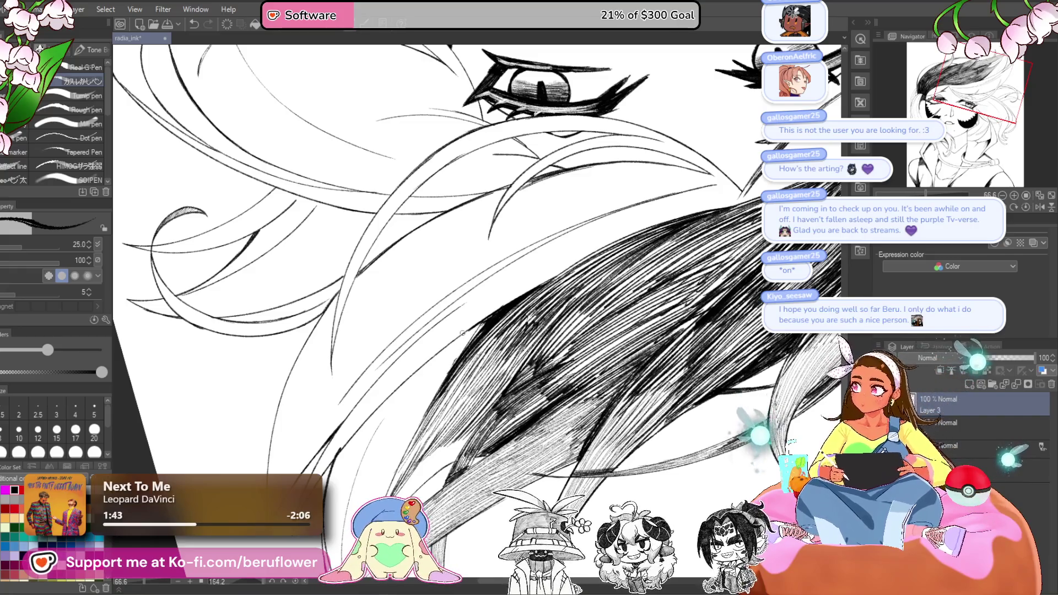
- Follow the hair lock to its tip and add a short dark hatching stroke there
drag(483, 279, 565, 284)
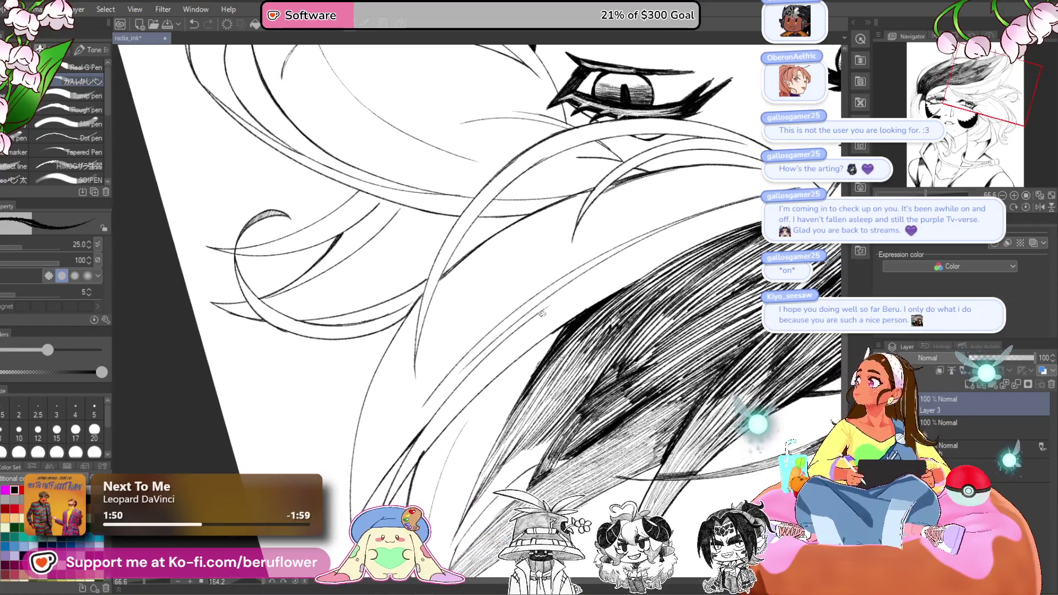
drag(570, 329, 559, 282)
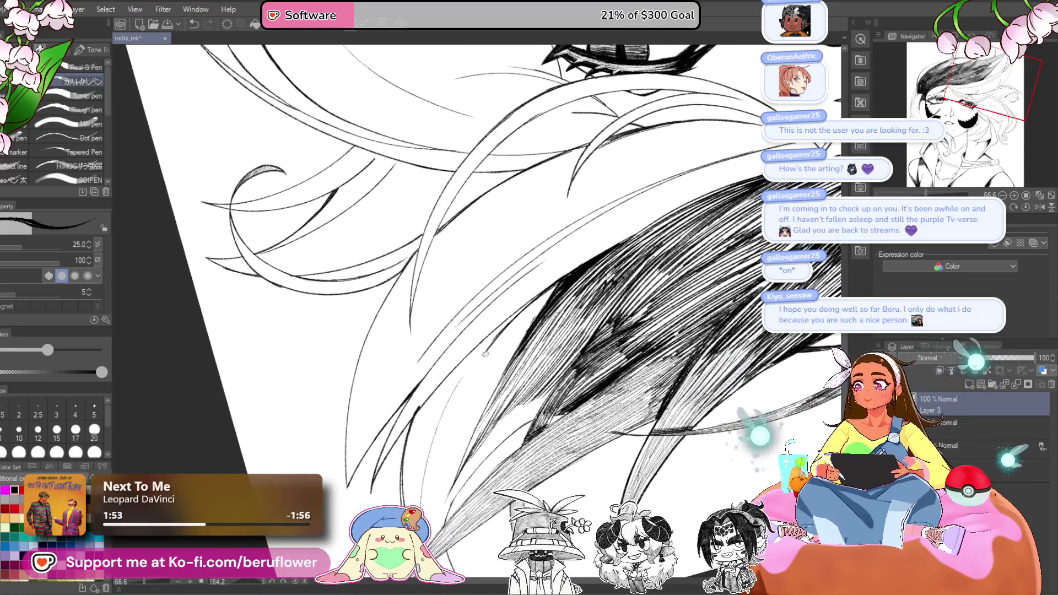
mouse_move(462, 493)
mouse_down()
mouse_move(474, 372)
mouse_move(461, 354)
mouse_up()
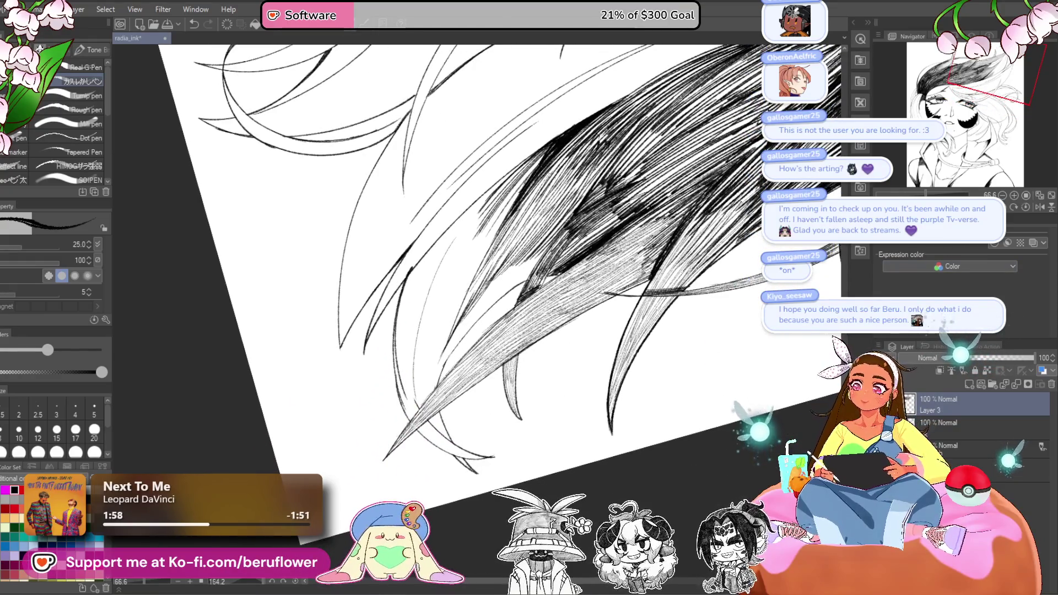
drag(550, 327, 586, 316)
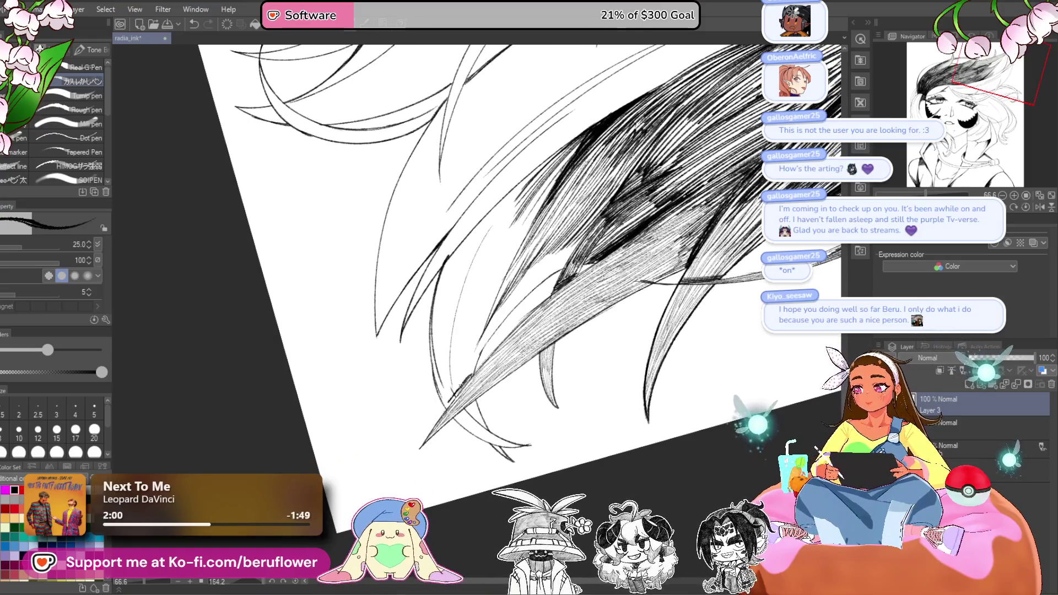
drag(441, 405, 477, 367)
scroll(471, 368, up, 3)
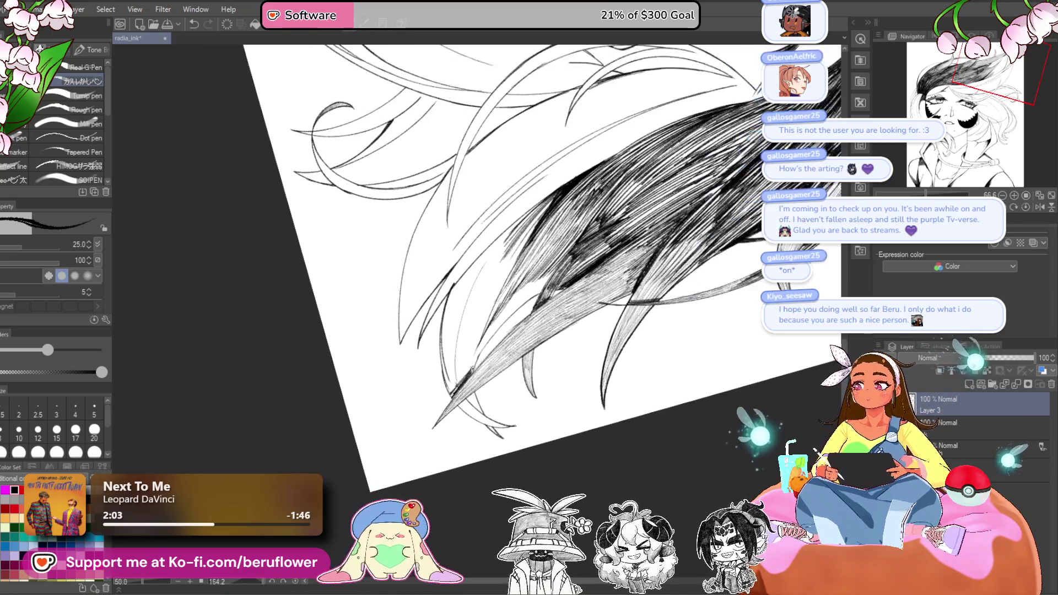
scroll(716, 300, down, 3)
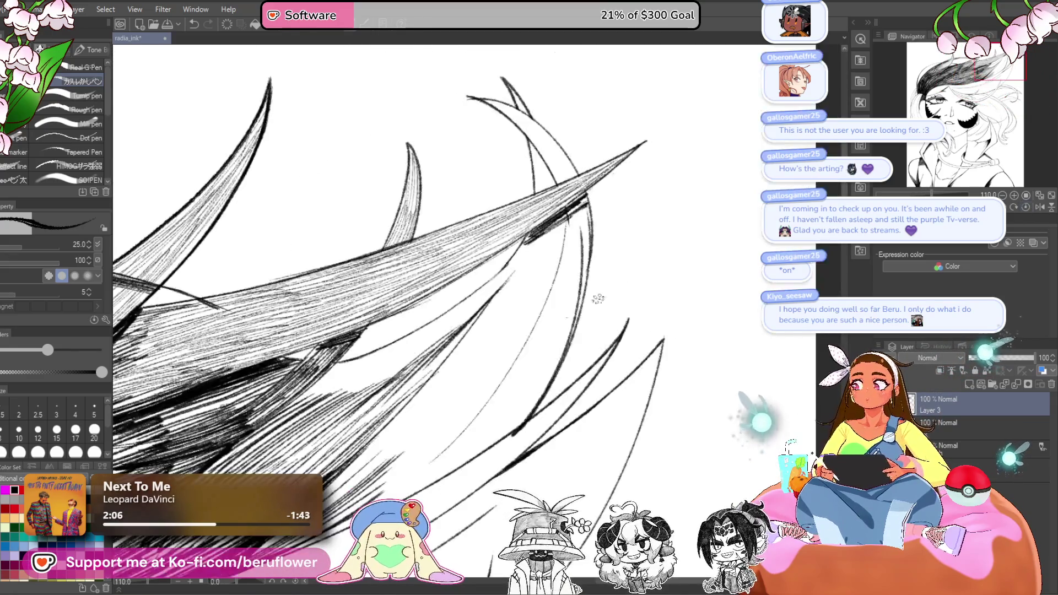
- Center and tilt the view on the bangs, enlarge the pen, and darken them with hatching
scroll(717, 299, down, 3)
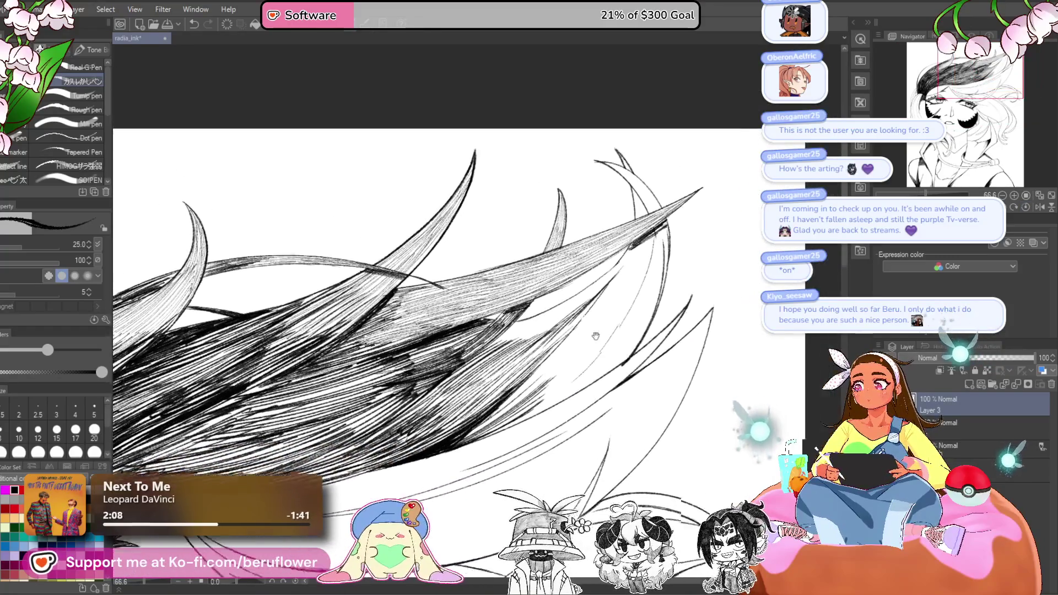
drag(646, 373, 713, 345)
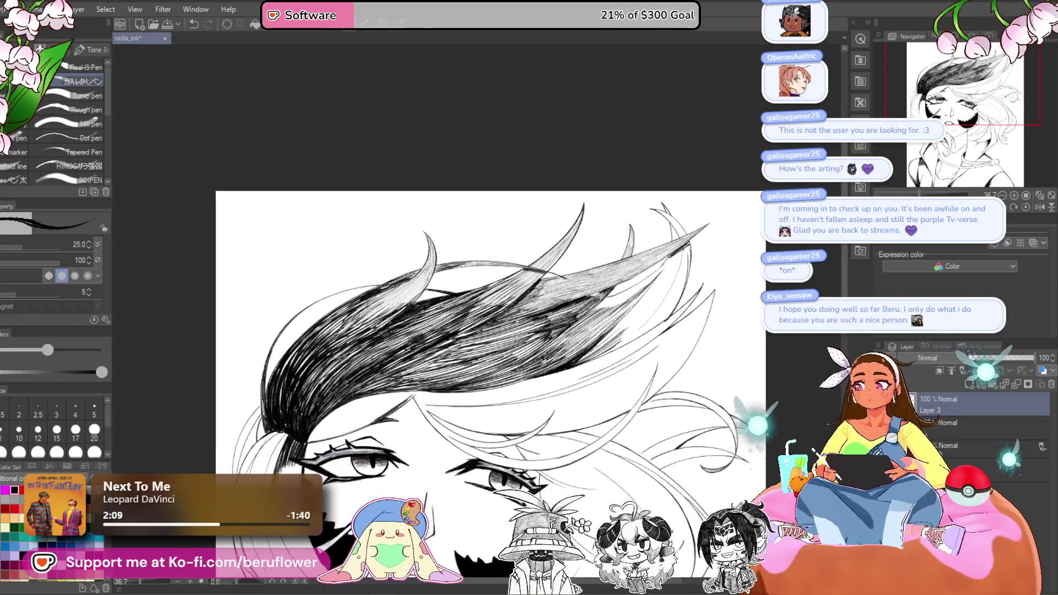
drag(606, 386, 650, 298)
scroll(479, 265, up, 3)
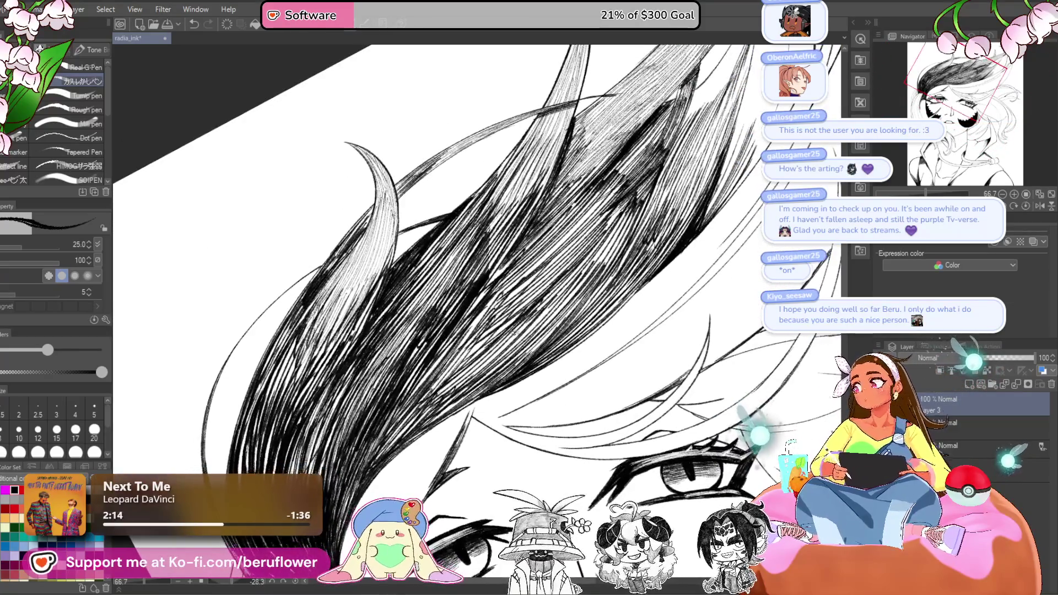
key(bracketright)
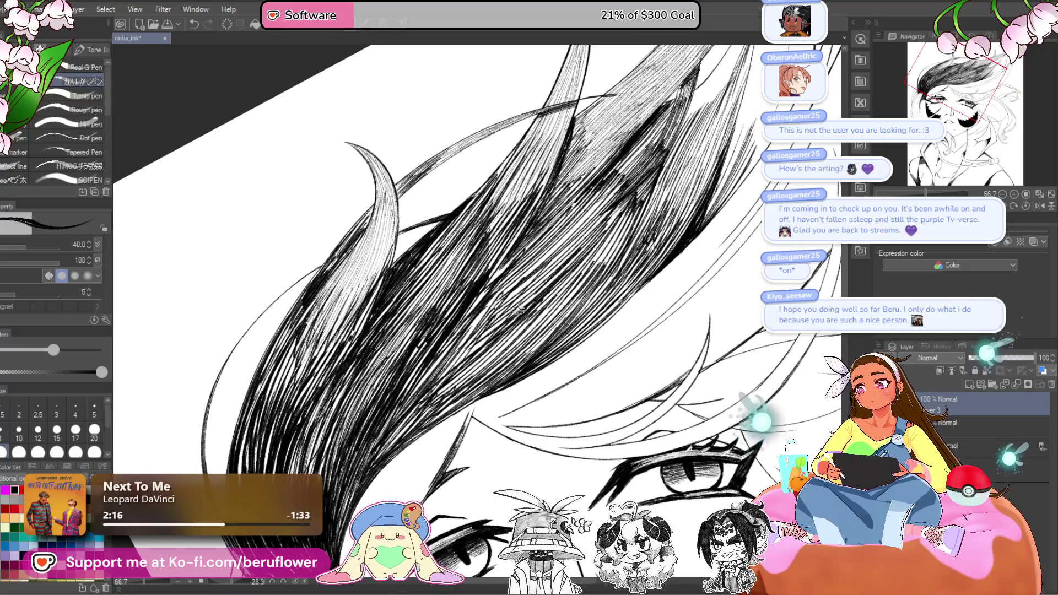
drag(574, 232, 474, 337)
mouse_move(557, 248)
mouse_down()
mouse_move(447, 347)
mouse_move(458, 320)
mouse_move(466, 344)
mouse_move(501, 319)
mouse_up()
drag(562, 274, 483, 338)
drag(540, 296, 501, 329)
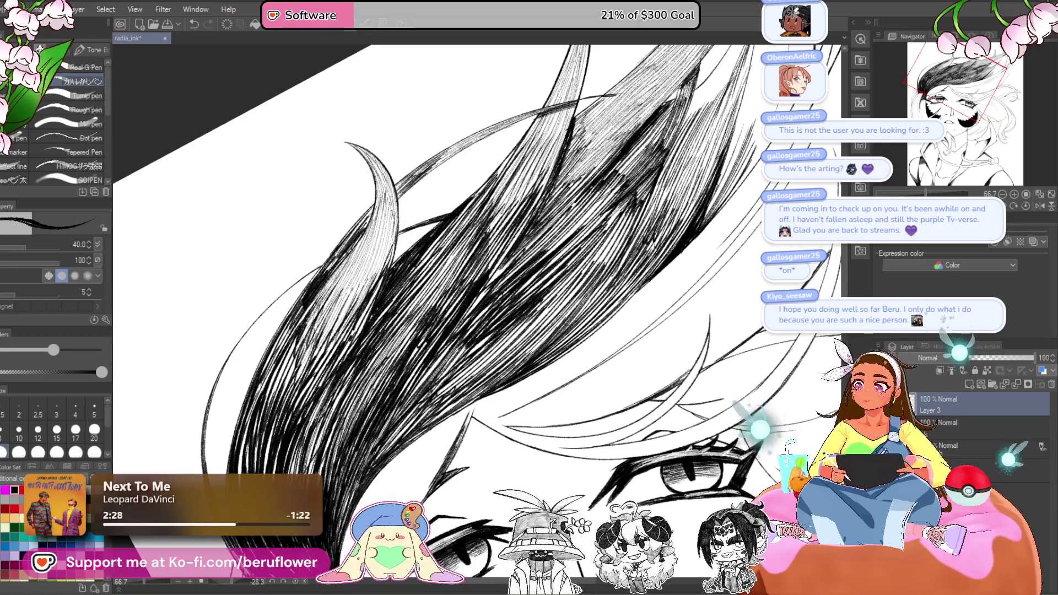
- Hatch down the tall upper hair strand to darken it, then zoom out
mouse_move(662, 220)
mouse_down()
mouse_move(491, 259)
mouse_move(476, 306)
mouse_up()
drag(489, 270, 471, 330)
drag(484, 292, 460, 359)
drag(484, 292, 451, 380)
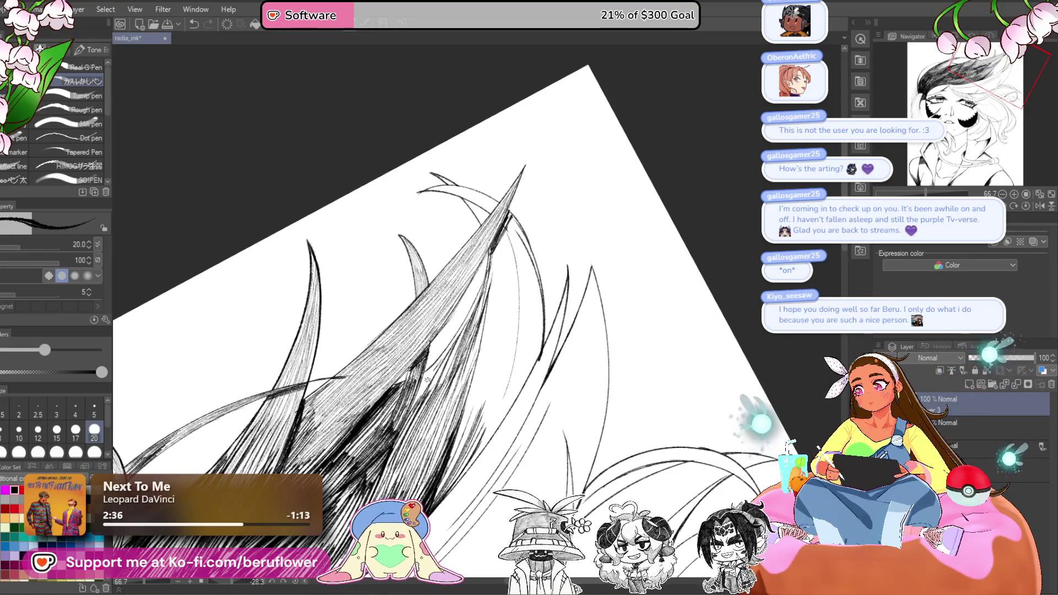
drag(472, 319, 428, 392)
mouse_move(460, 349)
mouse_down()
mouse_move(438, 386)
mouse_move(430, 377)
mouse_up()
drag(492, 282, 464, 339)
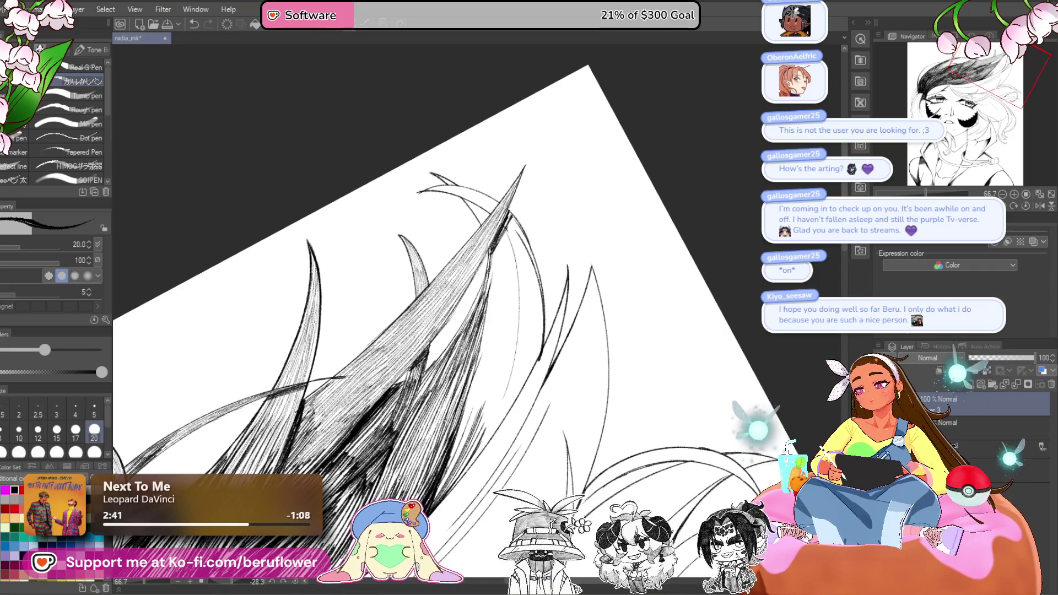
scroll(653, 365, down, 5)
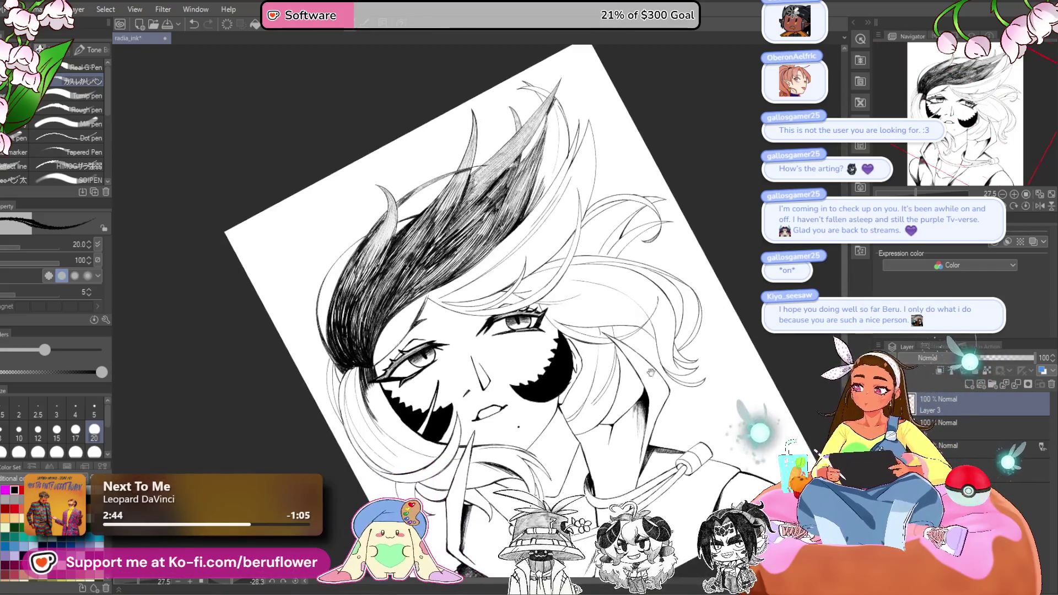
- Zoom in and hatch the dark bangs over the eye
scroll(606, 318, down, 1)
scroll(606, 318, up, 2)
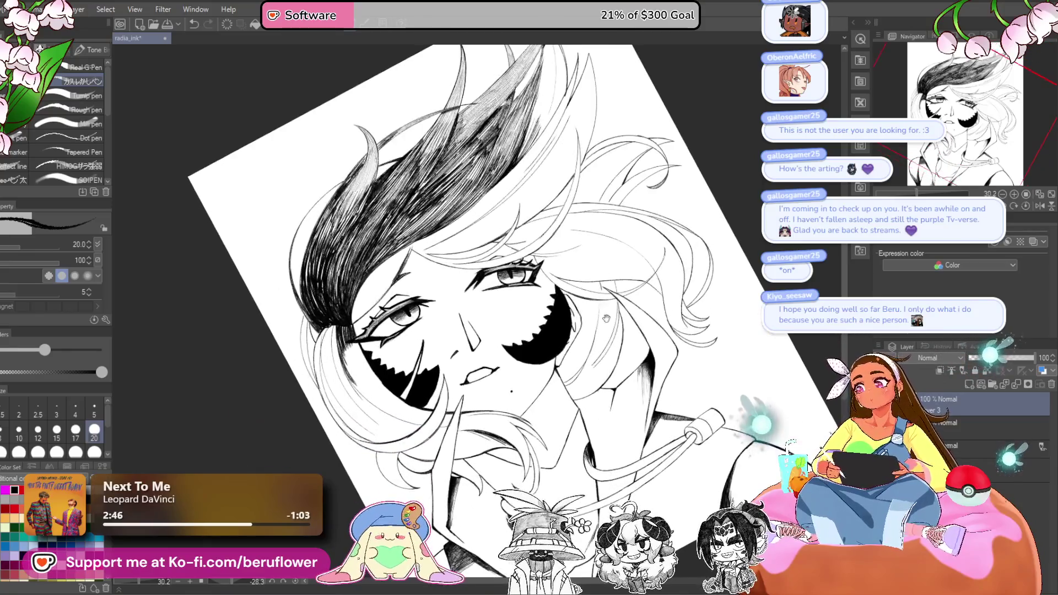
scroll(446, 306, up, 4)
mouse_move(446, 306)
mouse_down()
mouse_move(436, 341)
mouse_move(386, 402)
mouse_up()
mouse_move(407, 367)
mouse_down()
mouse_move(366, 413)
mouse_move(361, 407)
mouse_up()
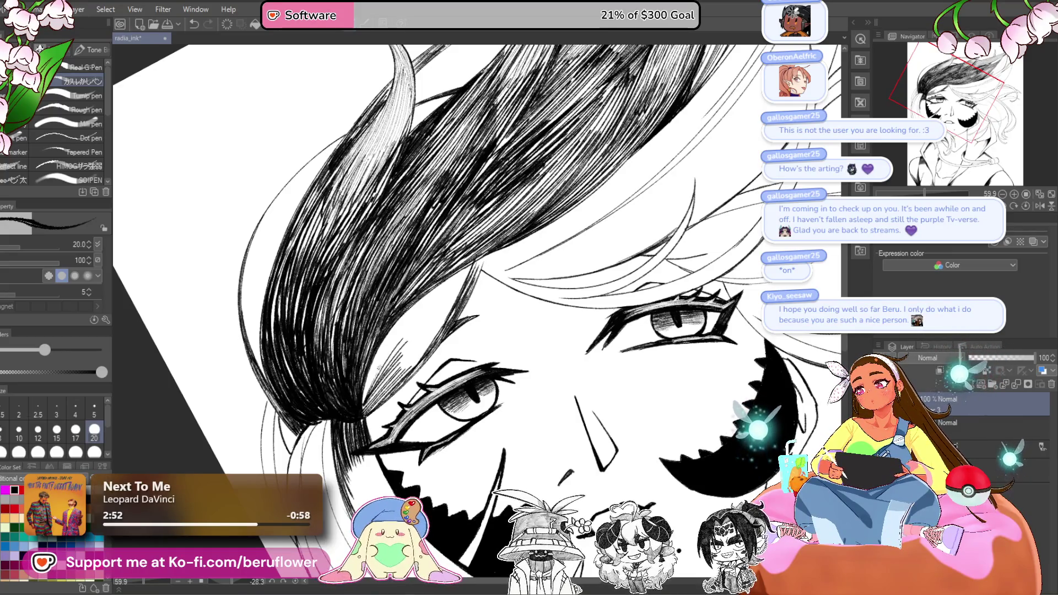
drag(458, 279, 372, 360)
drag(462, 272, 405, 320)
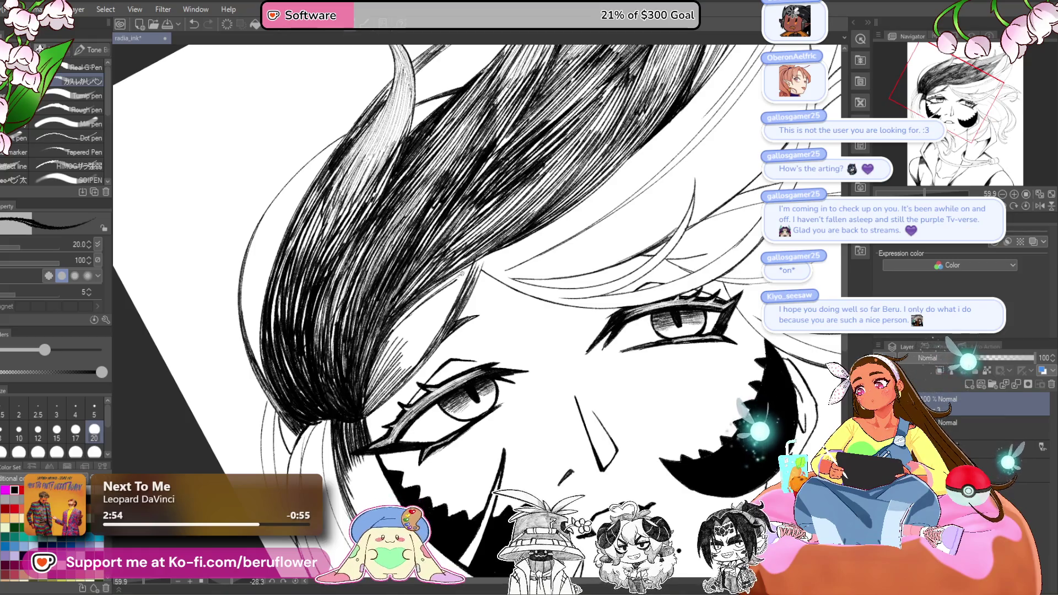
- Fill the bangs with more dense hatching strokes, then zoom out
drag(466, 266, 396, 324)
drag(469, 268, 377, 354)
mouse_move(421, 304)
mouse_down()
mouse_move(377, 357)
mouse_move(394, 348)
mouse_up()
drag(422, 306, 399, 369)
drag(434, 320, 398, 368)
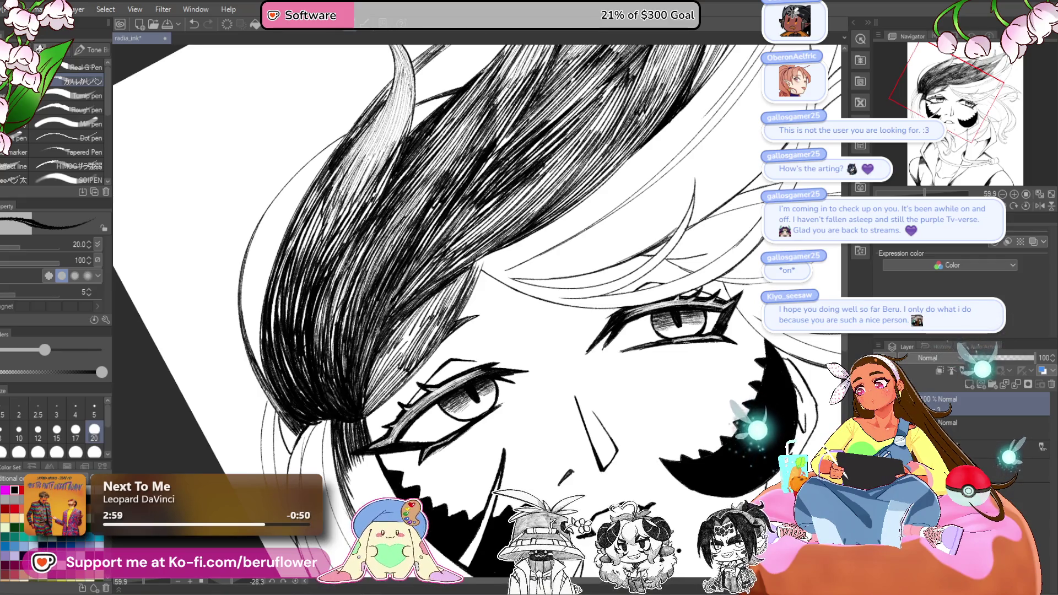
drag(423, 305, 393, 353)
drag(422, 307, 394, 356)
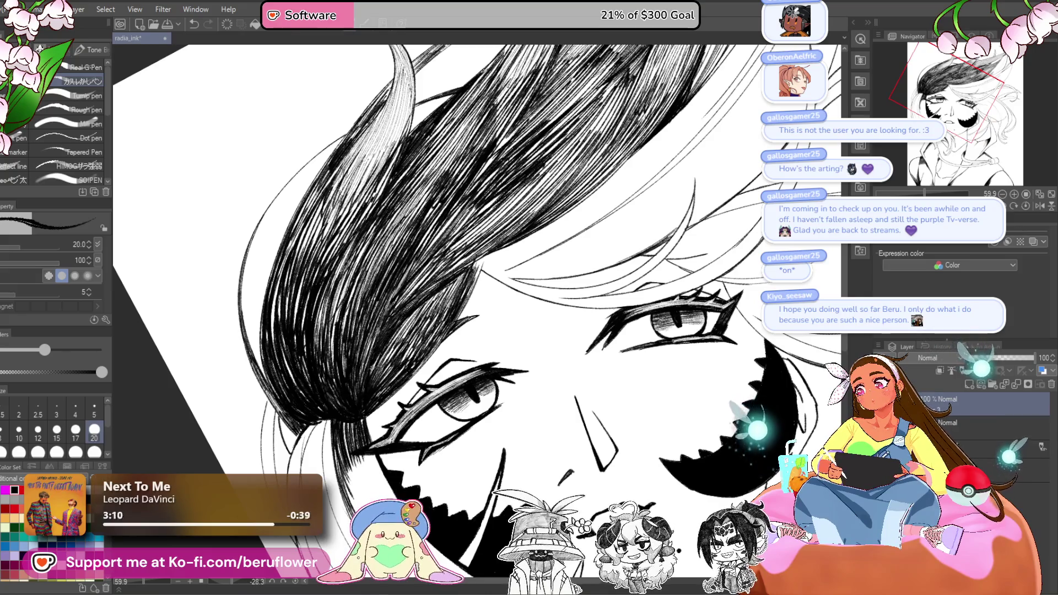
scroll(474, 309, down, 3)
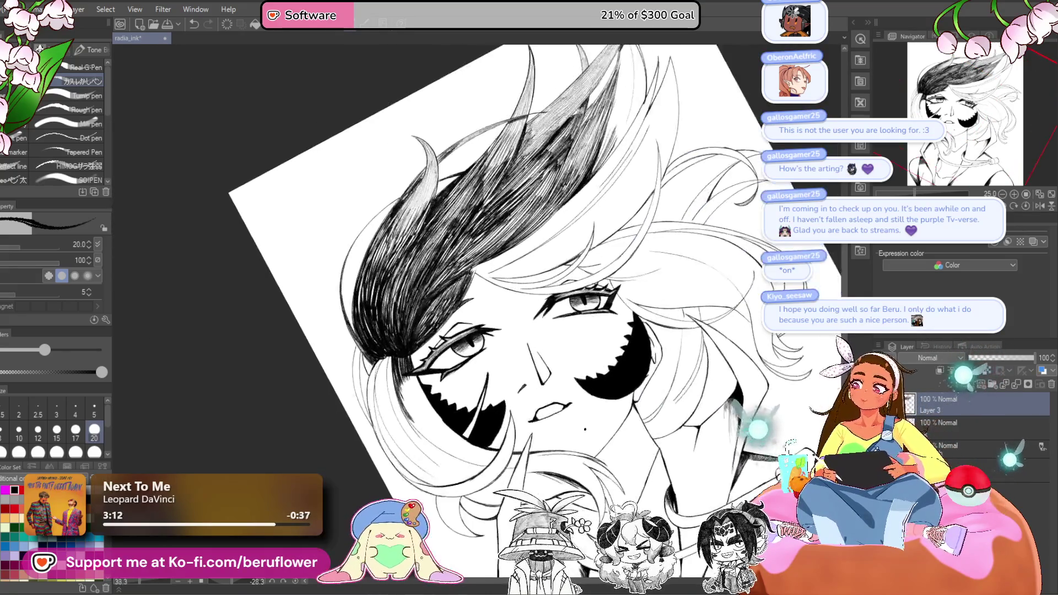
- With a smaller brush, add fine pencil hatching along the long hair strand
mouse_move(551, 220)
mouse_down()
mouse_move(496, 193)
mouse_move(419, 182)
mouse_move(375, 265)
mouse_up()
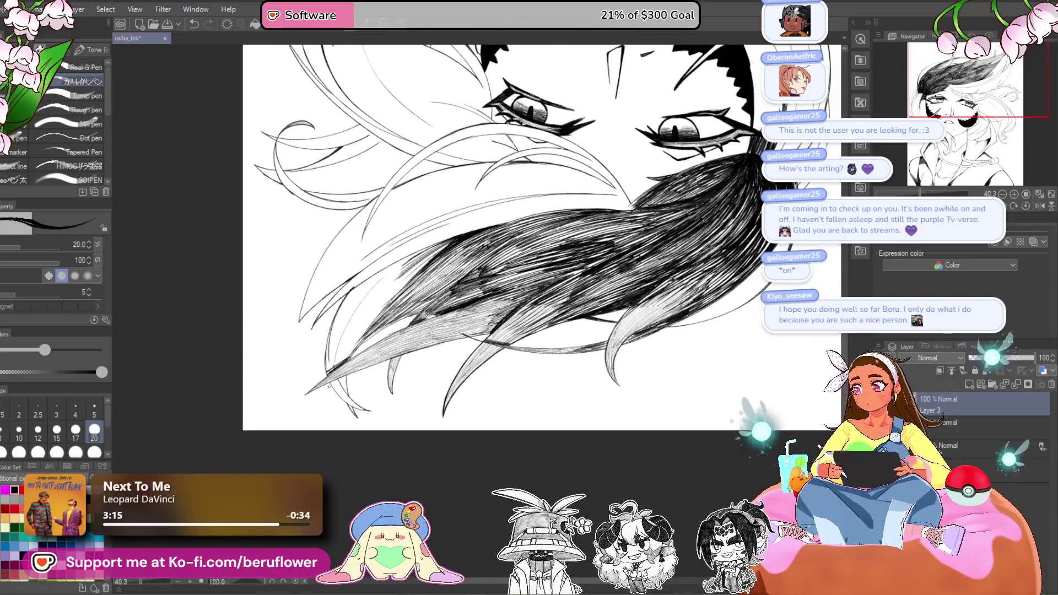
scroll(329, 387, up, 5)
key(bracketleft)
key(bracketleft)
key(bracketleft)
key(bracketleft)
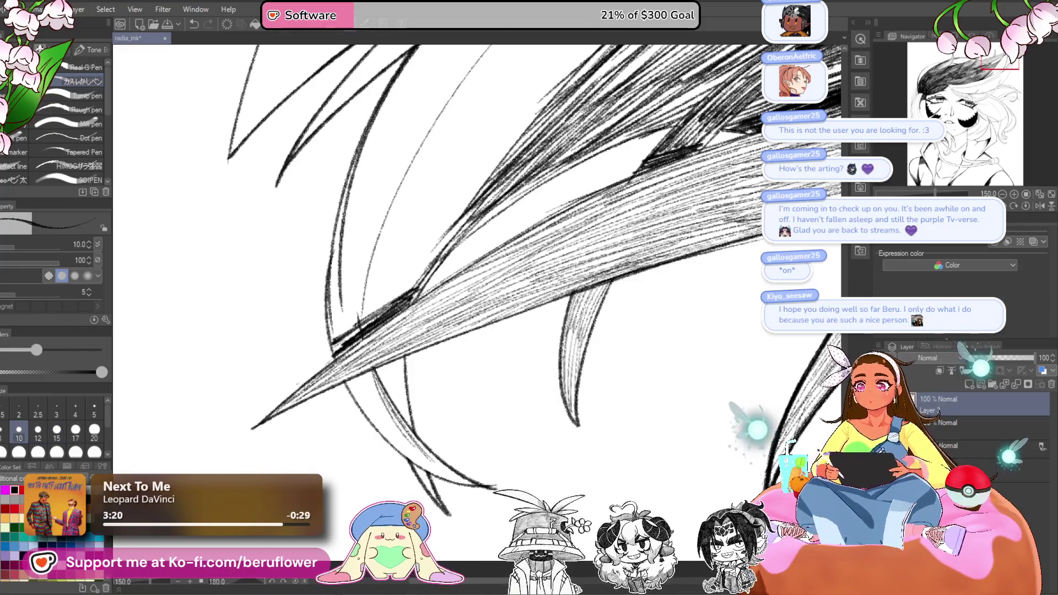
mouse_move(419, 182)
mouse_down()
mouse_move(380, 259)
mouse_move(402, 331)
mouse_up()
mouse_move(392, 222)
mouse_down()
mouse_move(453, 301)
mouse_move(476, 286)
mouse_up()
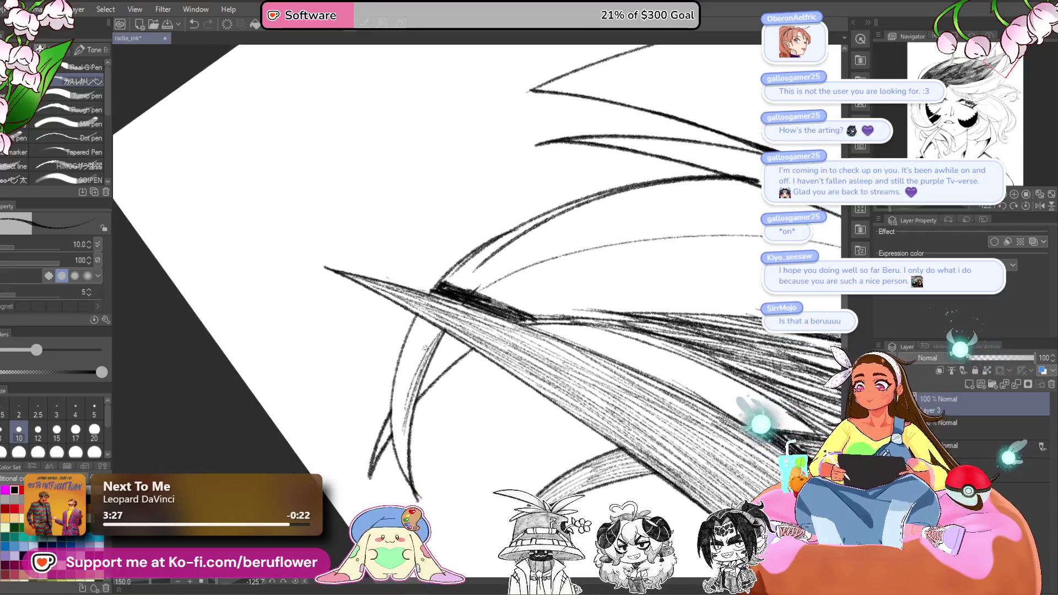
drag(412, 358, 399, 419)
drag(404, 373, 393, 448)
drag(401, 403, 391, 449)
drag(413, 386, 430, 352)
mouse_move(462, 301)
mouse_down()
mouse_move(434, 357)
mouse_move(438, 350)
mouse_up()
- Rotate the canvas back to 180 degrees, select the layer below Layer 3, and set brush size 15
mouse_move(780, 200)
mouse_down()
mouse_move(758, 239)
mouse_move(598, 316)
mouse_up()
drag(884, 207, 970, 207)
click(937, 423)
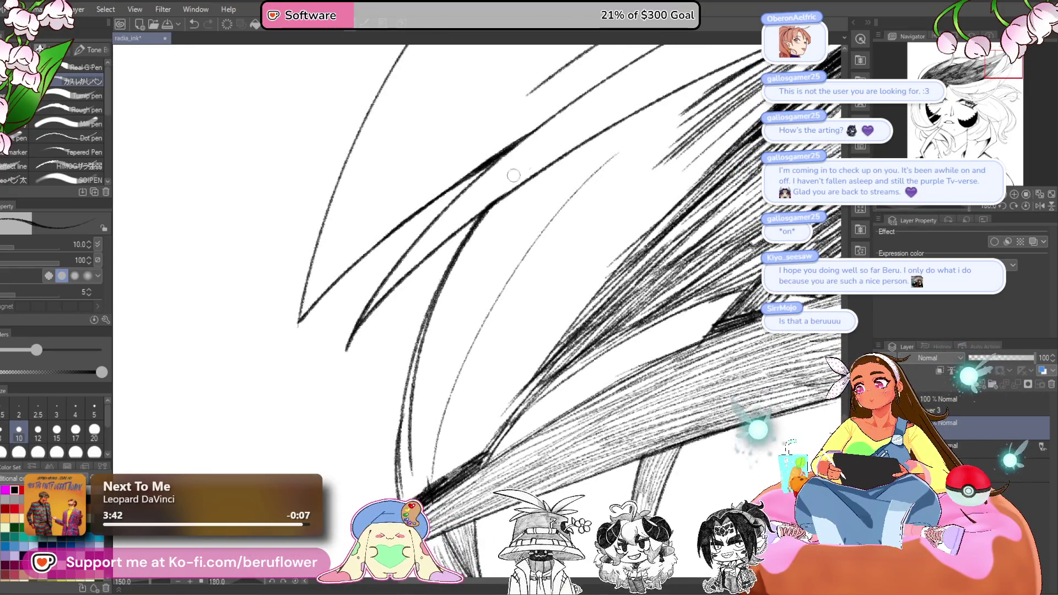
drag(465, 215, 376, 303)
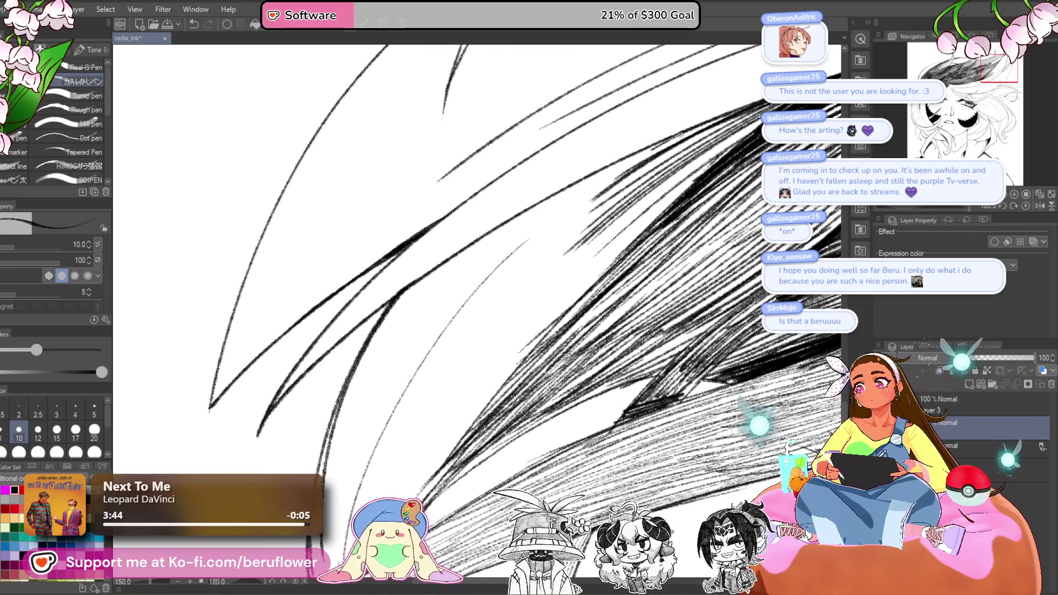
key(bracketright)
key(bracketright)
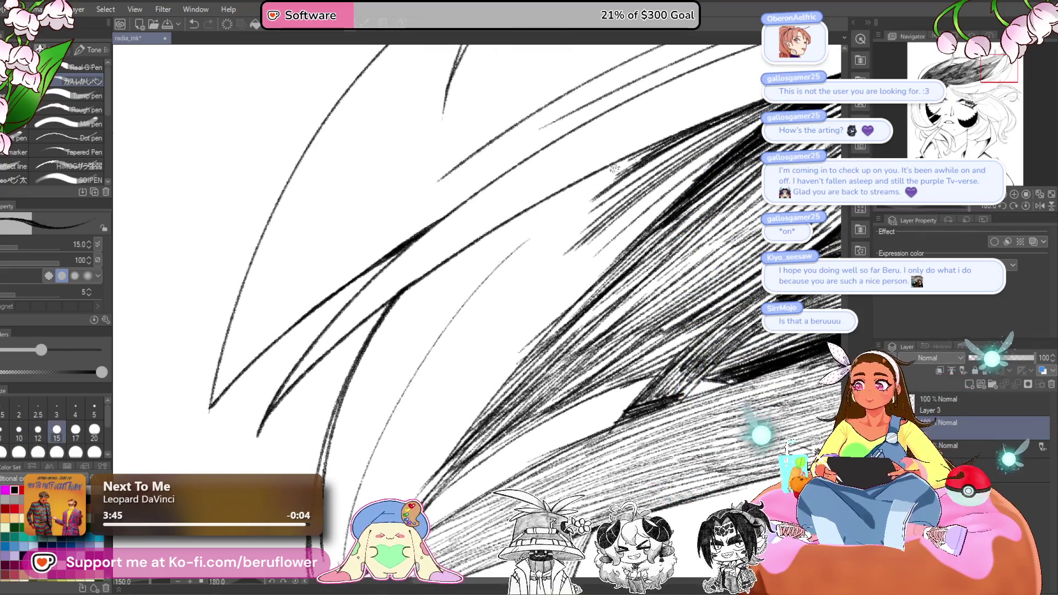
drag(590, 181, 487, 244)
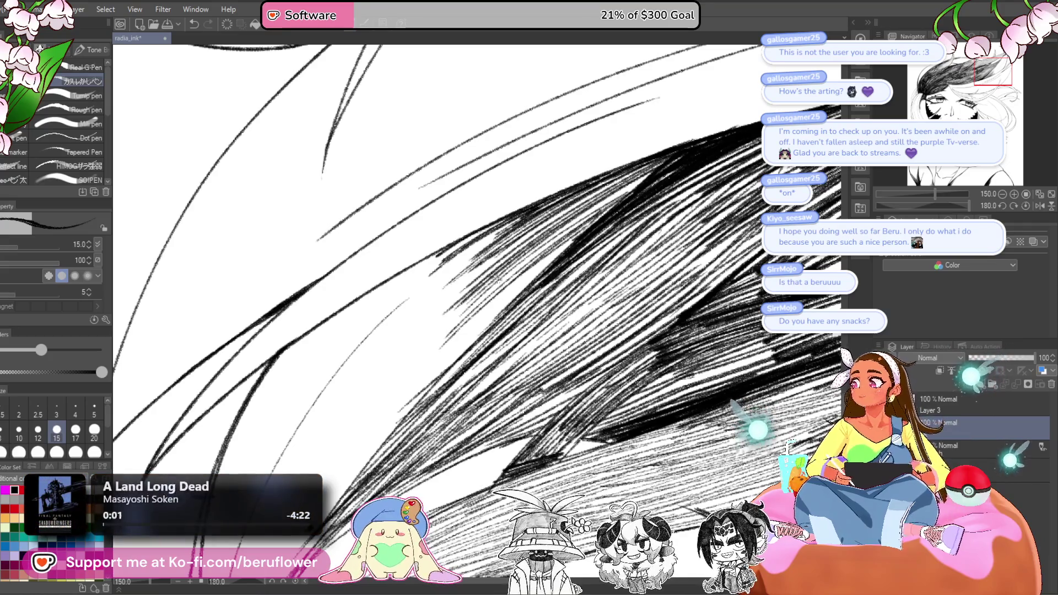
- Hatch the hair lock and darken its upper end with dense strokes
drag(498, 296, 531, 301)
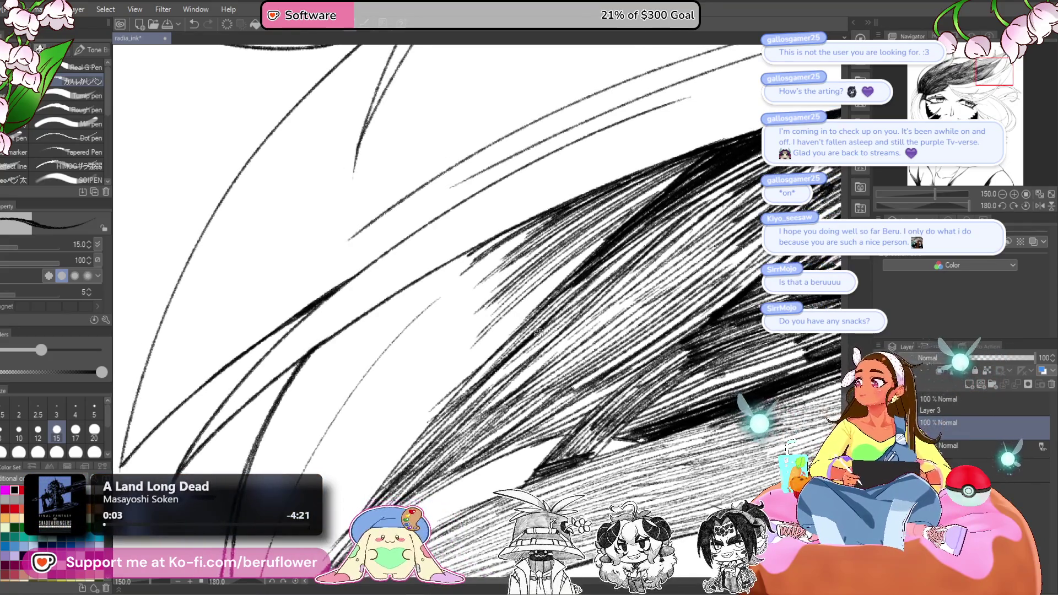
drag(555, 350, 559, 333)
mouse_move(607, 215)
mouse_down()
mouse_move(485, 331)
mouse_move(528, 303)
mouse_up()
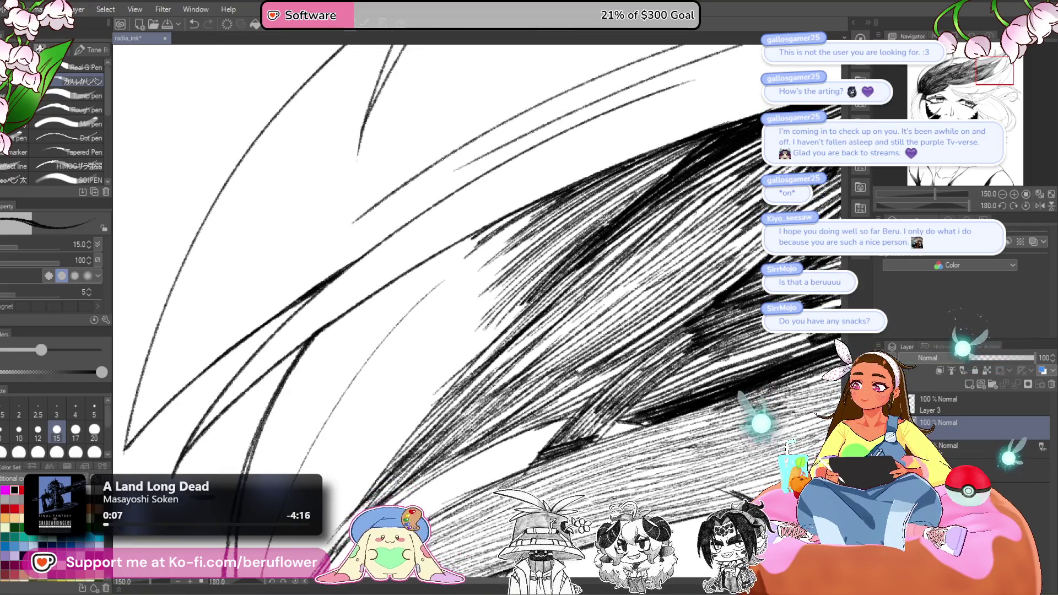
drag(705, 140, 632, 195)
drag(710, 134, 635, 175)
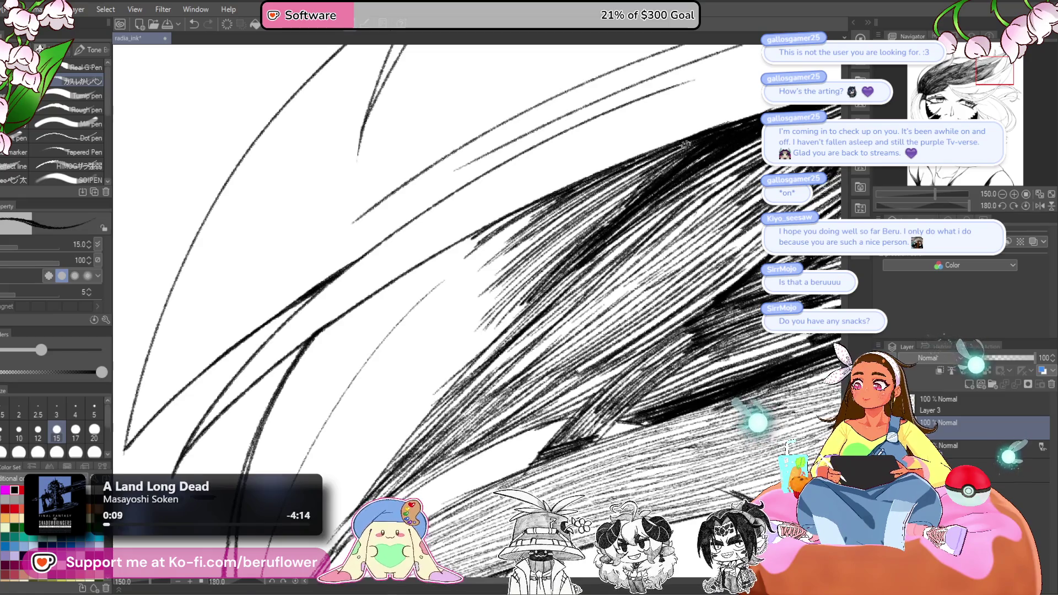
scroll(477, 308, down, 5)
scroll(476, 309, up, 2)
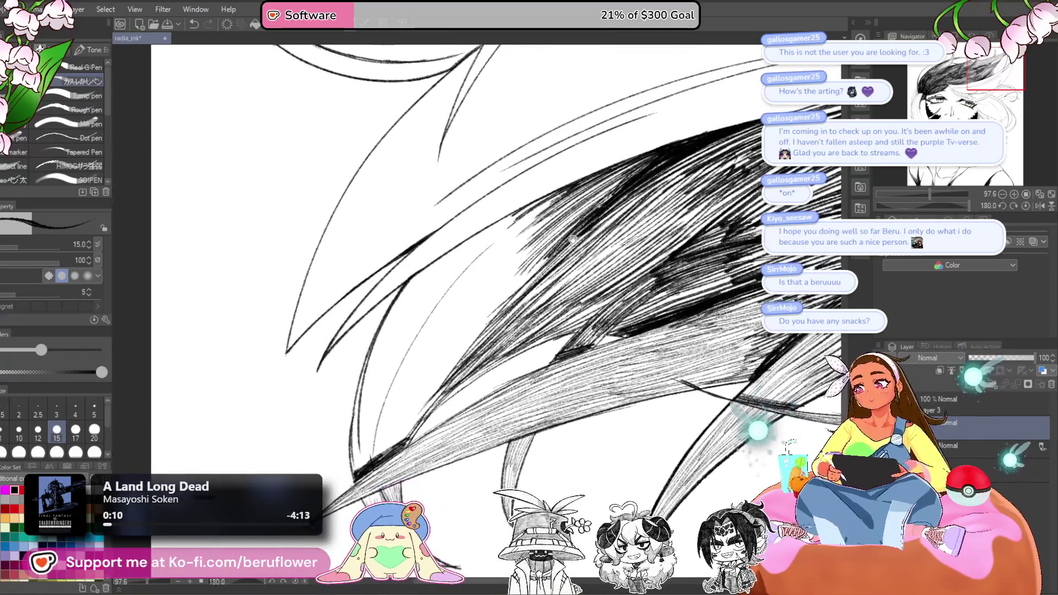
- Build up dense hatching across the hair lock, undoing the last strokes
drag(546, 257, 480, 326)
drag(543, 261, 464, 344)
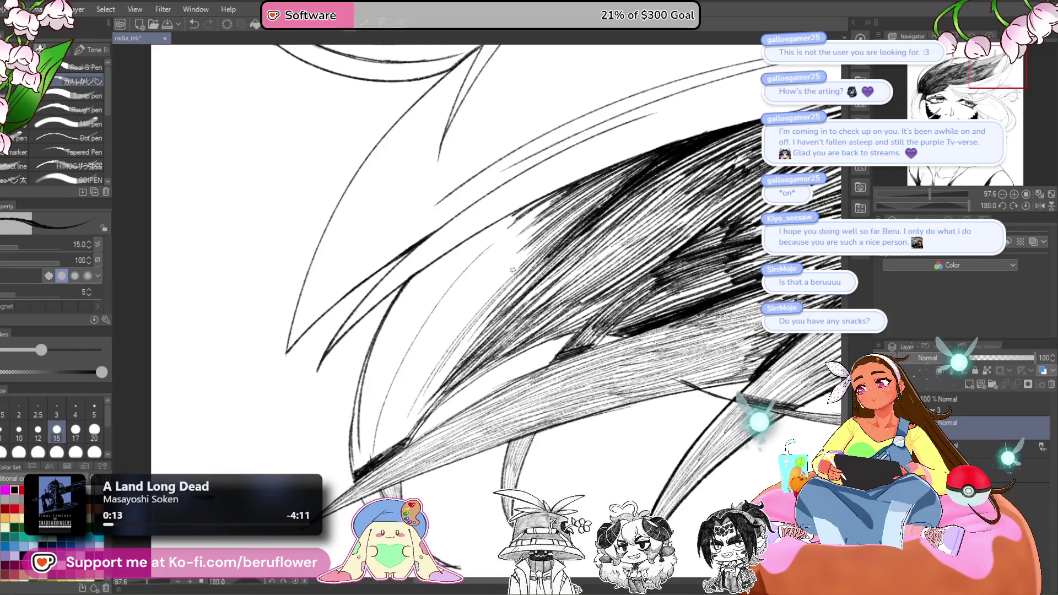
drag(585, 204, 467, 315)
drag(601, 185, 483, 288)
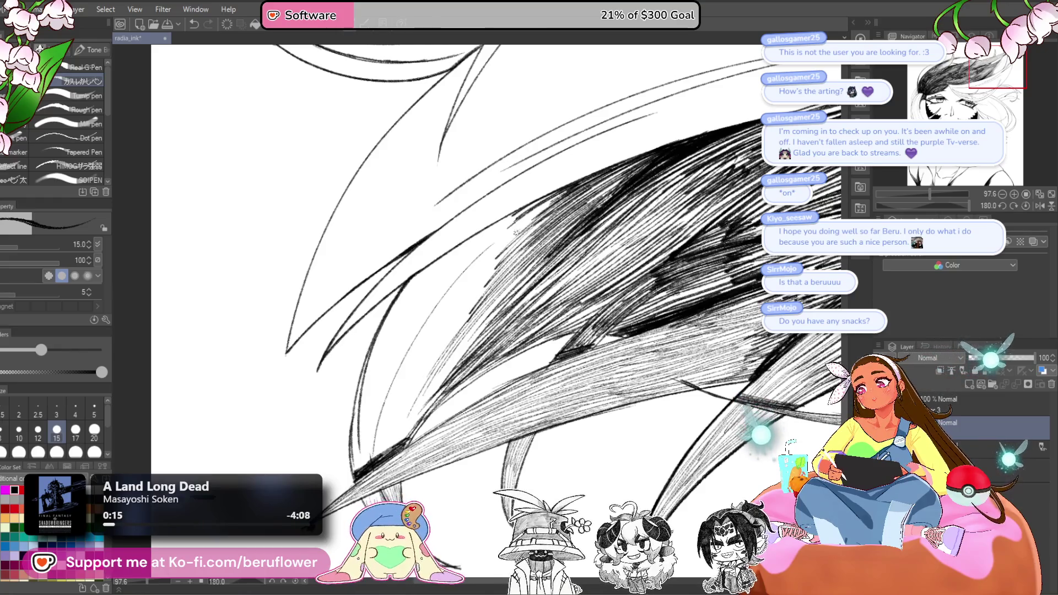
drag(557, 192, 462, 252)
drag(520, 208, 449, 259)
drag(479, 235, 440, 263)
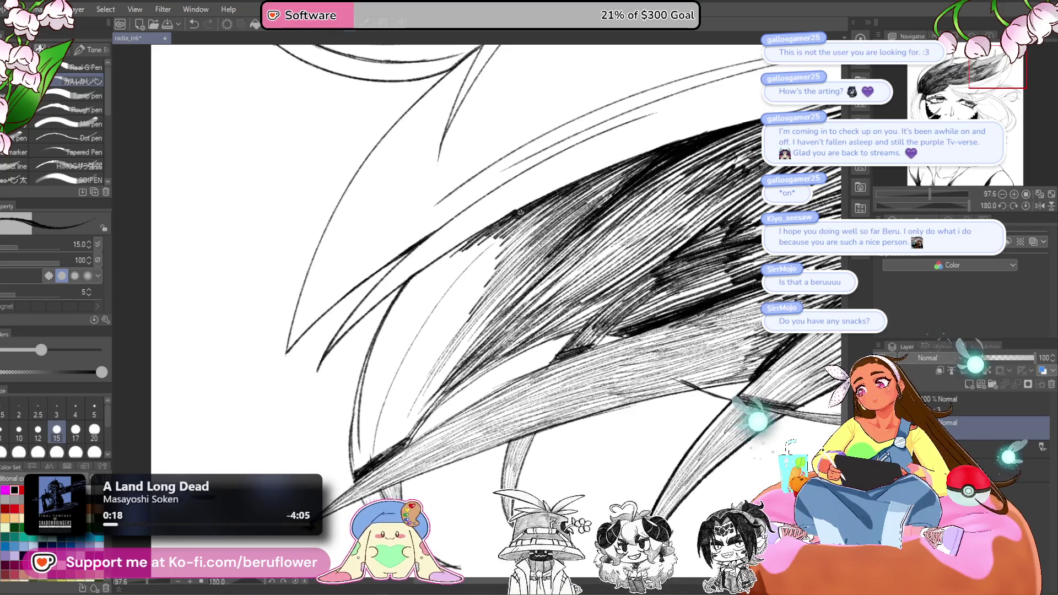
key(ctrl+z)
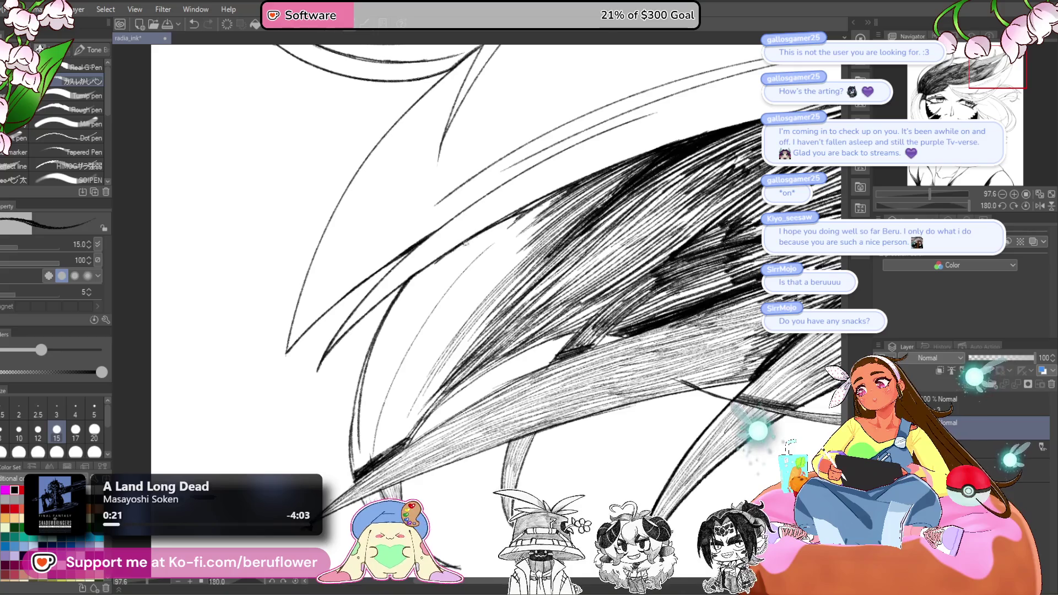
- Redraw the hatching and darken the upper part of the hair lock
drag(503, 224, 441, 260)
drag(531, 211, 460, 246)
mouse_move(565, 191)
mouse_down()
mouse_move(490, 243)
mouse_move(475, 270)
mouse_up()
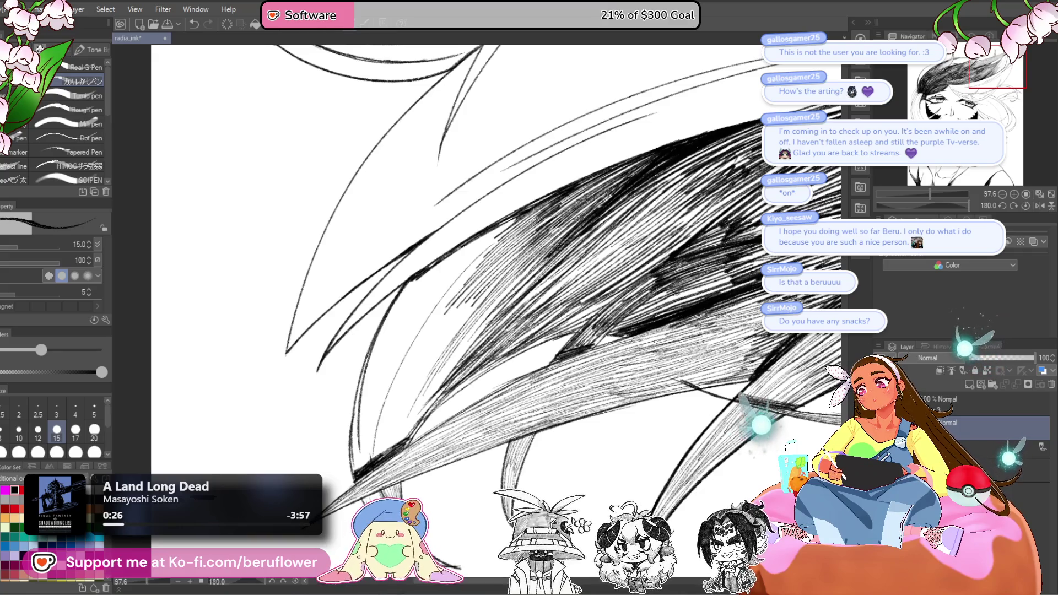
drag(595, 188, 554, 218)
drag(636, 163, 552, 216)
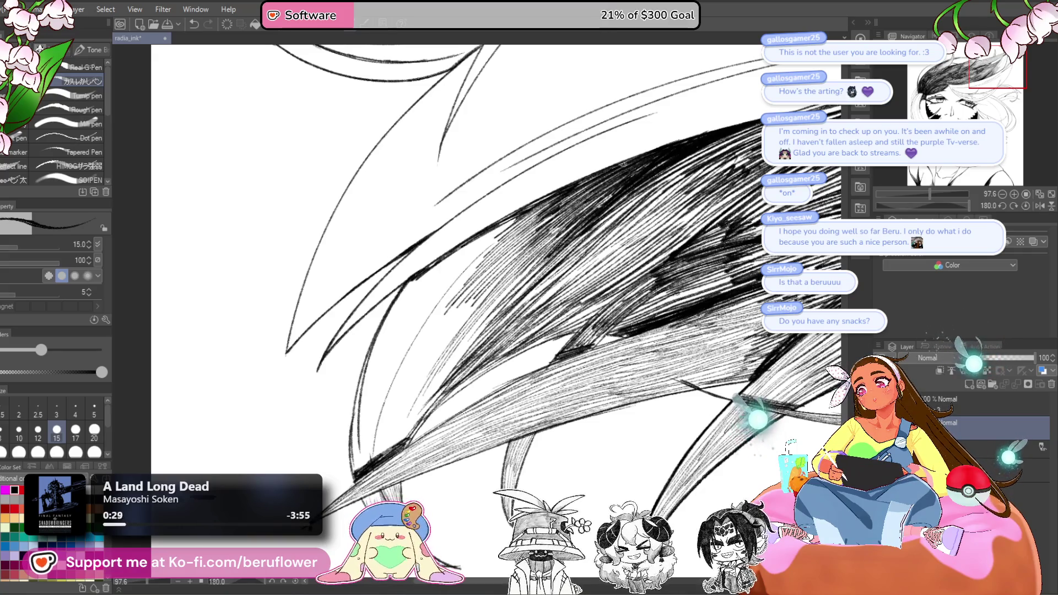
drag(610, 175, 469, 255)
drag(521, 218, 418, 305)
drag(508, 223, 413, 305)
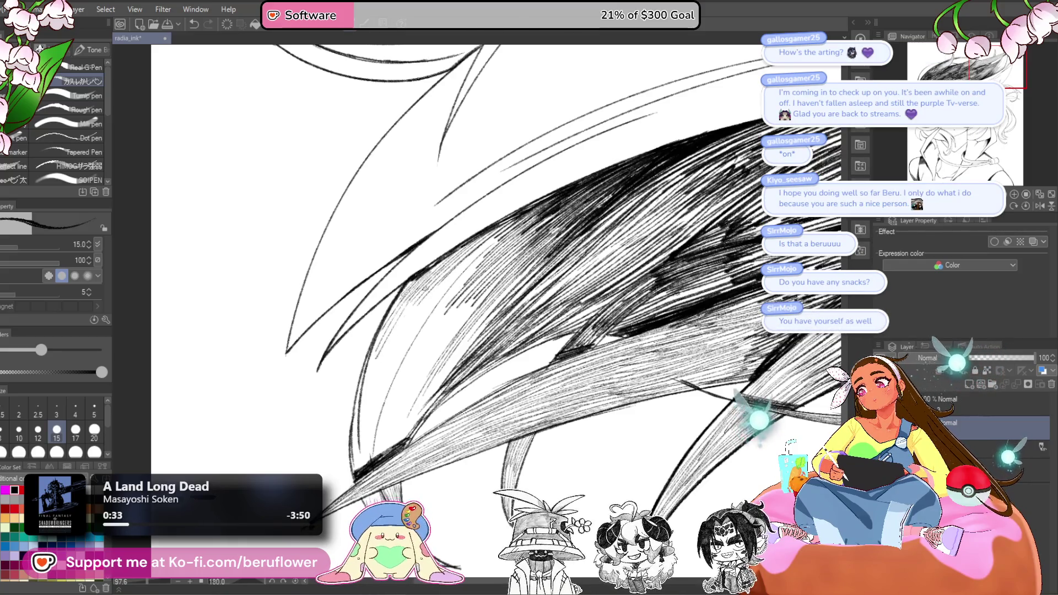
- Extend the hatching down into the lower part of the hair lock
mouse_move(485, 242)
mouse_down()
mouse_move(386, 369)
mouse_move(400, 353)
mouse_move(389, 383)
mouse_up()
drag(454, 303, 383, 408)
drag(477, 288, 383, 408)
drag(474, 299, 380, 426)
drag(469, 321, 406, 397)
drag(468, 327, 410, 395)
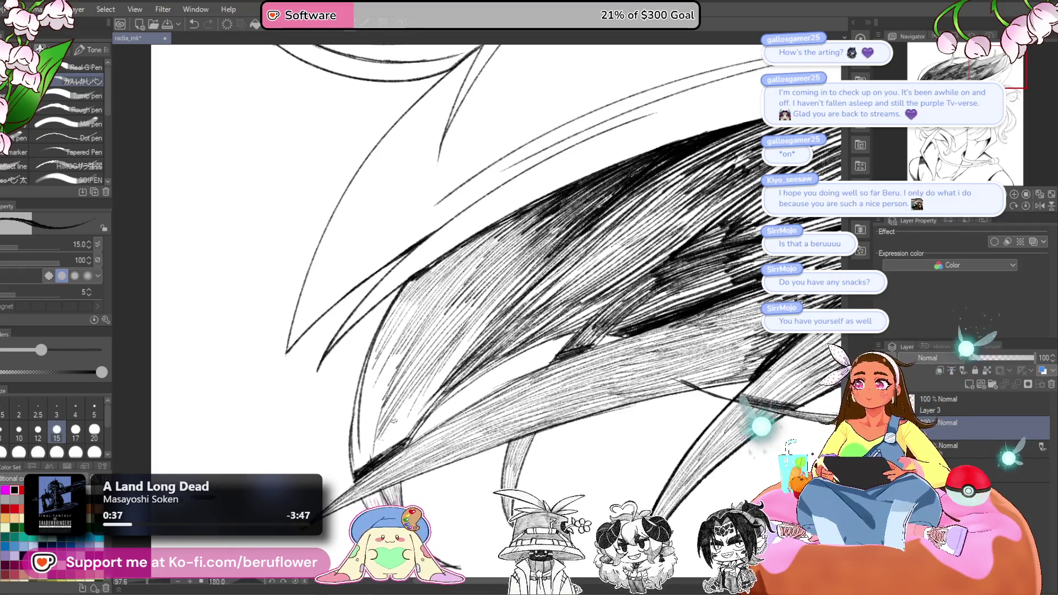
- Hatch more of the lock's length, finishing with lighter strokes
mouse_move(424, 435)
mouse_down()
mouse_move(448, 351)
mouse_move(482, 364)
mouse_up()
drag(524, 245, 427, 381)
drag(507, 270, 422, 383)
drag(485, 297, 418, 390)
drag(480, 309, 424, 385)
drag(468, 330, 430, 382)
drag(542, 289, 456, 353)
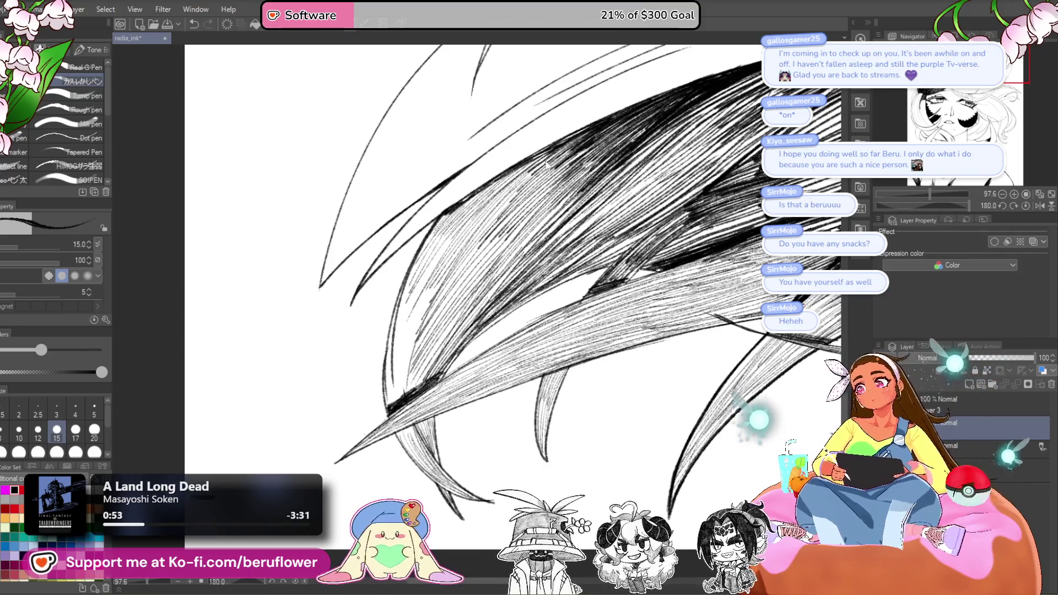
- Darken the top of the lock and hatch thin lines along the left strands
mouse_move(468, 220)
mouse_down()
mouse_move(528, 168)
mouse_move(517, 171)
mouse_up()
drag(450, 213, 436, 233)
drag(411, 288, 385, 408)
drag(392, 361, 385, 409)
drag(426, 303, 398, 399)
mouse_move(437, 284)
mouse_down()
mouse_move(400, 394)
mouse_move(394, 370)
mouse_up()
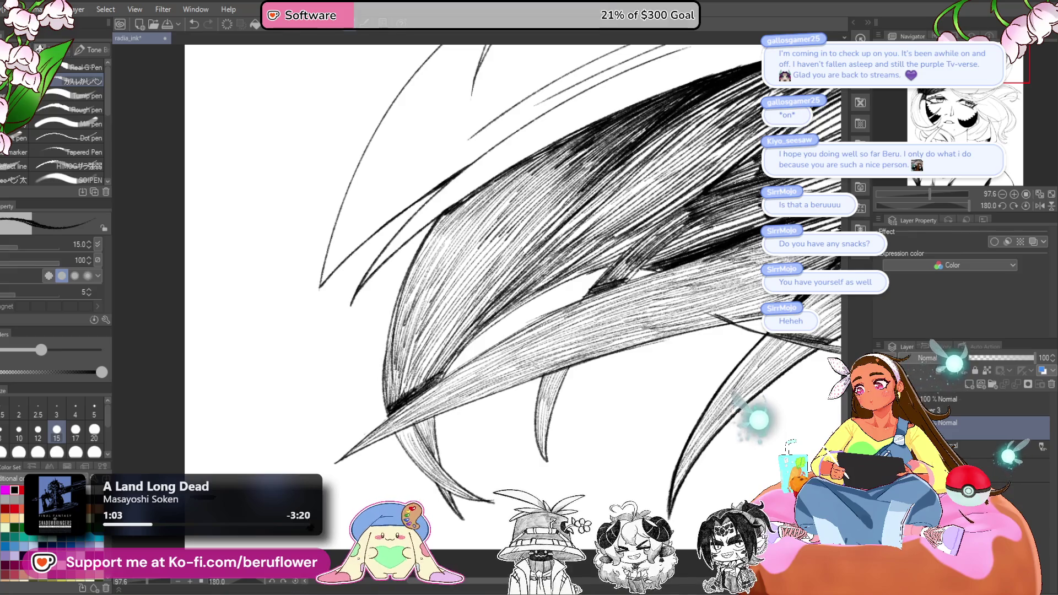
- Darken the middle of the bangs' hair lock and check it against the whole page
drag(466, 344, 440, 377)
drag(486, 326, 458, 350)
drag(520, 299, 481, 331)
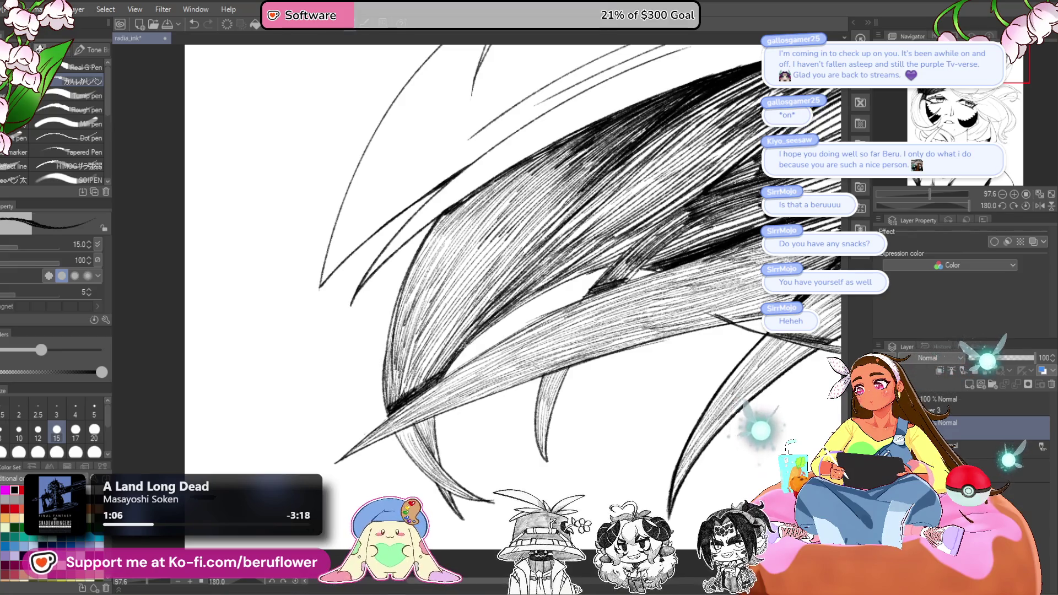
key(ctrl+0)
key(ctrl+plus)
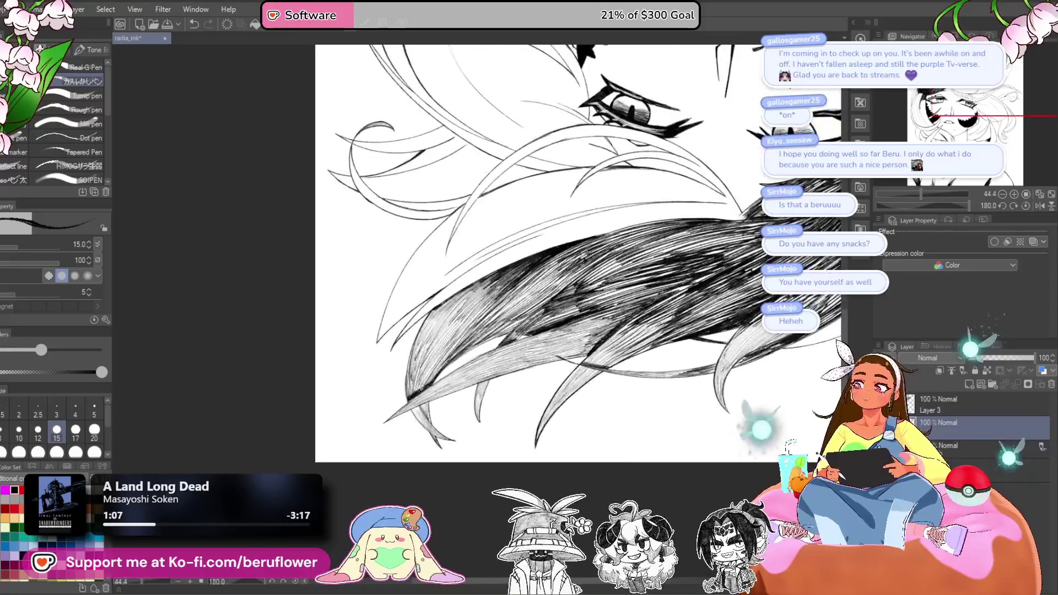
- Reset the canvas upright, fit the page, then zoom and rotate onto the hair beside the eye
drag(981, 127, 936, 166)
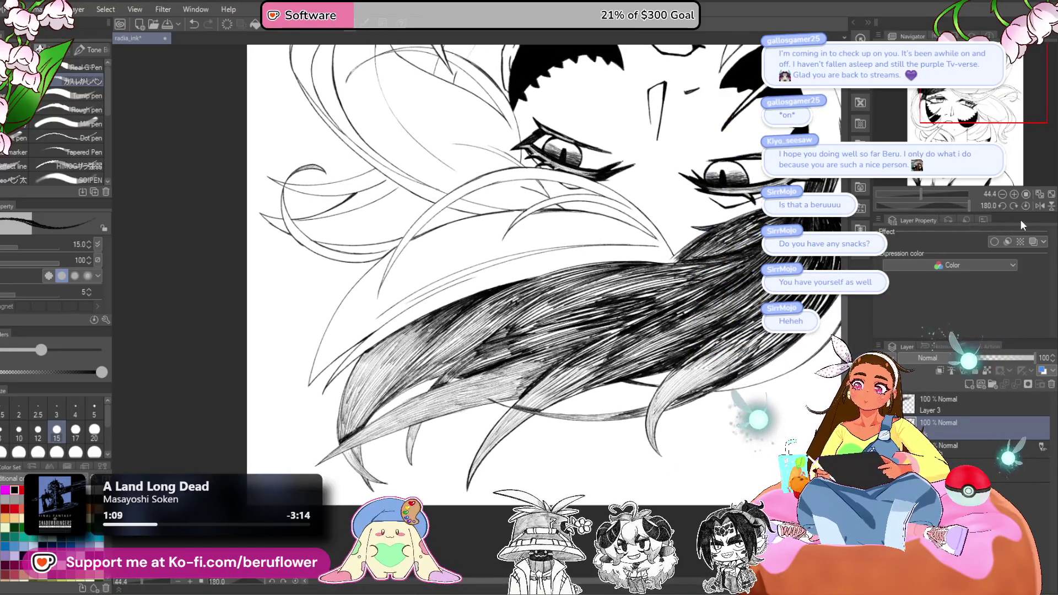
click(1024, 207)
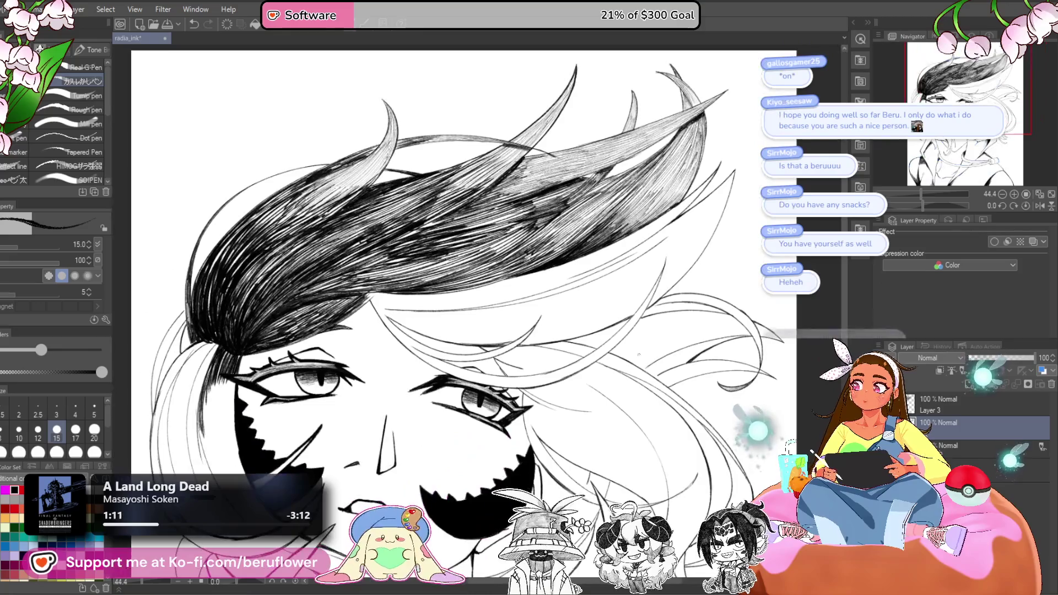
key(ctrl+0)
scroll(717, 444, up, 3)
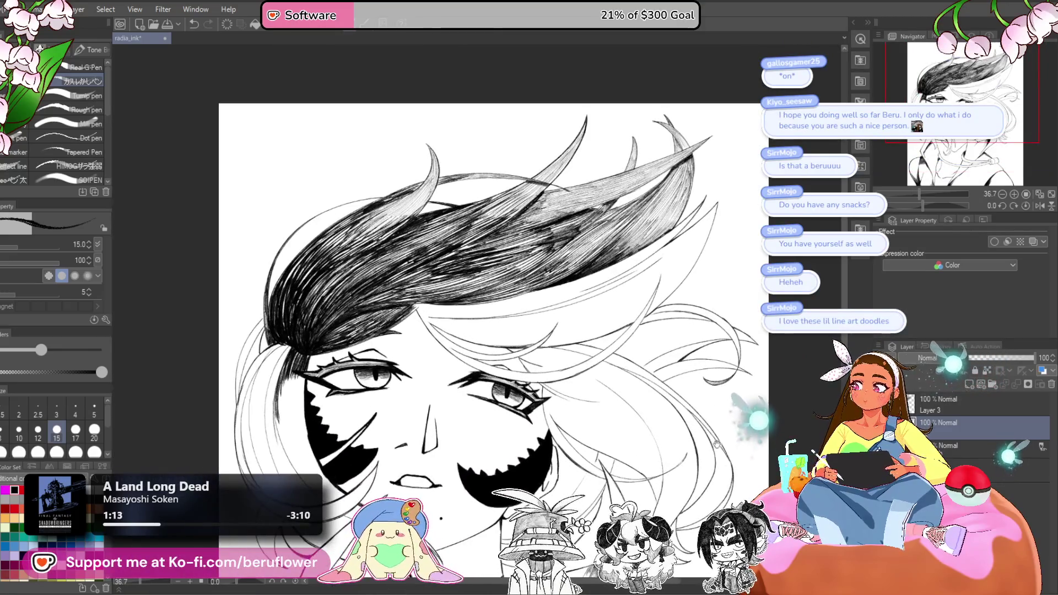
mouse_move(717, 443)
mouse_down()
mouse_move(699, 349)
mouse_move(644, 332)
mouse_move(647, 469)
mouse_up()
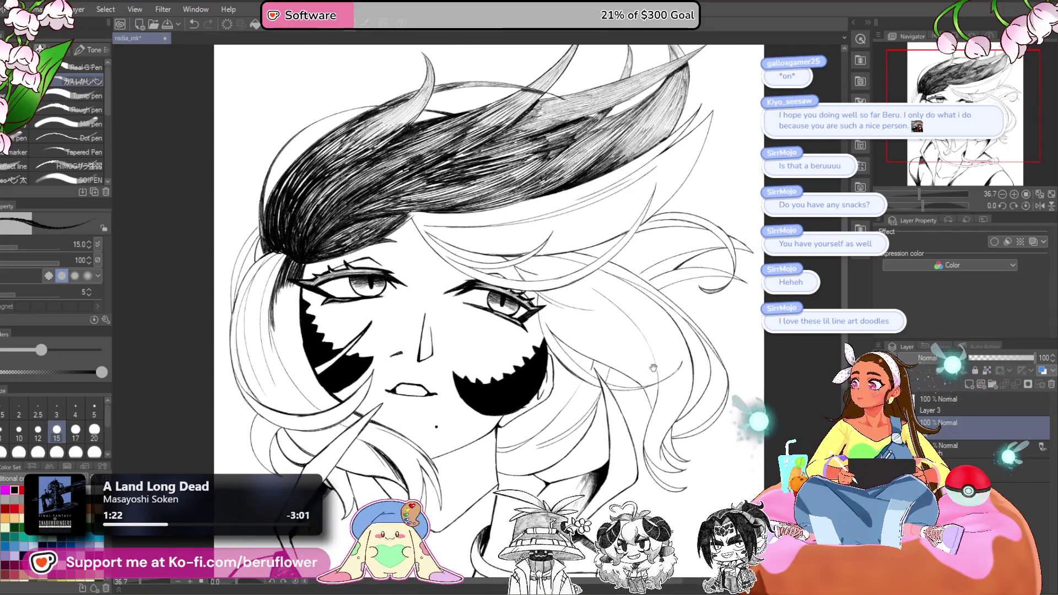
drag(922, 203, 954, 204)
scroll(626, 325, up, 5)
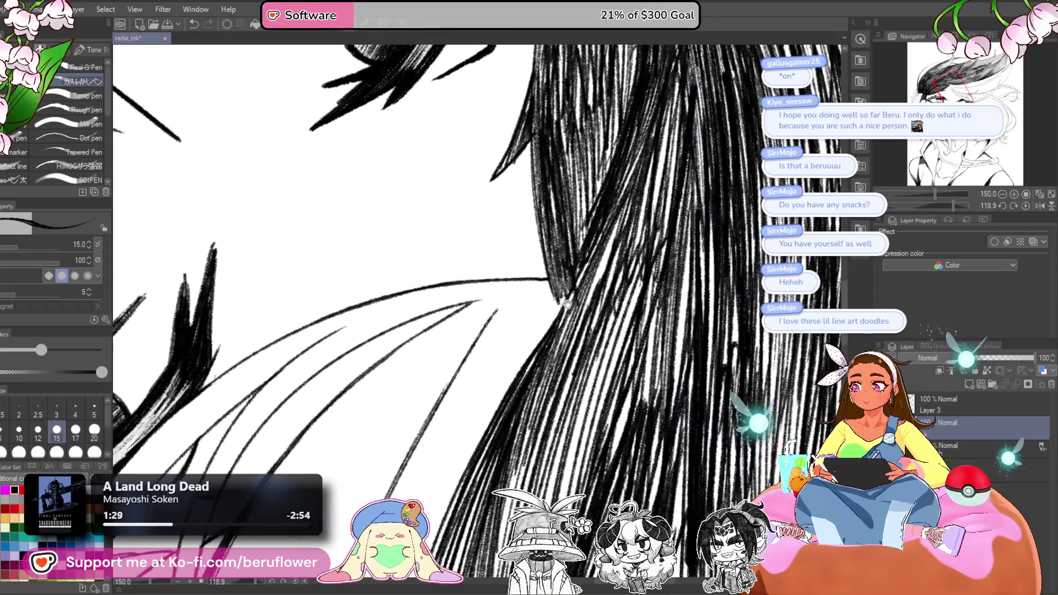
drag(624, 328, 557, 306)
scroll(555, 307, down, 5)
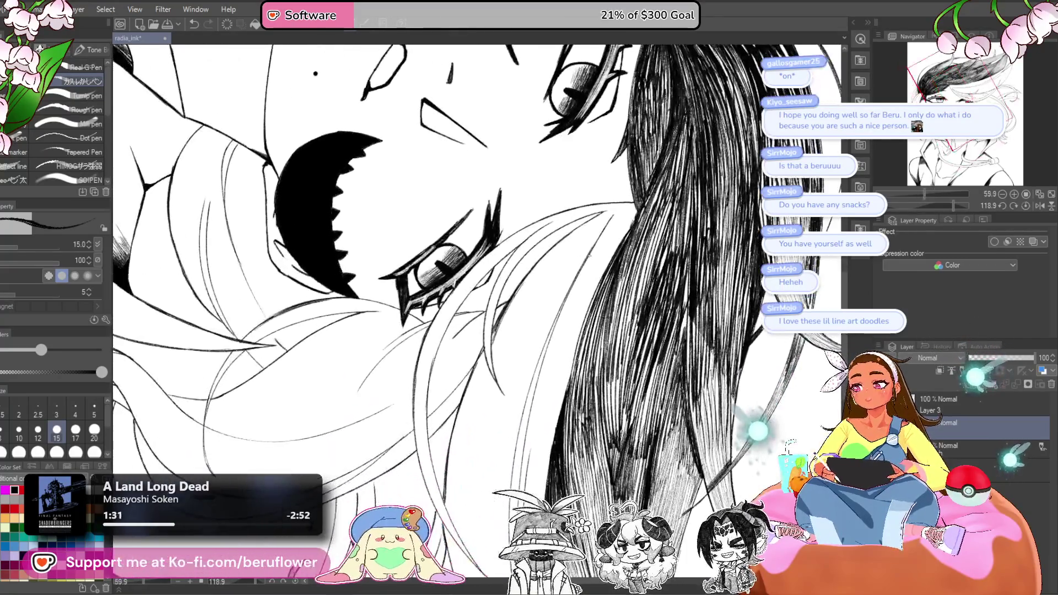
scroll(589, 255, up, 3)
- Ink hatching strokes along the long hair lock and down its curved line
drag(683, 155, 518, 234)
drag(639, 172, 499, 254)
mouse_move(606, 179)
mouse_down()
mouse_move(480, 270)
mouse_move(496, 247)
mouse_move(485, 250)
mouse_up()
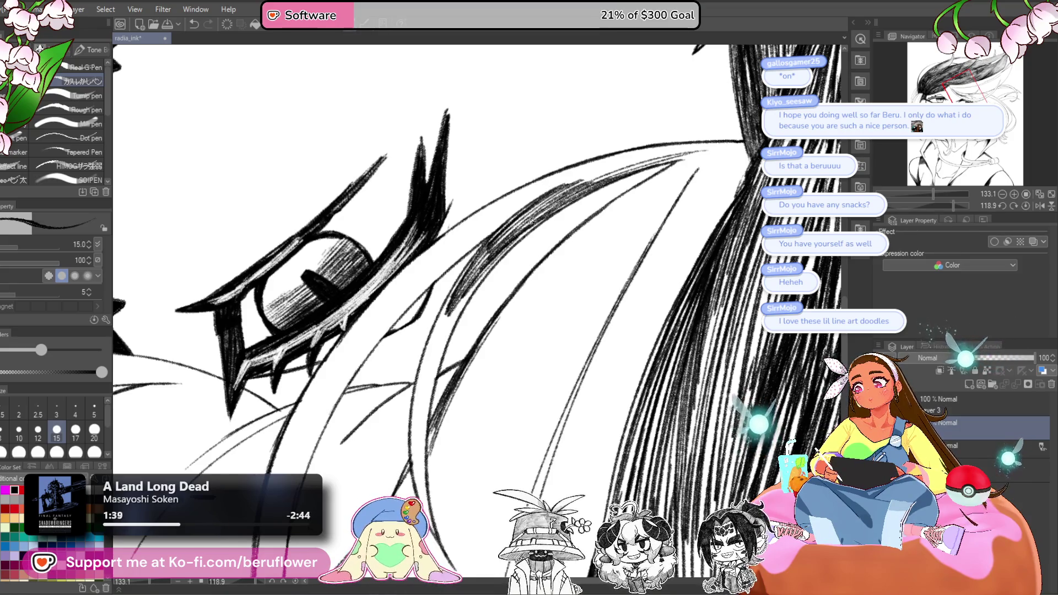
drag(490, 264, 436, 359)
mouse_move(466, 278)
mouse_down()
mouse_move(430, 366)
mouse_move(426, 353)
mouse_move(414, 412)
mouse_up()
drag(433, 336, 411, 430)
- Darken the curved hair lock with more dense hatching strokes
scroll(424, 264, down, 3)
drag(436, 265, 416, 327)
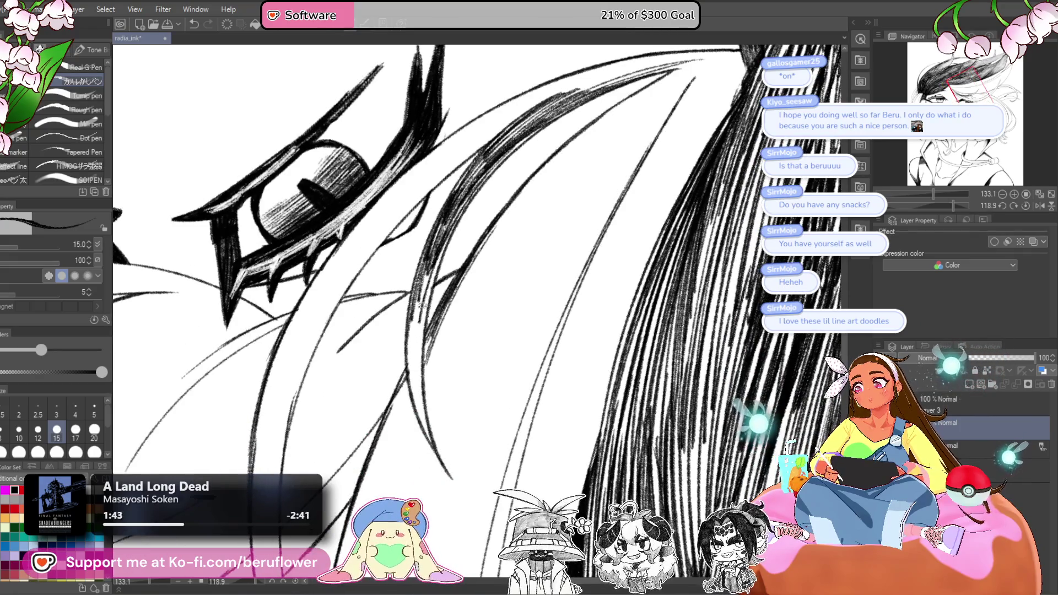
drag(431, 269, 413, 334)
drag(423, 264, 406, 383)
drag(415, 348, 417, 447)
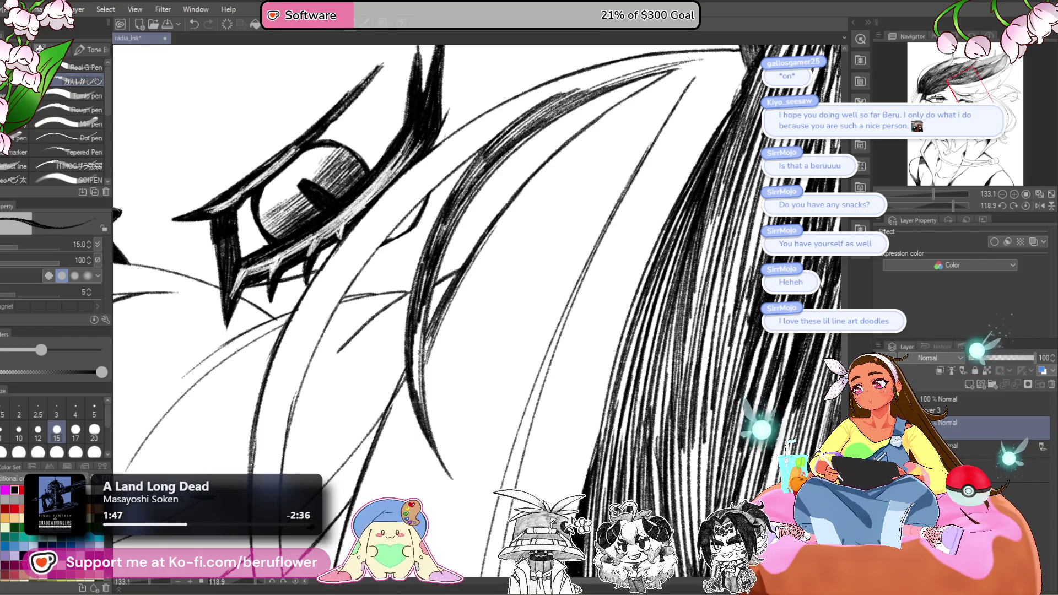
drag(435, 292, 418, 401)
drag(429, 292, 416, 354)
scroll(494, 137, down, 5)
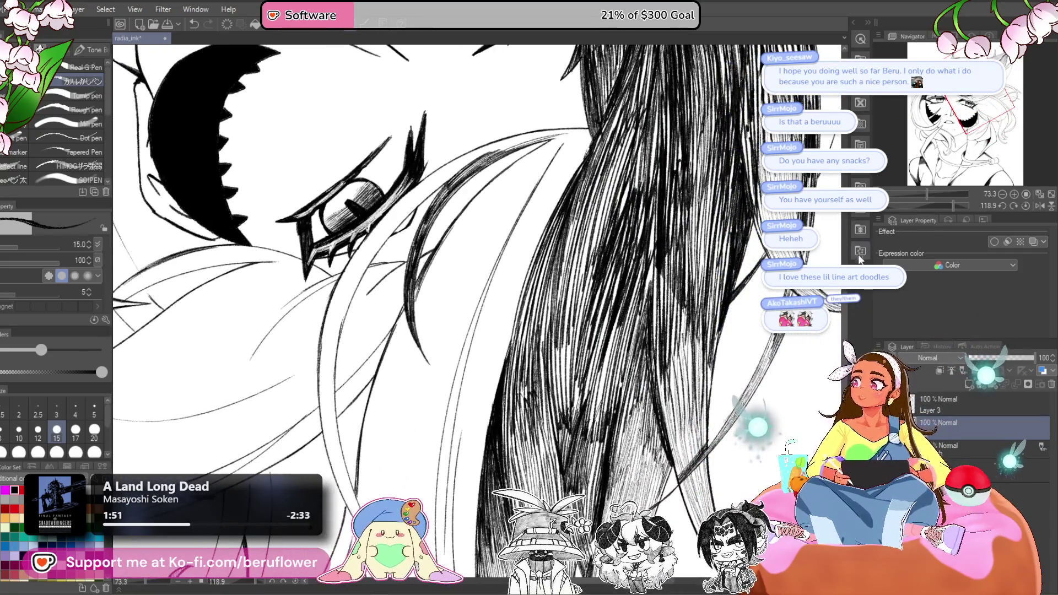
- Rotate the canvas to a new inking angle, keeping the pen at size 17
drag(941, 207, 946, 205)
key(bracketright)
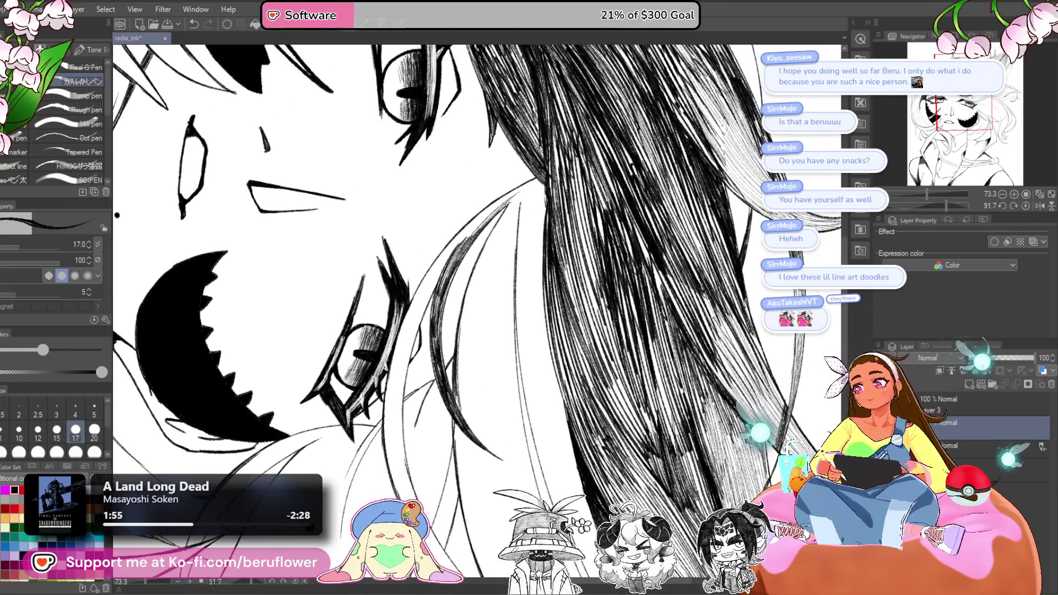
key(bracketleft)
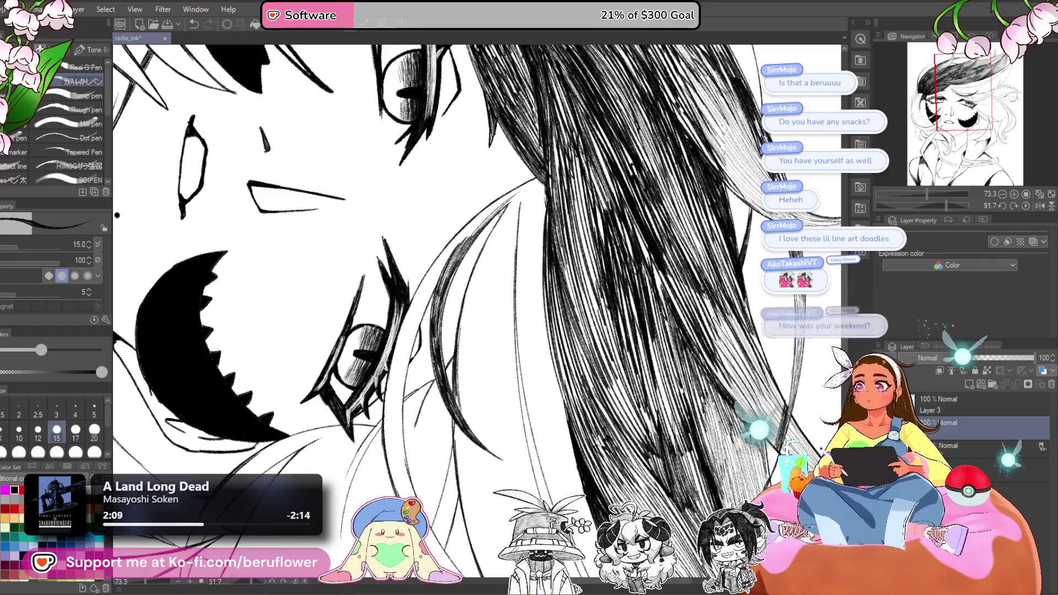
click(1026, 206)
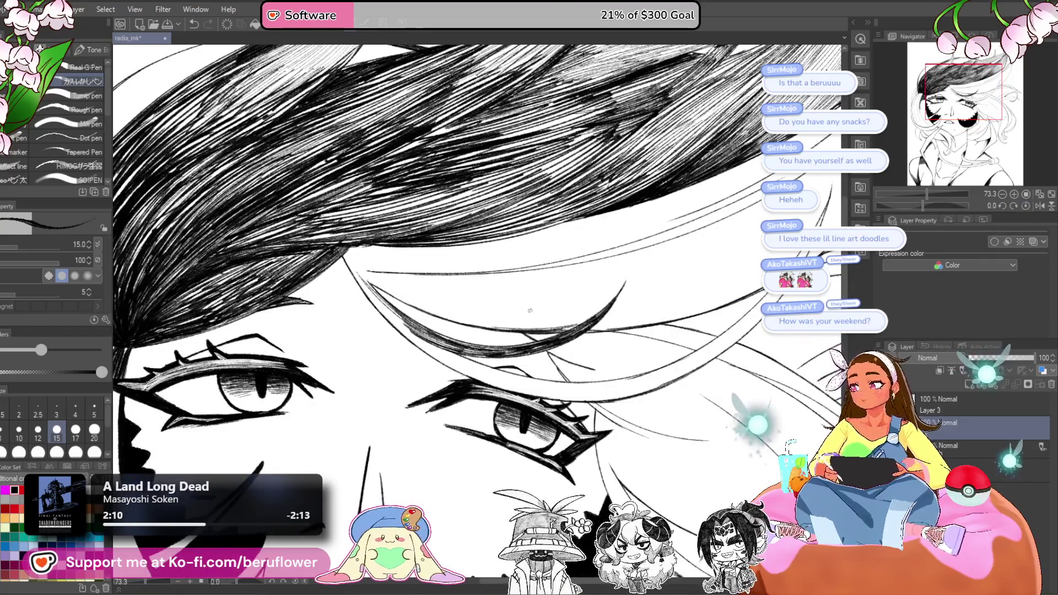
scroll(649, 246, down, 5)
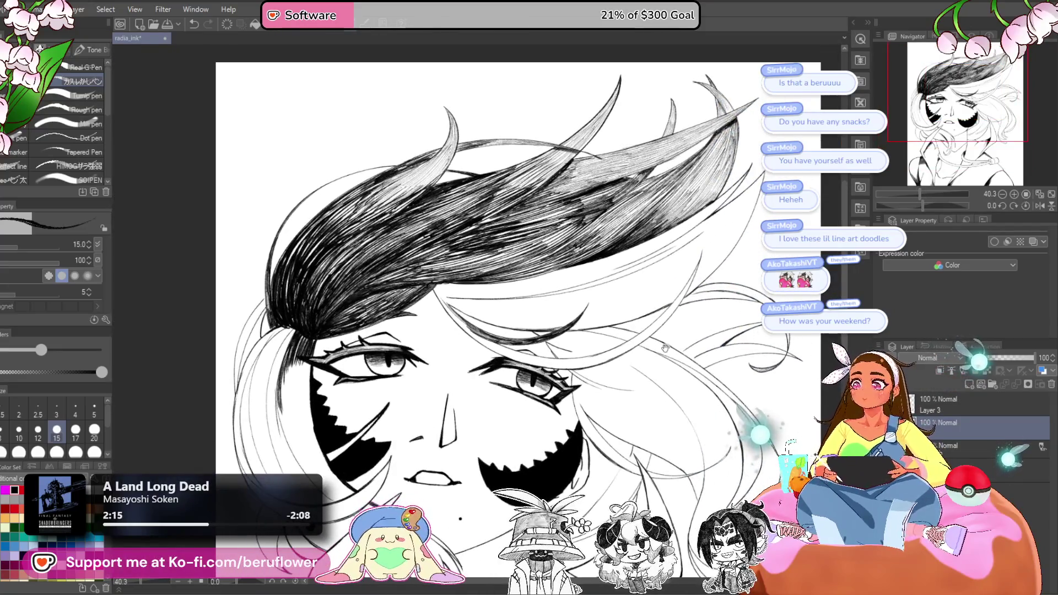
drag(652, 359, 641, 307)
drag(920, 203, 947, 203)
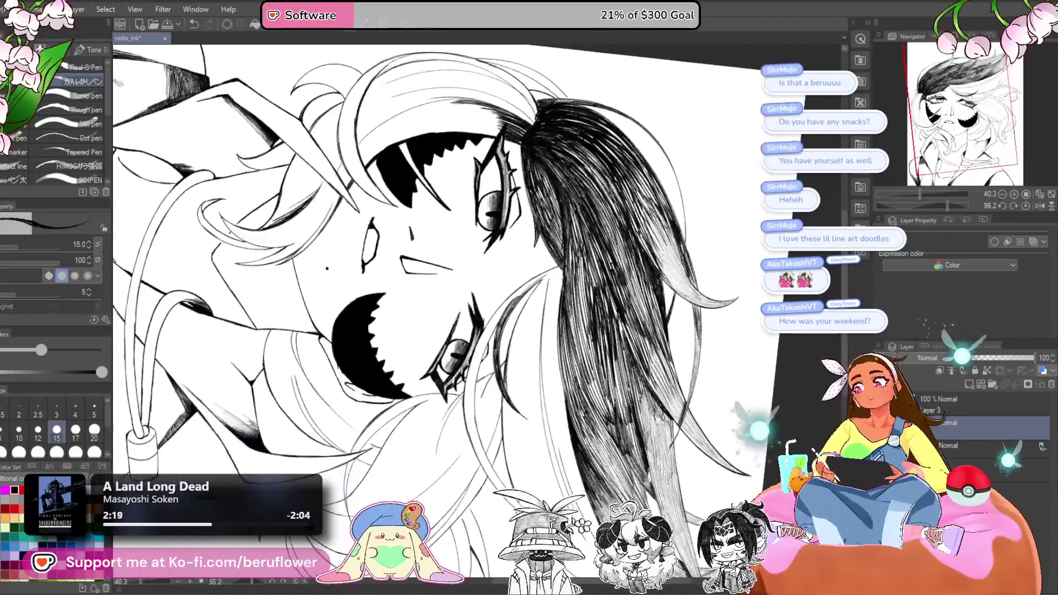
scroll(607, 250, up, 6)
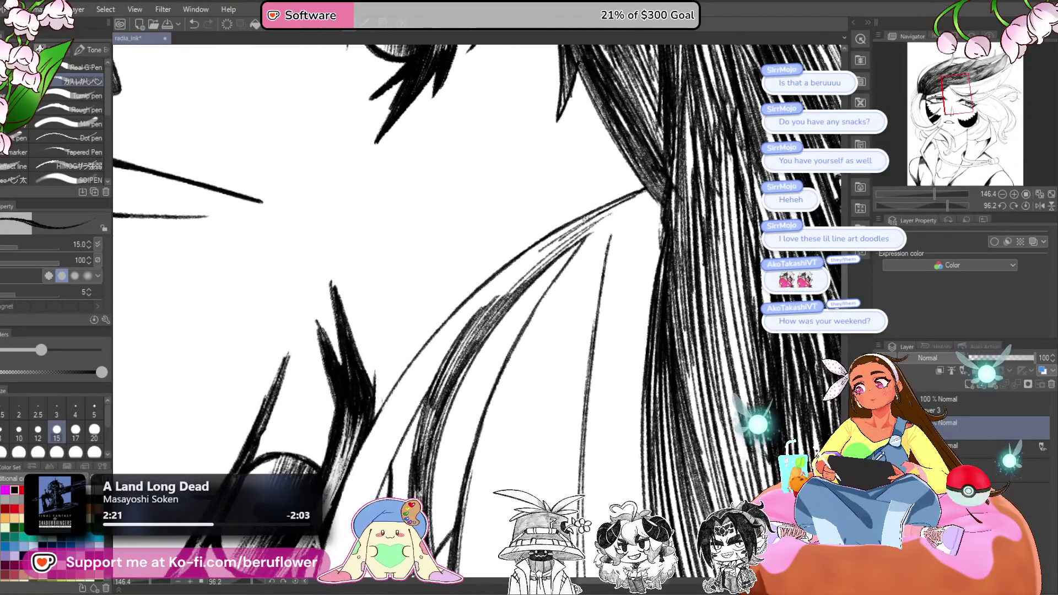
- Ink new hair strands beside the eye and pan further down the strands
drag(606, 205, 478, 295)
drag(559, 238, 467, 316)
mouse_move(531, 262)
mouse_down()
mouse_move(471, 322)
mouse_move(486, 308)
mouse_up()
drag(659, 190, 579, 229)
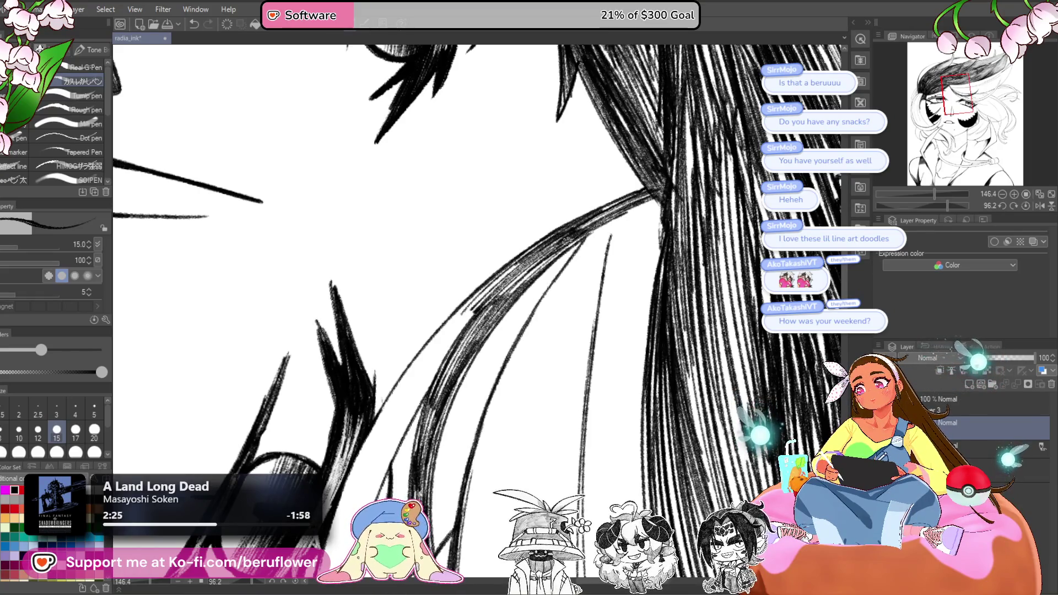
drag(474, 309, 549, 242)
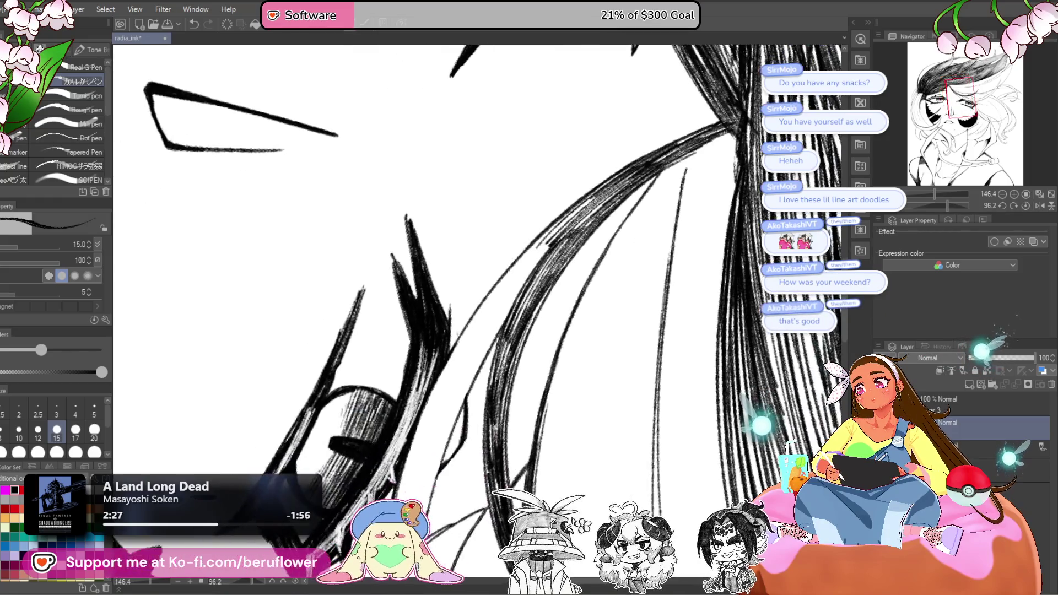
- Hatch the hair edge below the eye darker, down to its lower part
drag(498, 318, 470, 360)
drag(524, 293, 464, 376)
mouse_move(449, 427)
mouse_down()
mouse_move(436, 439)
mouse_move(486, 273)
mouse_up()
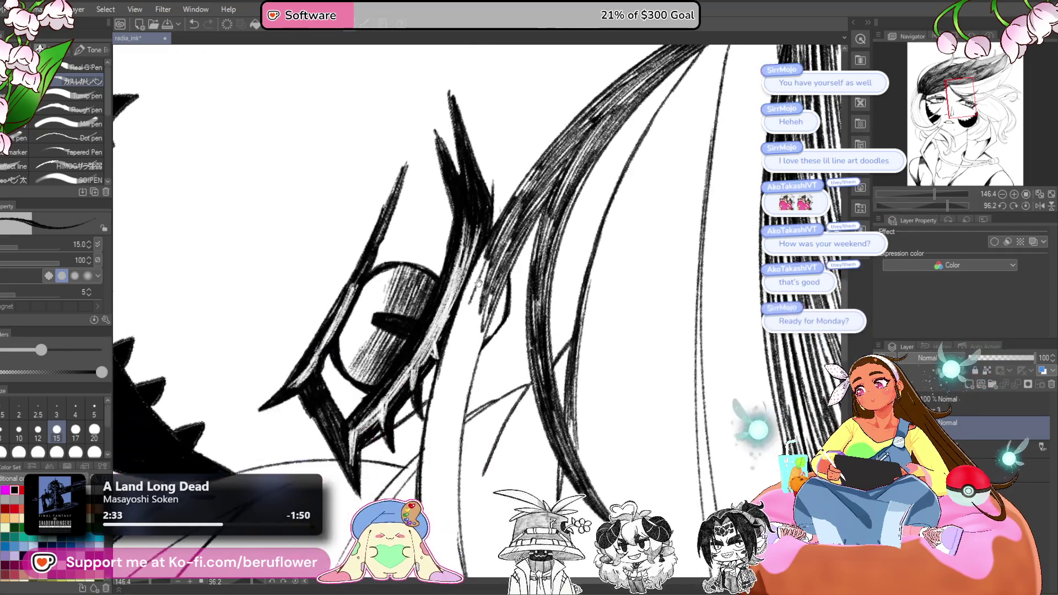
drag(496, 230, 461, 345)
drag(484, 297, 459, 399)
mouse_move(456, 327)
mouse_down()
mouse_move(453, 297)
mouse_move(481, 197)
mouse_move(451, 313)
mouse_up()
mouse_move(465, 212)
mouse_down()
mouse_move(479, 347)
mouse_move(483, 276)
mouse_move(456, 290)
mouse_move(445, 381)
mouse_up()
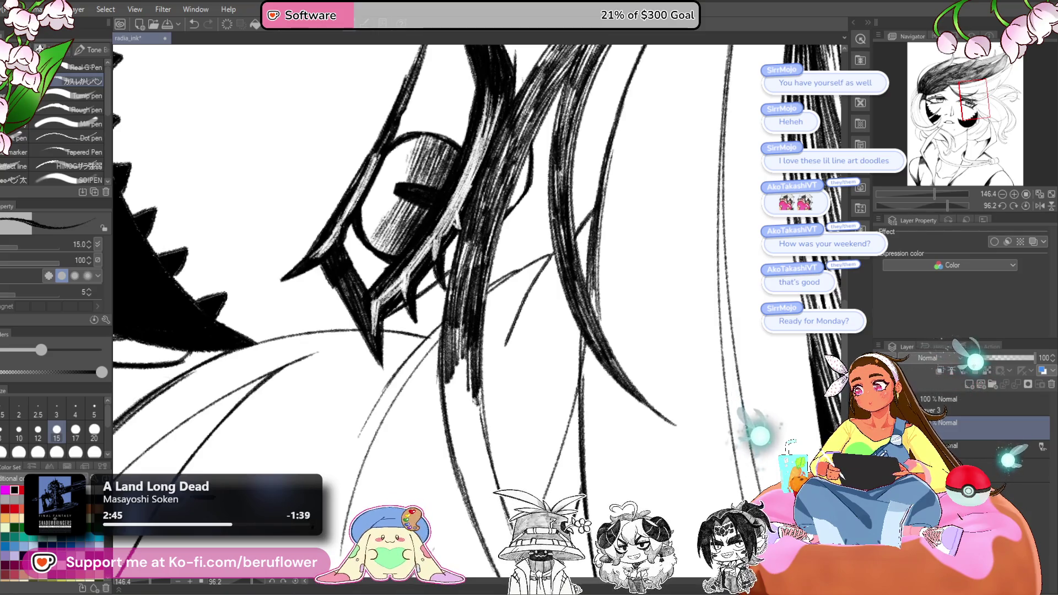
mouse_move(461, 372)
mouse_down()
mouse_move(447, 443)
mouse_move(448, 295)
mouse_move(481, 368)
mouse_move(491, 418)
mouse_move(478, 414)
mouse_up()
- Hatch the curved hair lock and thicken its lower end
drag(518, 319, 420, 425)
drag(497, 346, 434, 416)
mouse_move(434, 417)
mouse_down()
mouse_move(514, 334)
mouse_move(444, 386)
mouse_up()
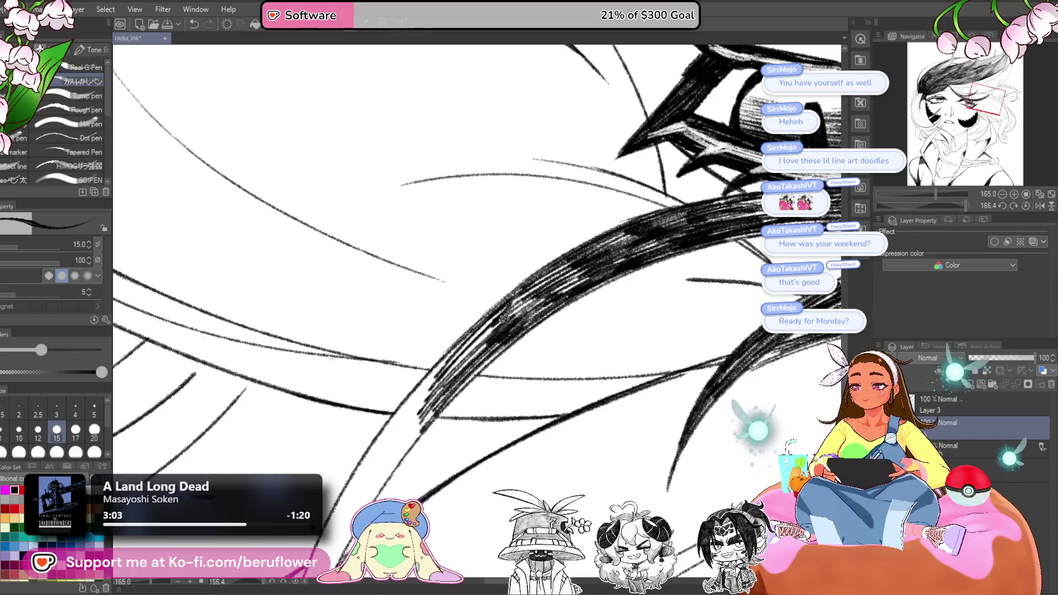
drag(499, 308, 392, 431)
drag(459, 346, 385, 435)
drag(417, 386, 371, 448)
mouse_move(460, 385)
mouse_down()
mouse_move(488, 302)
mouse_move(477, 312)
mouse_up()
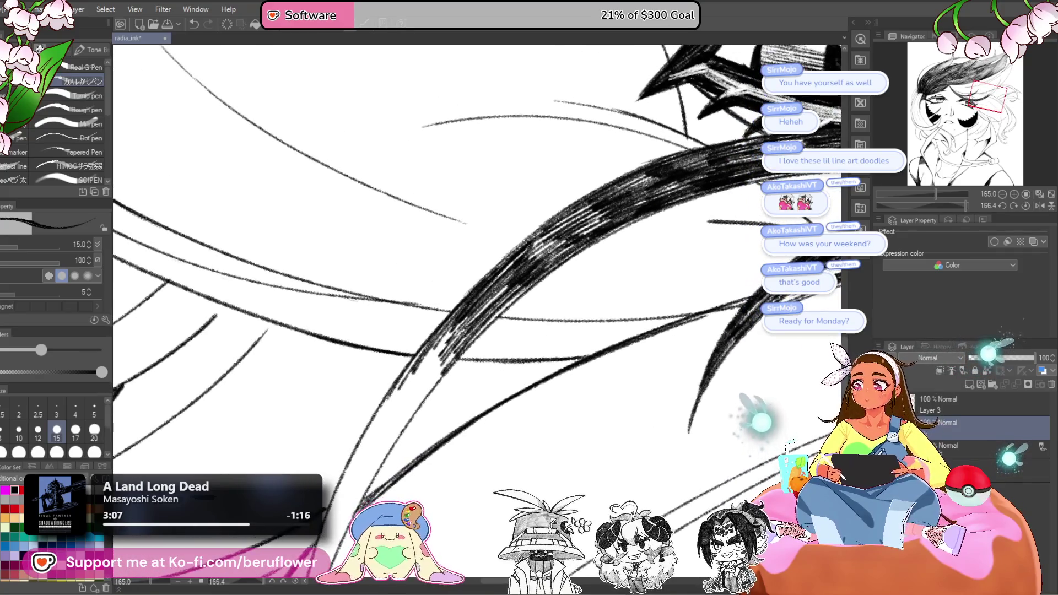
mouse_move(599, 214)
mouse_down()
mouse_move(522, 269)
mouse_move(519, 260)
mouse_move(588, 231)
mouse_up()
drag(414, 397, 455, 335)
- Extend dark hatching down the hair curve to its tapered lower tip
drag(504, 248, 438, 348)
drag(496, 278, 424, 383)
drag(479, 309, 413, 408)
drag(457, 341, 394, 446)
mouse_move(452, 319)
mouse_down()
mouse_move(394, 435)
mouse_move(408, 383)
mouse_move(389, 408)
mouse_up()
drag(419, 352, 374, 441)
drag(413, 375, 368, 467)
drag(386, 407, 371, 450)
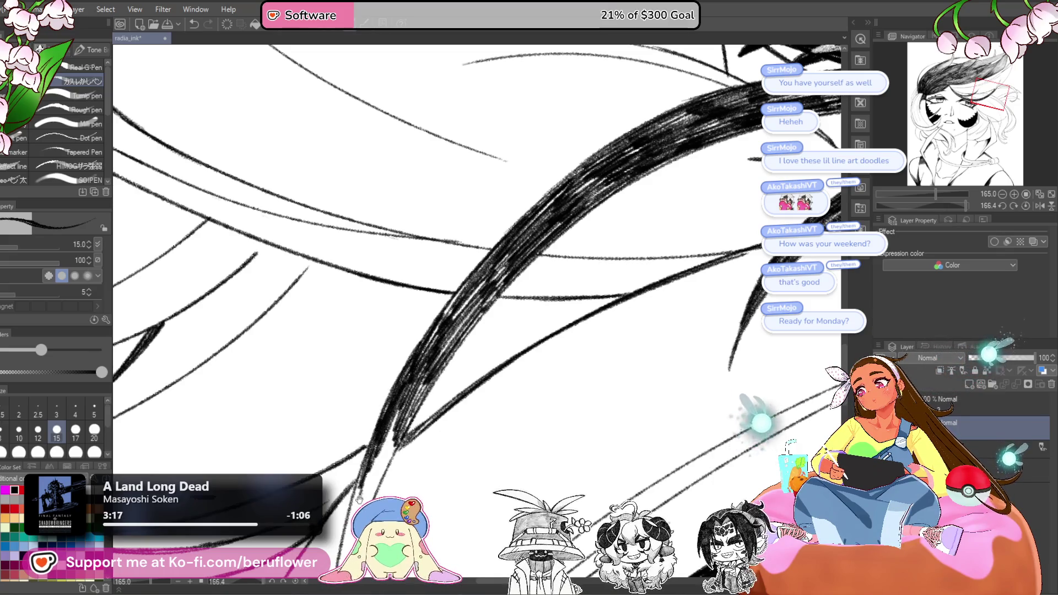
- Rotate the view and darken the middle and lower part of the hair curve
key(-)
drag(430, 284, 390, 377)
drag(431, 303, 366, 429)
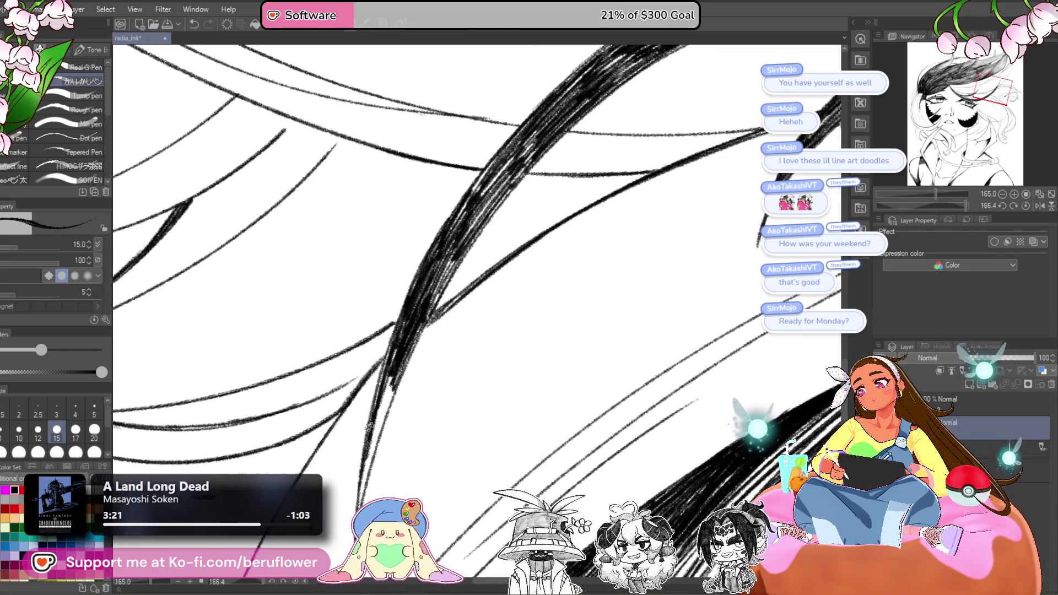
drag(400, 370, 370, 449)
drag(402, 336, 370, 445)
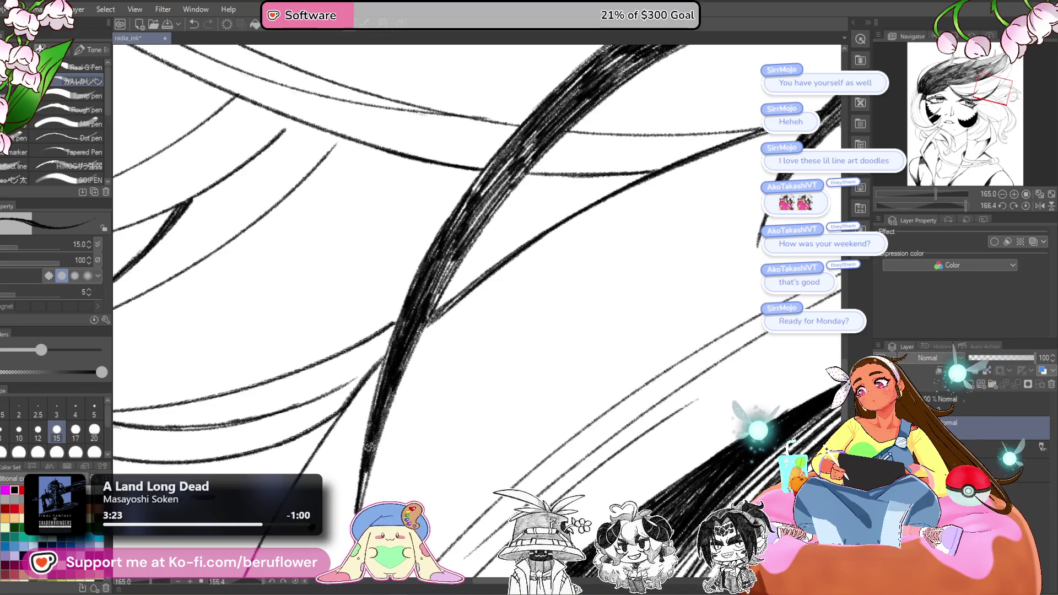
- Check the overall hair, zoom back in, and draw thin strands sweeping down-left
mouse_move(935, 194)
mouse_down()
mouse_move(912, 194)
mouse_move(953, 206)
mouse_up()
key(ctrl+plus)
drag(697, 164, 626, 195)
mouse_move(694, 165)
mouse_down()
mouse_move(615, 211)
mouse_move(606, 233)
mouse_up()
drag(668, 179, 605, 236)
drag(675, 175, 605, 243)
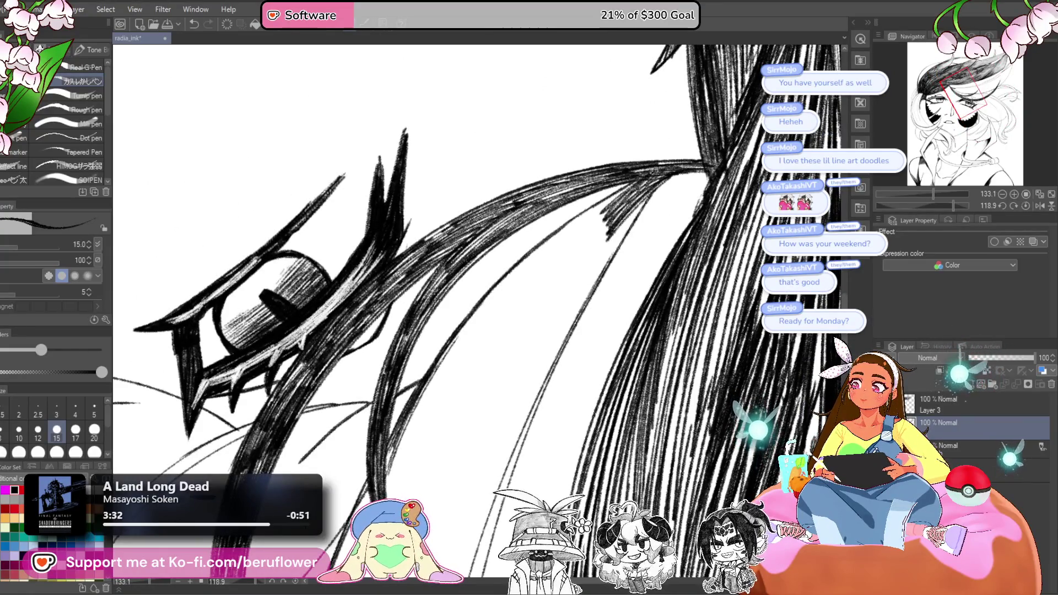
- Add more thin hair strands and set the pen size back to 17
drag(649, 176, 547, 246)
mouse_move(613, 199)
mouse_down()
mouse_move(538, 266)
mouse_move(517, 267)
mouse_move(440, 320)
mouse_up()
key(bracketright)
key(bracketright)
key(bracketleft)
- Fill the hair lock with sweeping thin strands to darken it
drag(548, 246, 469, 364)
mouse_move(528, 269)
mouse_down()
mouse_move(466, 368)
mouse_move(453, 353)
mouse_up()
drag(496, 282, 398, 403)
mouse_move(465, 303)
mouse_down()
mouse_move(392, 405)
mouse_move(383, 400)
mouse_up()
drag(467, 281, 383, 386)
drag(445, 301, 359, 389)
drag(416, 323, 342, 414)
mouse_move(392, 353)
mouse_down()
mouse_move(329, 442)
mouse_move(352, 426)
mouse_up()
- Pan the hair up into view and hatch further up the lock
drag(530, 402, 527, 392)
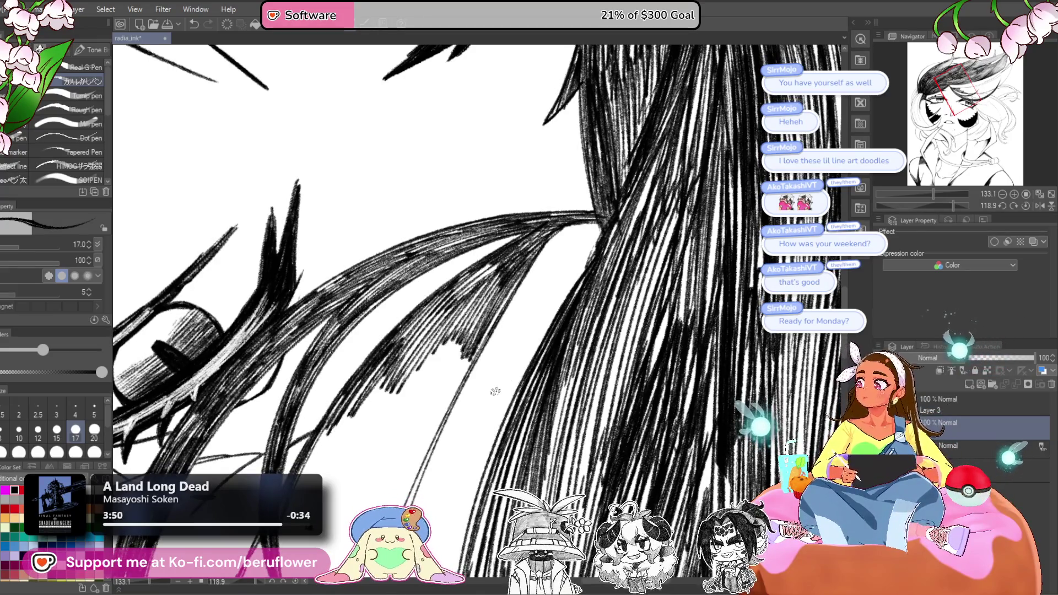
drag(483, 460, 458, 516)
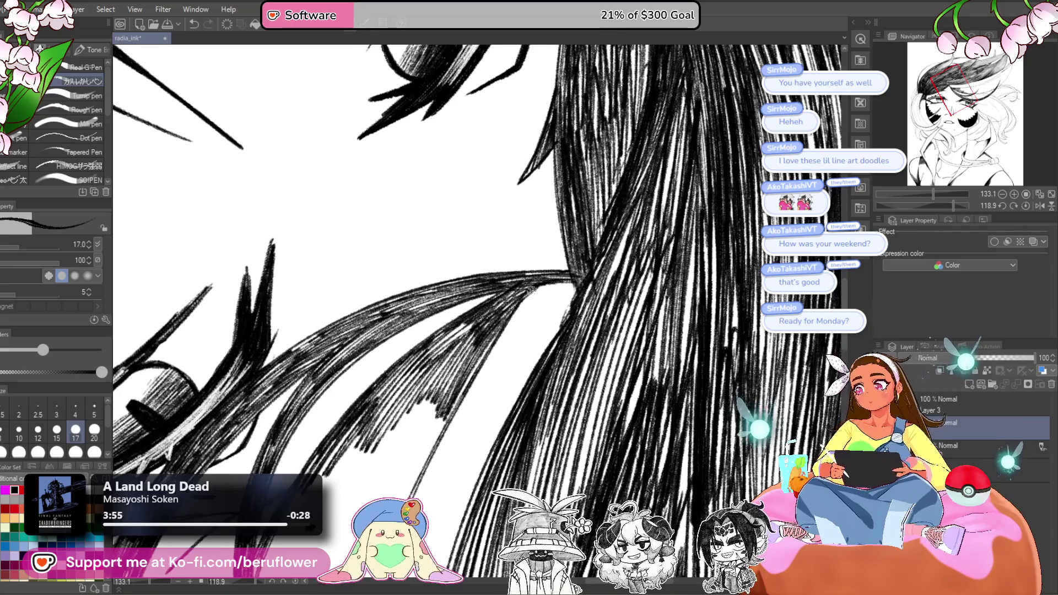
mouse_move(543, 282)
mouse_down()
mouse_move(432, 360)
mouse_move(546, 292)
mouse_move(566, 298)
mouse_move(545, 336)
mouse_move(496, 353)
mouse_move(484, 331)
mouse_move(504, 367)
mouse_up()
mouse_move(558, 342)
mouse_down()
mouse_move(618, 283)
mouse_move(543, 397)
mouse_move(546, 309)
mouse_move(523, 386)
mouse_move(510, 389)
mouse_move(462, 487)
mouse_move(459, 372)
mouse_up()
mouse_move(537, 278)
mouse_down()
mouse_move(496, 380)
mouse_move(537, 281)
mouse_move(490, 367)
mouse_up()
drag(535, 245, 465, 380)
drag(496, 283, 457, 414)
- Add final fine hatching lines to finish this part of the lock
drag(489, 409, 506, 289)
drag(521, 226, 484, 386)
drag(502, 297, 485, 410)
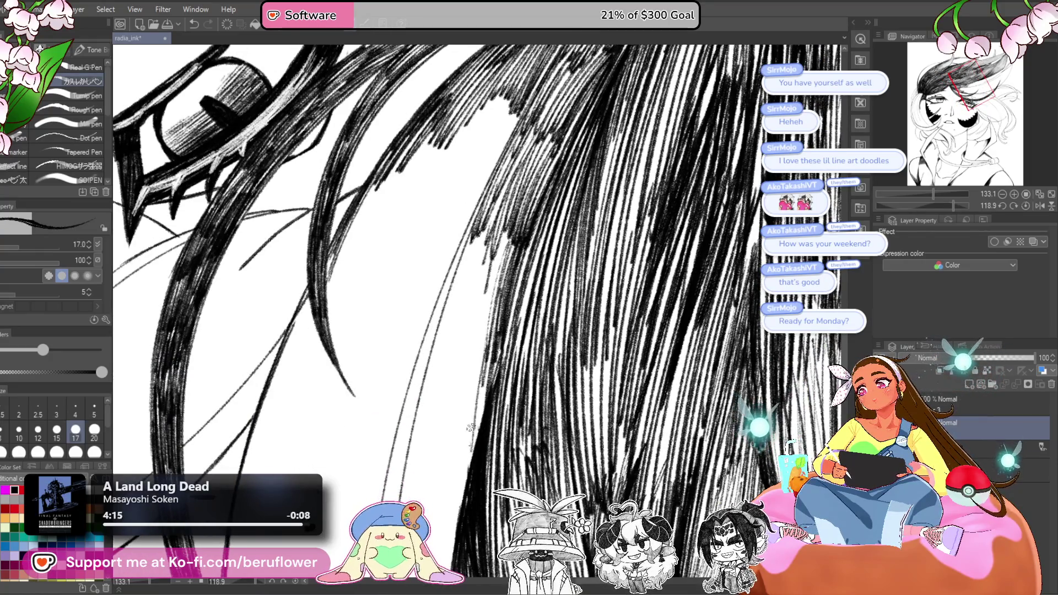
drag(488, 345, 467, 450)
scroll(474, 386, down, 6)
- Enlarge the pen and ink dark hatching into the hair lock near the eye
scroll(474, 331, up, 2)
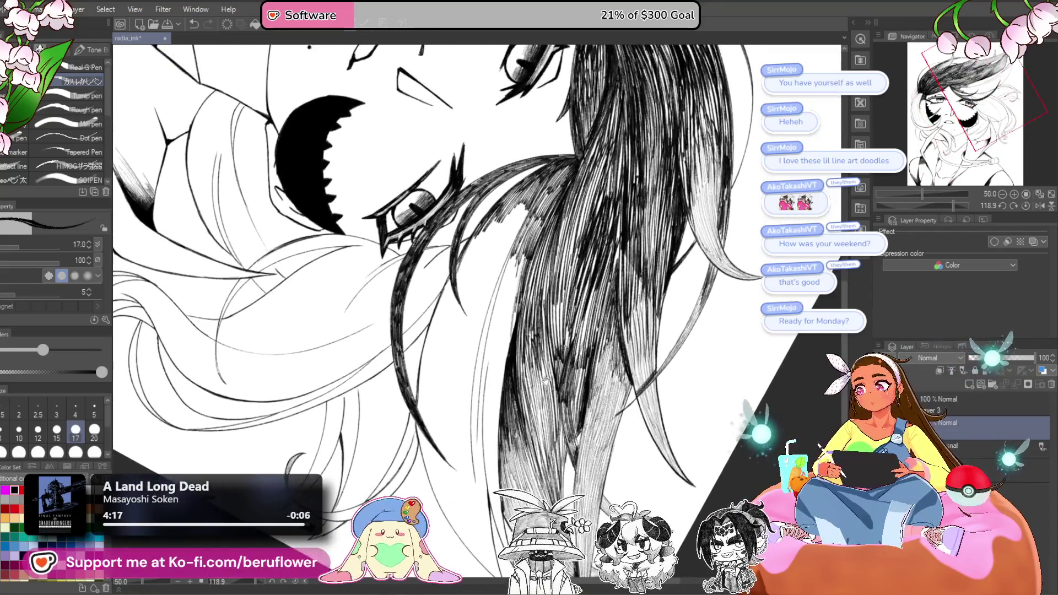
drag(493, 215, 458, 286)
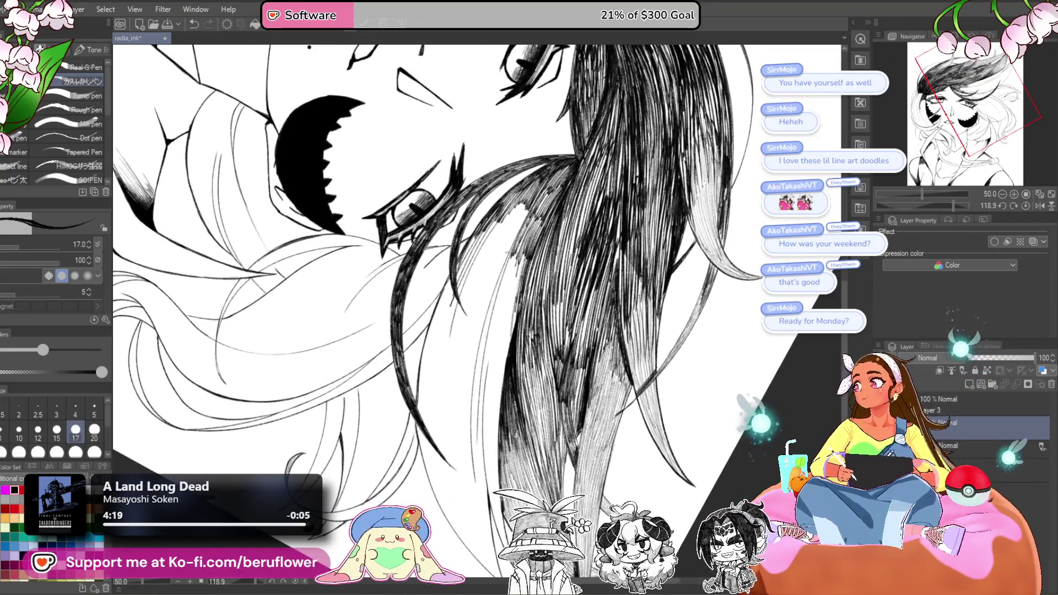
key(bracketright)
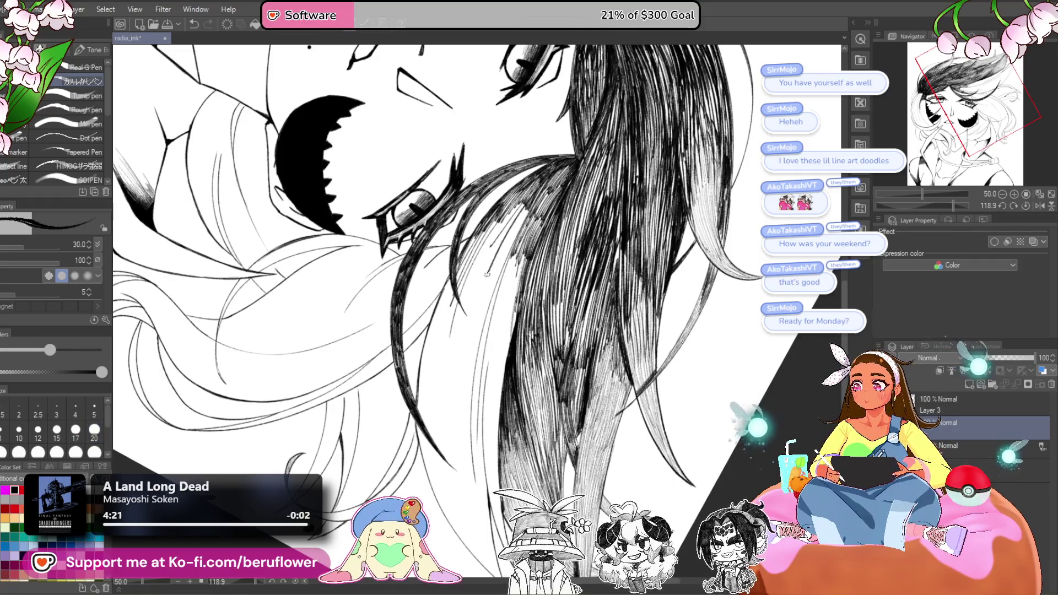
drag(529, 204, 486, 298)
drag(516, 226, 487, 295)
drag(534, 184, 477, 273)
drag(510, 201, 464, 273)
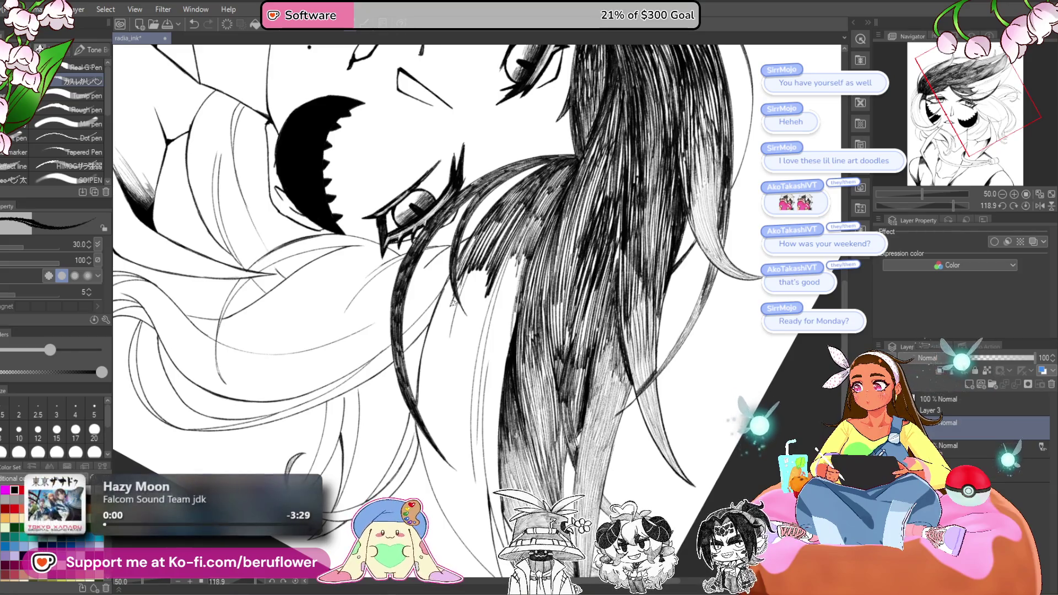
- Hatch the upper lock and run dark strokes down its length
scroll(453, 305, down, 5)
scroll(457, 292, up, 5)
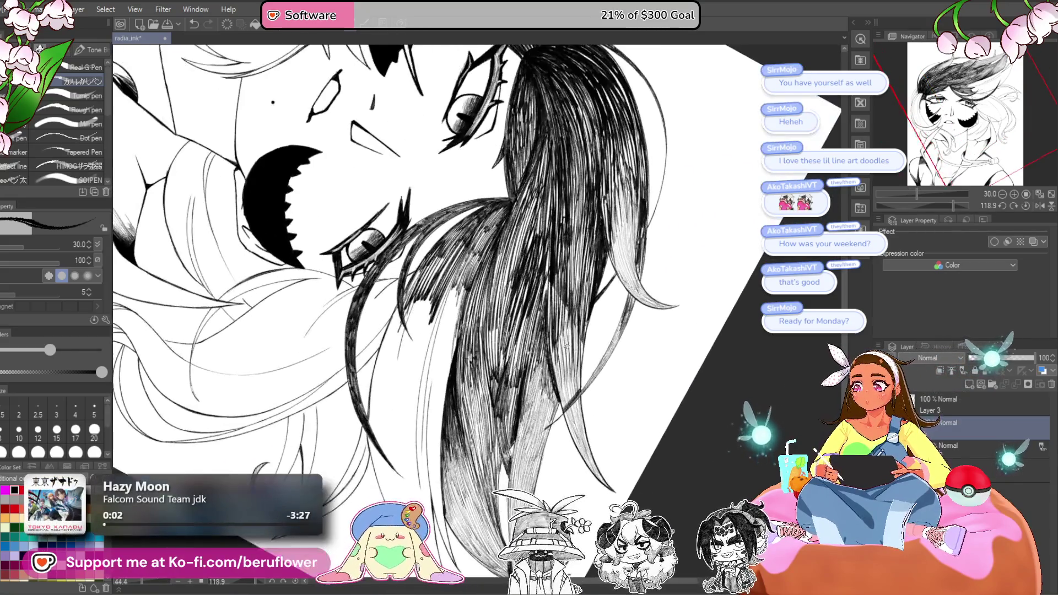
mouse_move(456, 292)
mouse_down()
mouse_move(481, 240)
mouse_move(466, 305)
mouse_up()
drag(493, 229, 464, 358)
drag(481, 297, 463, 383)
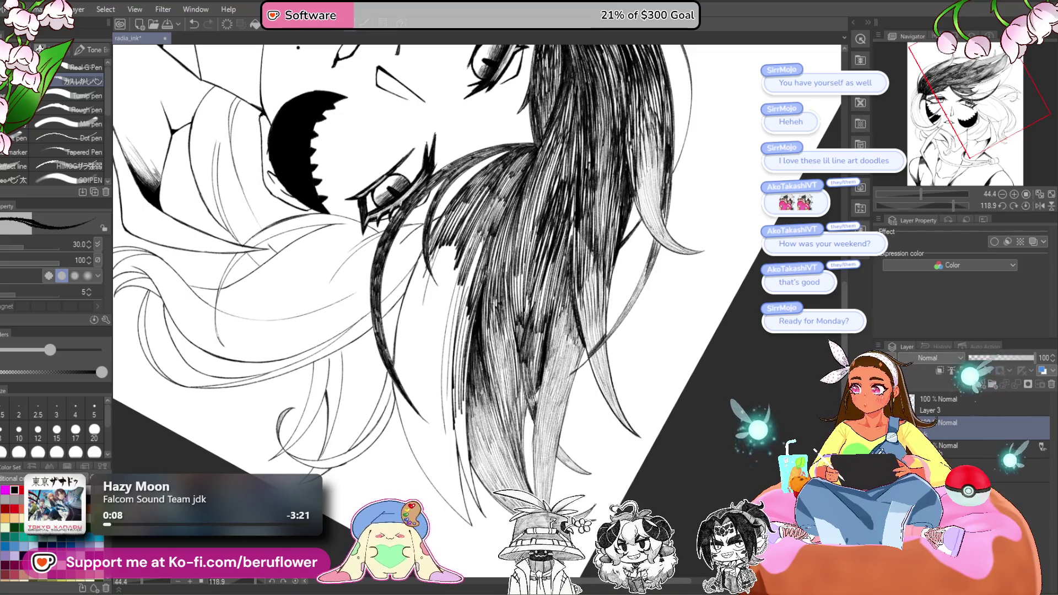
drag(493, 223, 463, 330)
drag(474, 284, 455, 386)
drag(473, 309, 458, 441)
drag(466, 350, 455, 449)
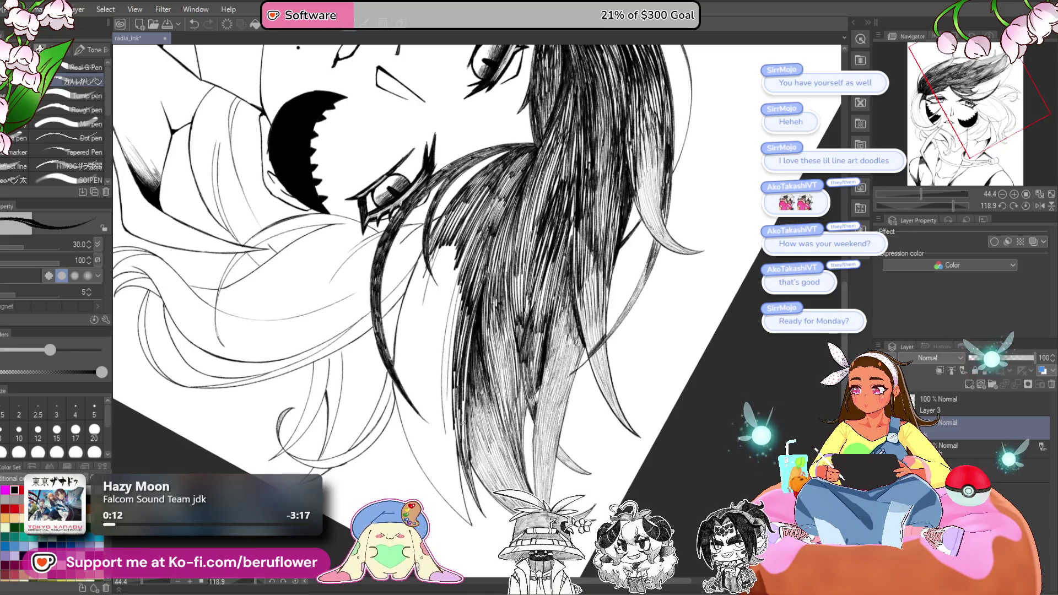
- Hatch the left edge and middle of the hair lock darker
scroll(454, 385, down, 5)
scroll(430, 235, up, 5)
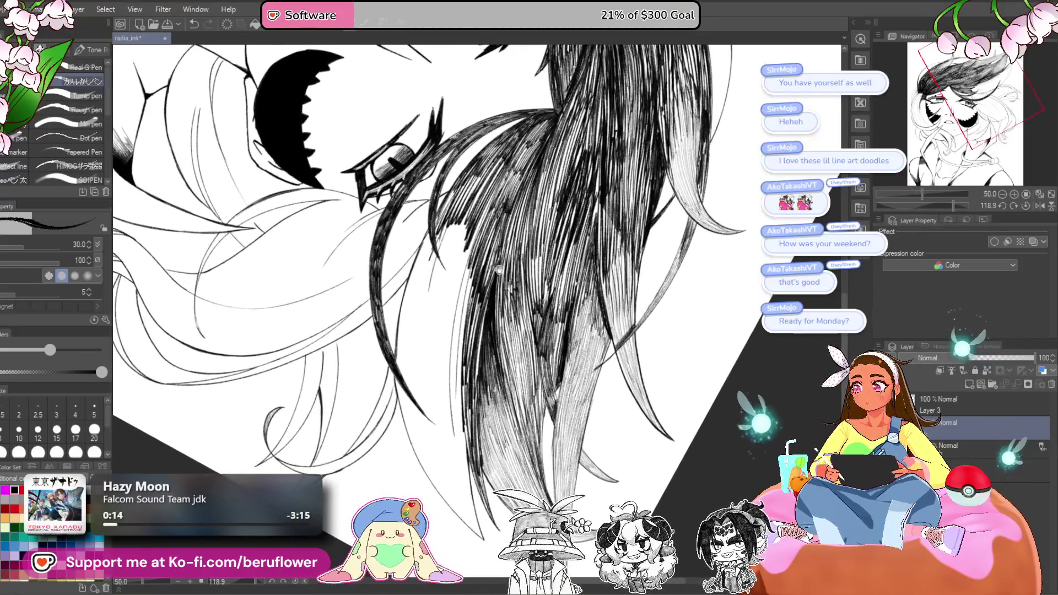
drag(430, 231, 403, 314)
mouse_move(422, 251)
mouse_down()
mouse_move(401, 329)
mouse_move(414, 347)
mouse_up()
drag(440, 262, 418, 355)
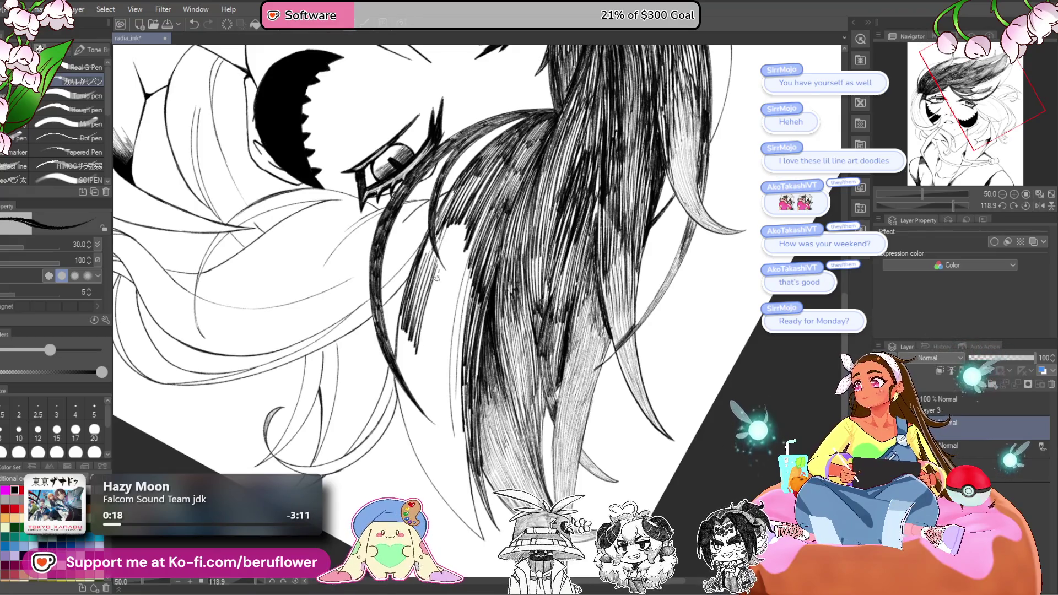
drag(440, 284, 425, 375)
drag(459, 266, 433, 378)
drag(463, 256, 442, 349)
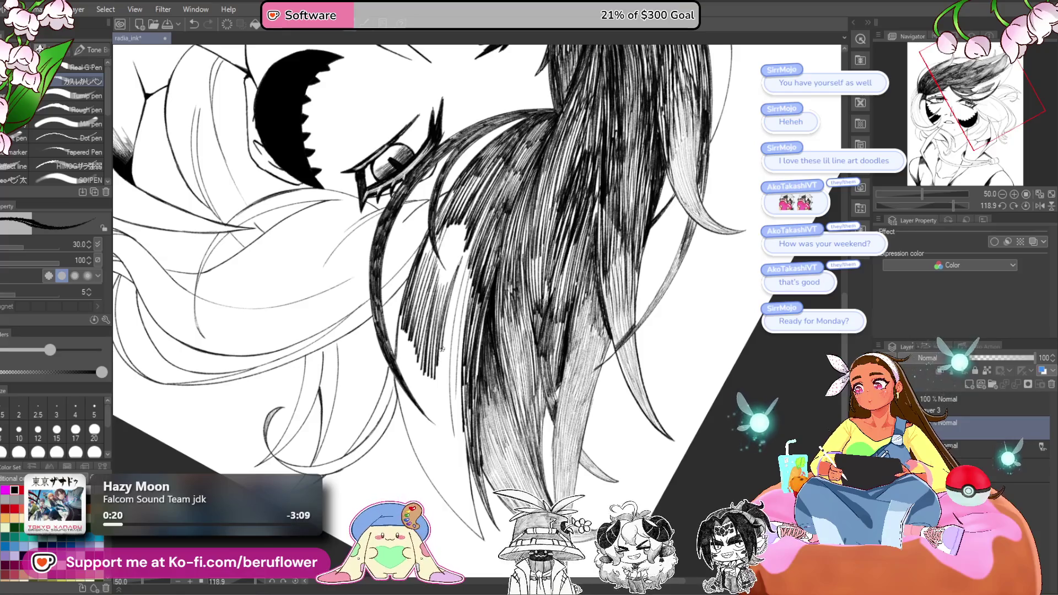
- Deepen the upper lock and extend thin hatching lines toward its tips
mouse_move(467, 219)
mouse_down()
mouse_move(446, 293)
mouse_move(429, 268)
mouse_up()
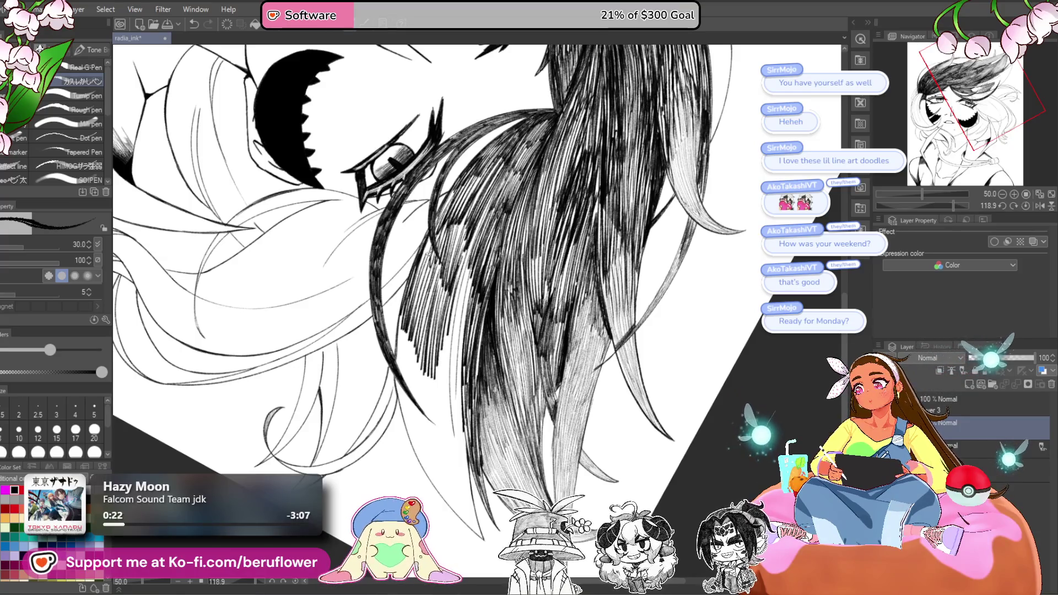
drag(467, 215, 451, 306)
drag(469, 261, 458, 413)
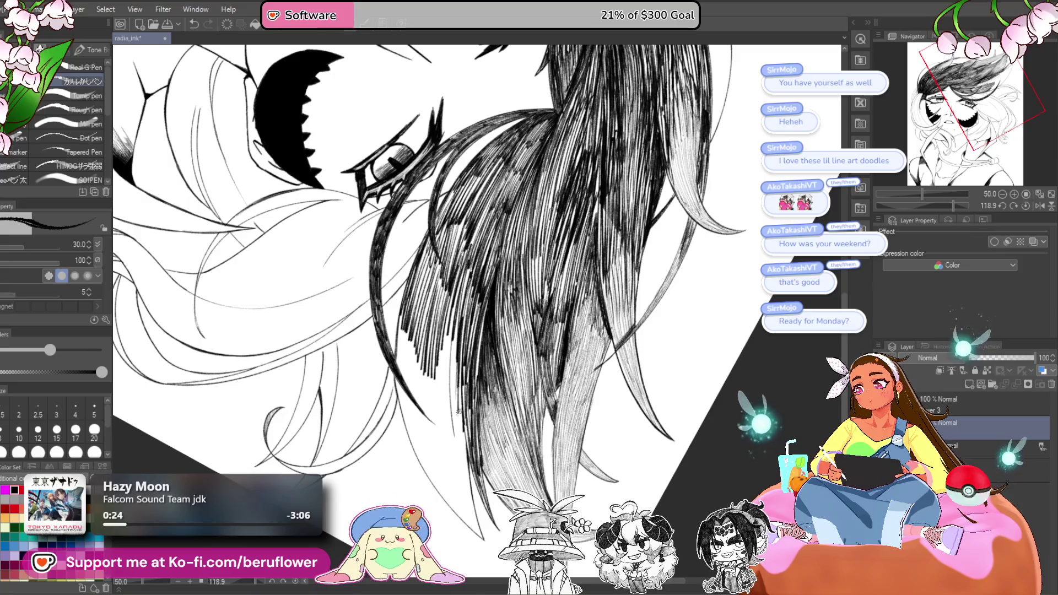
drag(452, 342, 446, 396)
drag(450, 312, 442, 401)
drag(451, 312, 445, 412)
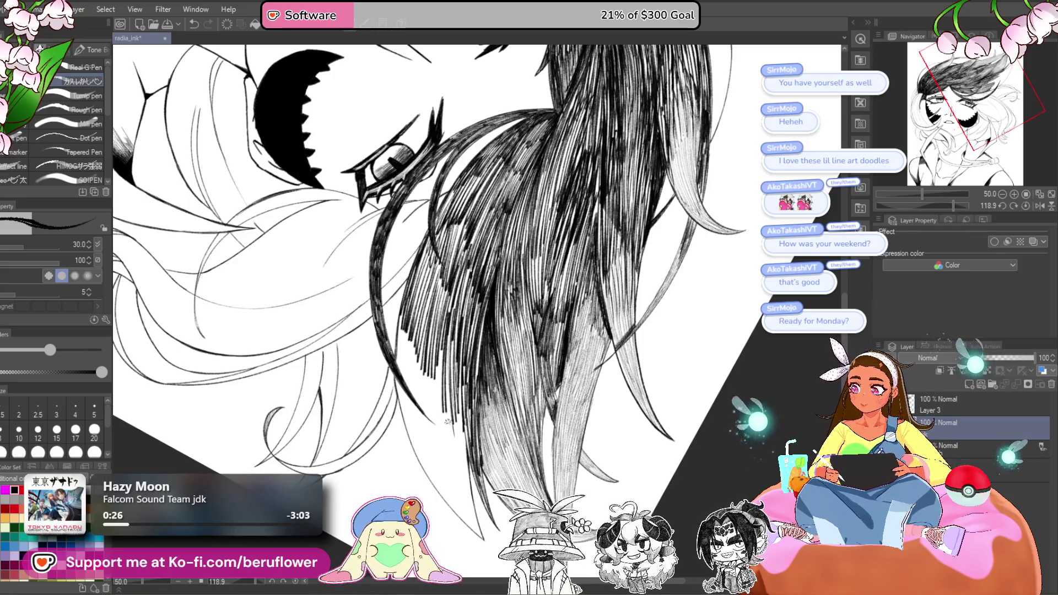
drag(452, 356, 433, 440)
drag(442, 364, 423, 433)
drag(436, 349, 417, 426)
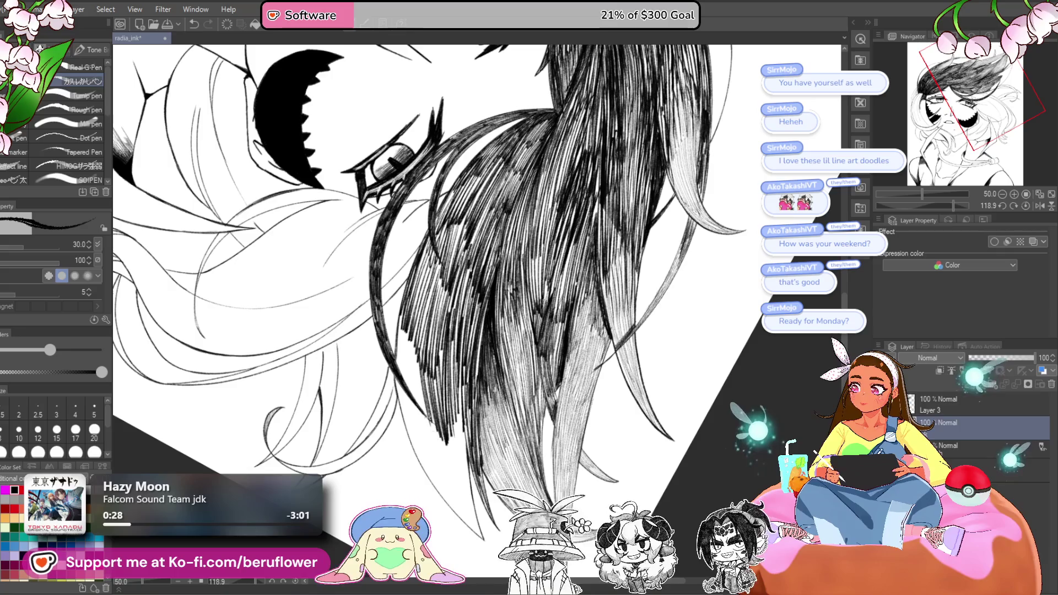
- Darken the lock's middle, top and edge, then fit the whole page in view
scroll(462, 311, down, 1)
drag(466, 282, 451, 353)
drag(461, 270, 449, 334)
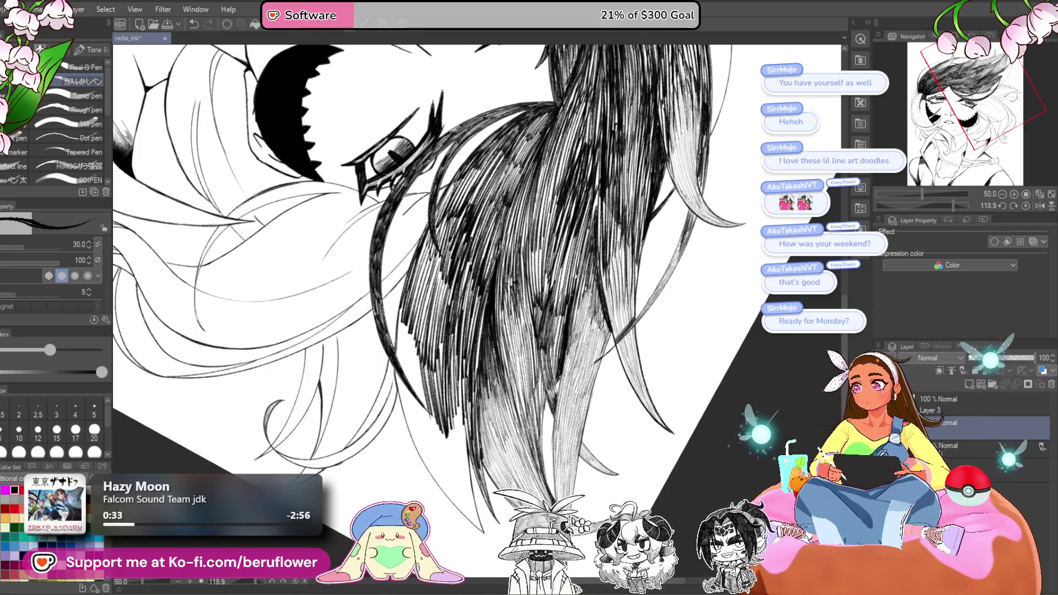
mouse_move(493, 145)
mouse_down()
mouse_move(462, 209)
mouse_move(477, 211)
mouse_up()
mouse_move(546, 117)
mouse_down()
mouse_move(505, 192)
mouse_move(484, 279)
mouse_up()
drag(404, 287, 395, 346)
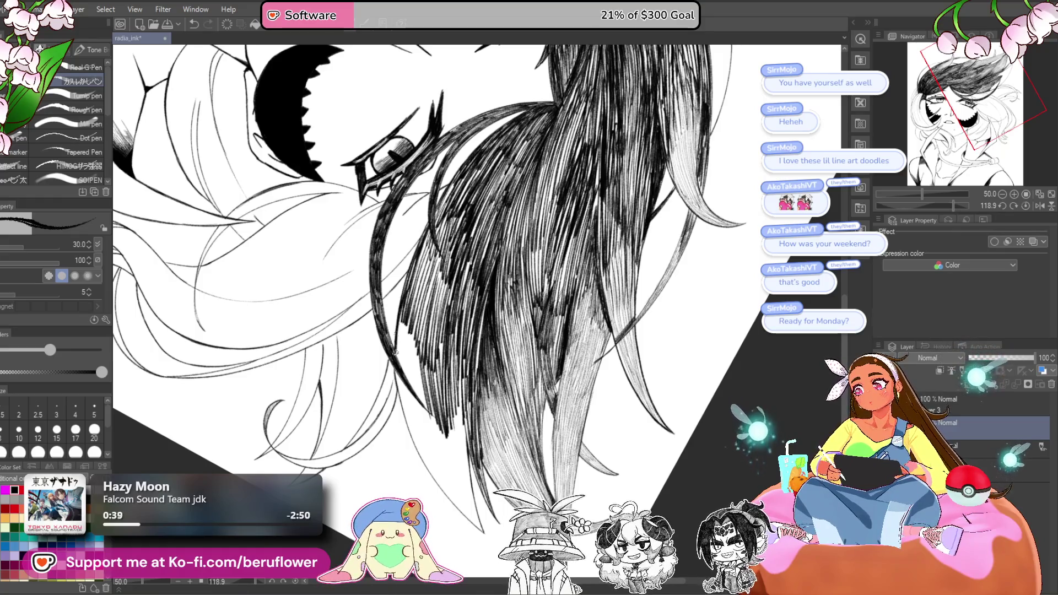
drag(407, 307, 395, 402)
key(ctrl+0)
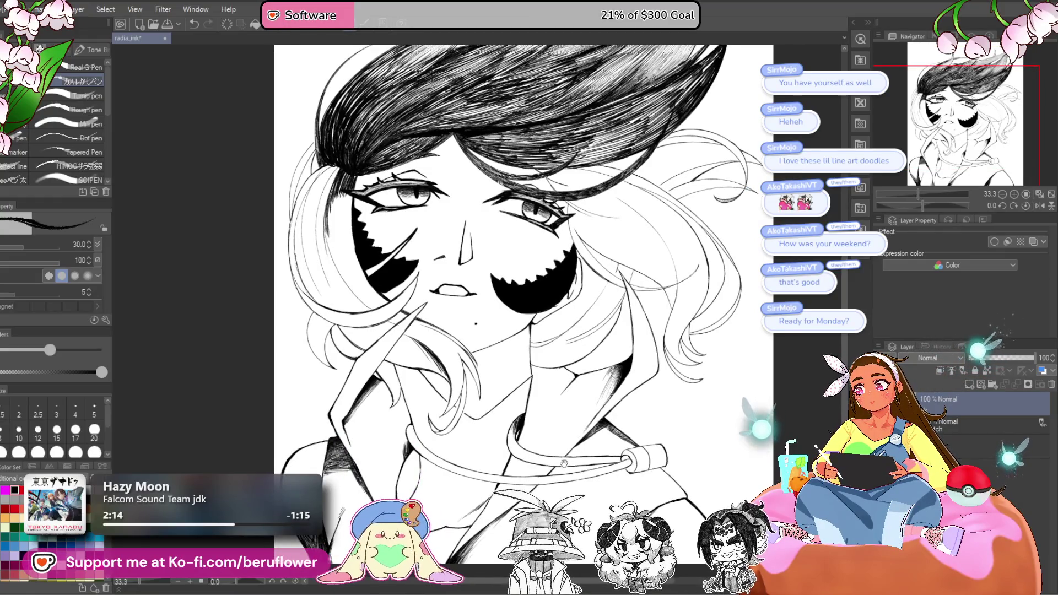
- Lasso the right eye and transform it to sit slightly lower and further left
drag(564, 463, 583, 507)
key(m)
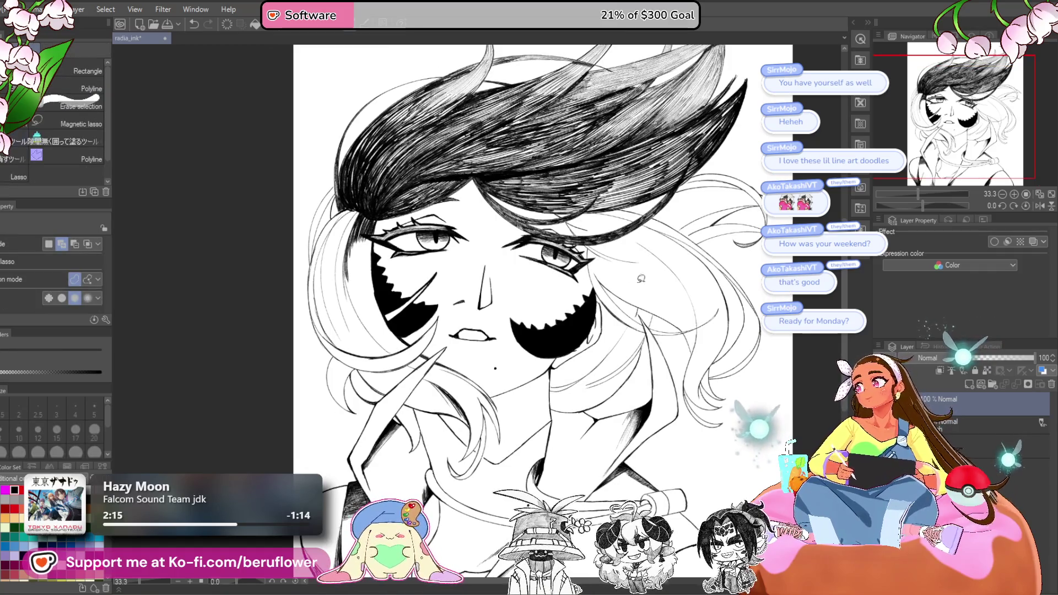
drag(915, 204, 935, 194)
drag(608, 186, 484, 247)
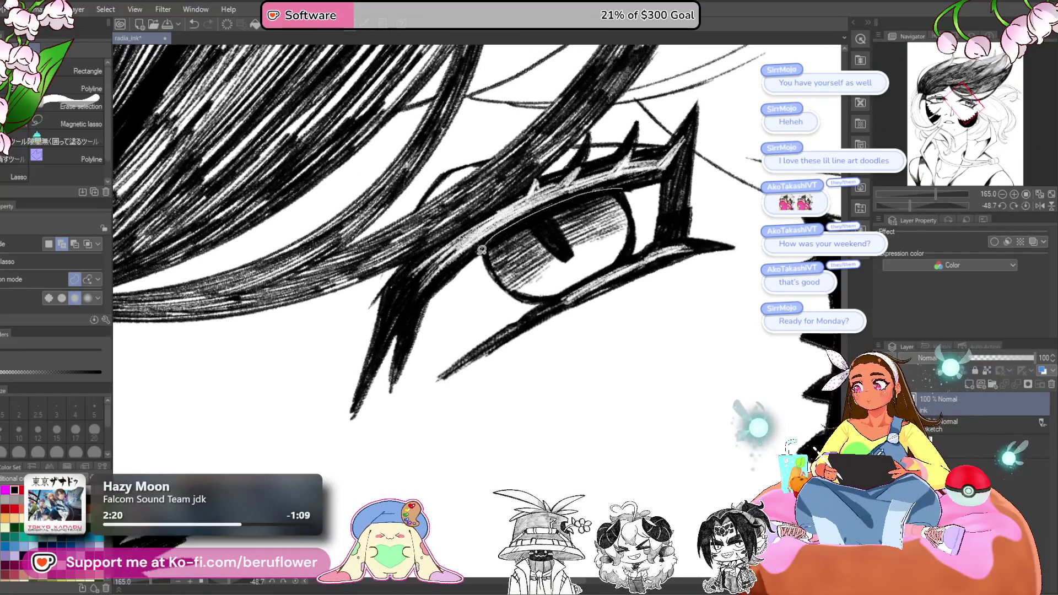
mouse_move(527, 302)
mouse_down()
mouse_move(634, 251)
mouse_move(622, 189)
mouse_up()
key(ctrl+t)
drag(598, 268, 546, 298)
click(1026, 206)
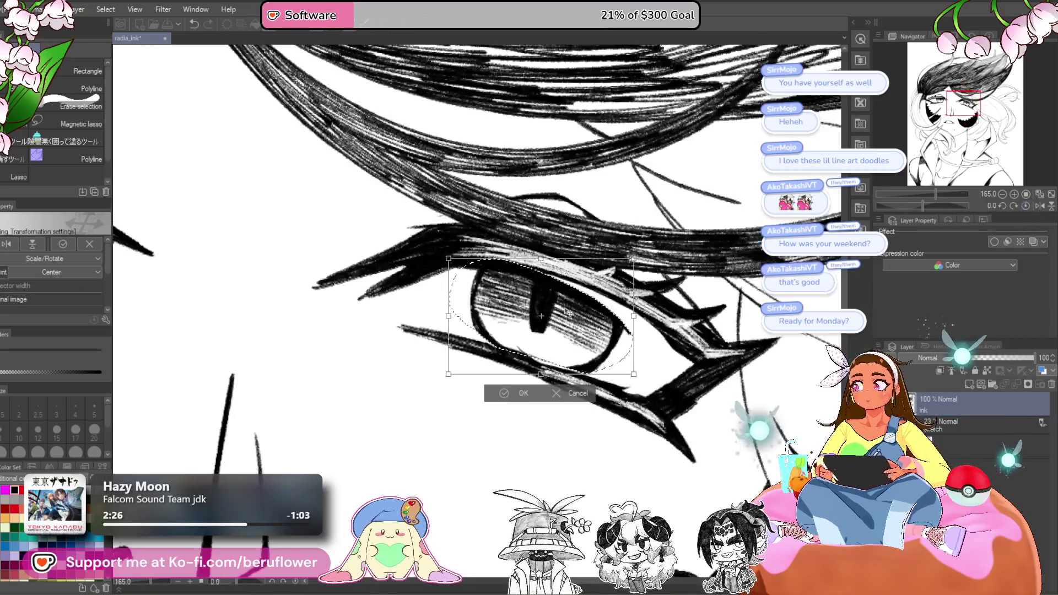
scroll(551, 308, down, 5)
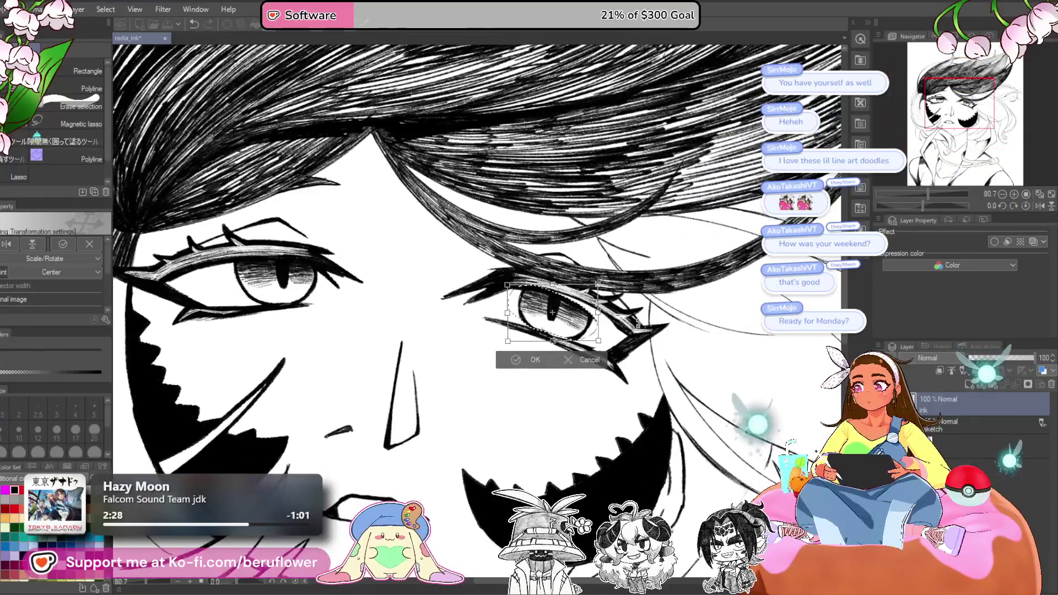
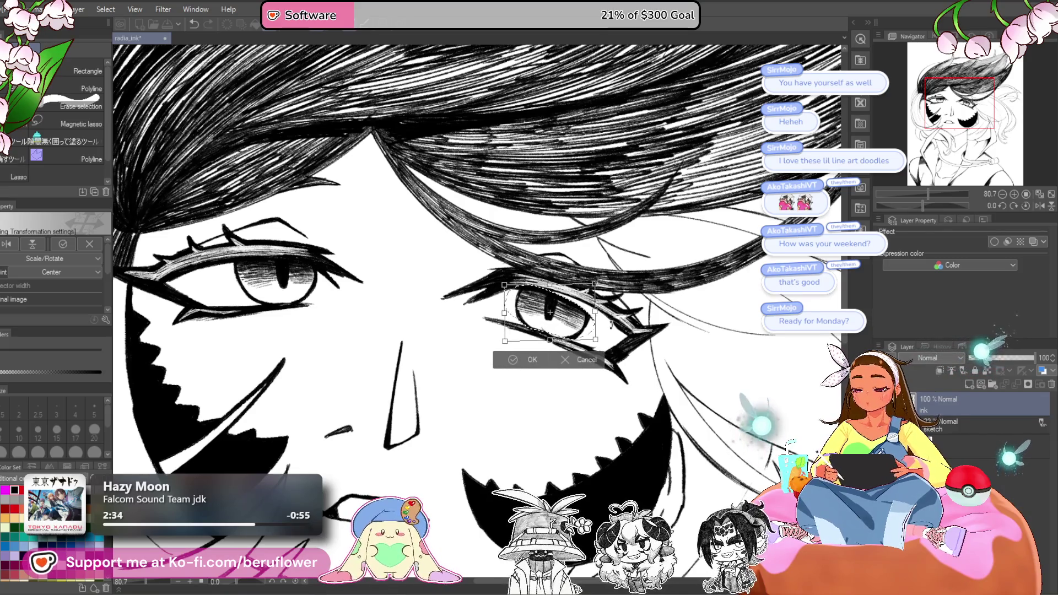
- Confirm the right eye's new size and position and clear the selection
key(Return)
key(ctrl+d)
scroll(477, 309, down, 3)
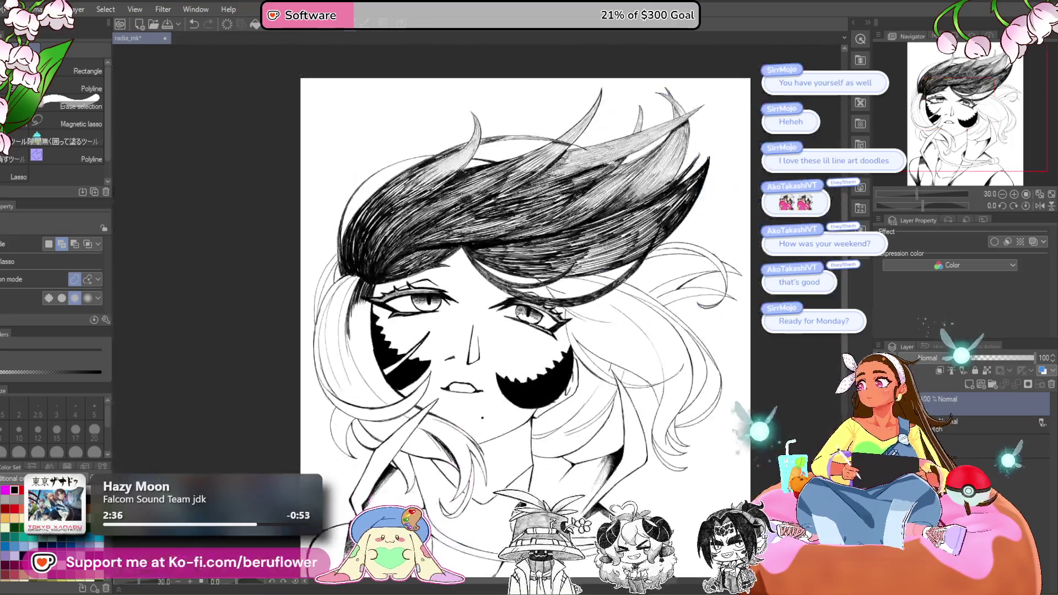
scroll(476, 309, up, 2)
- Switch back to the inking pen and recentre the view on the face to review the drawing
key(p)
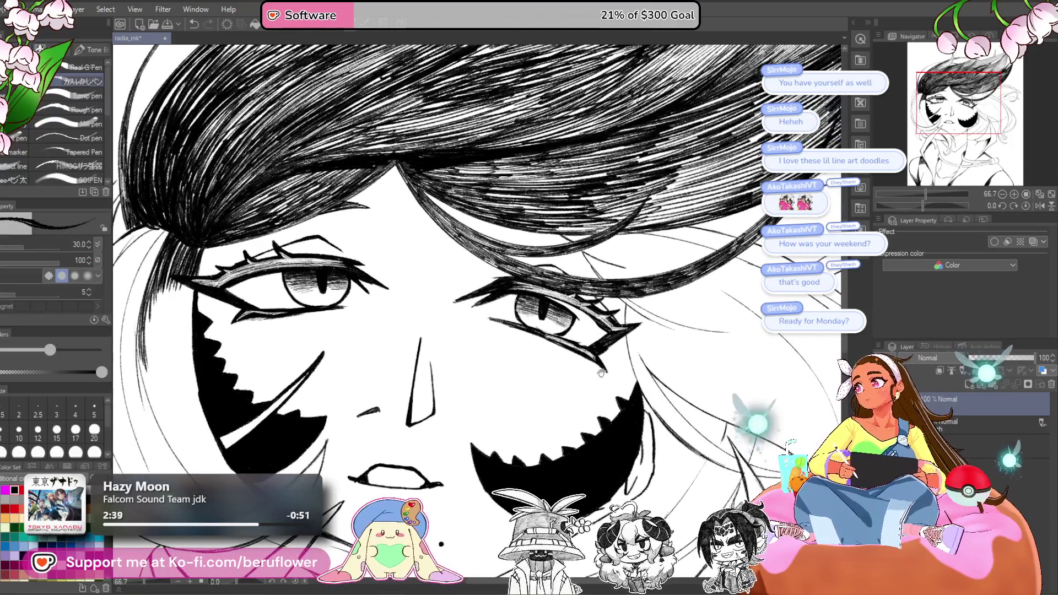
scroll(599, 374, up, 5)
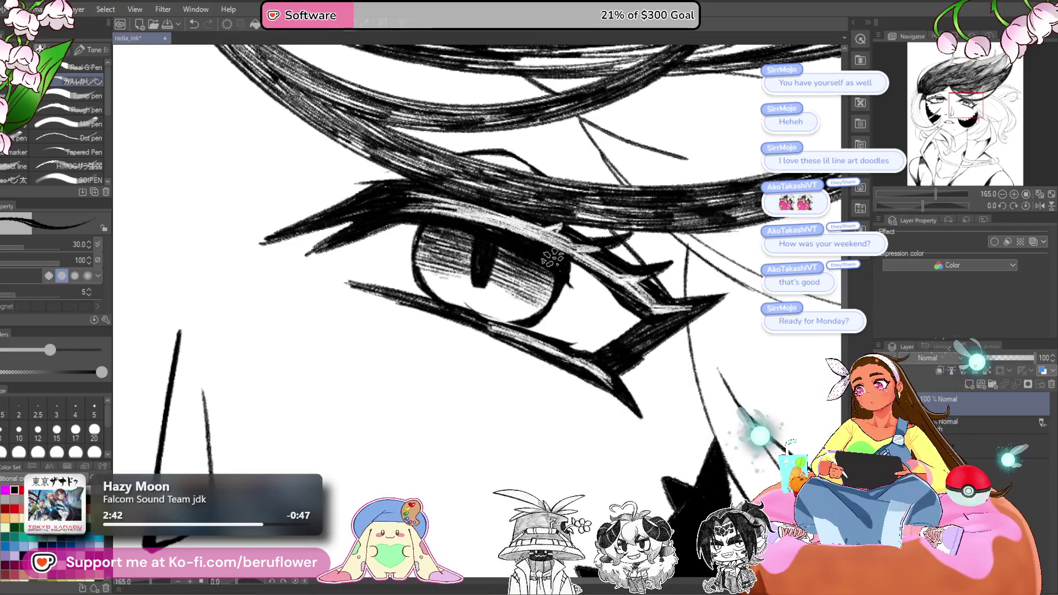
scroll(555, 263, down, 5)
scroll(565, 258, up, 3)
scroll(564, 266, down, 4)
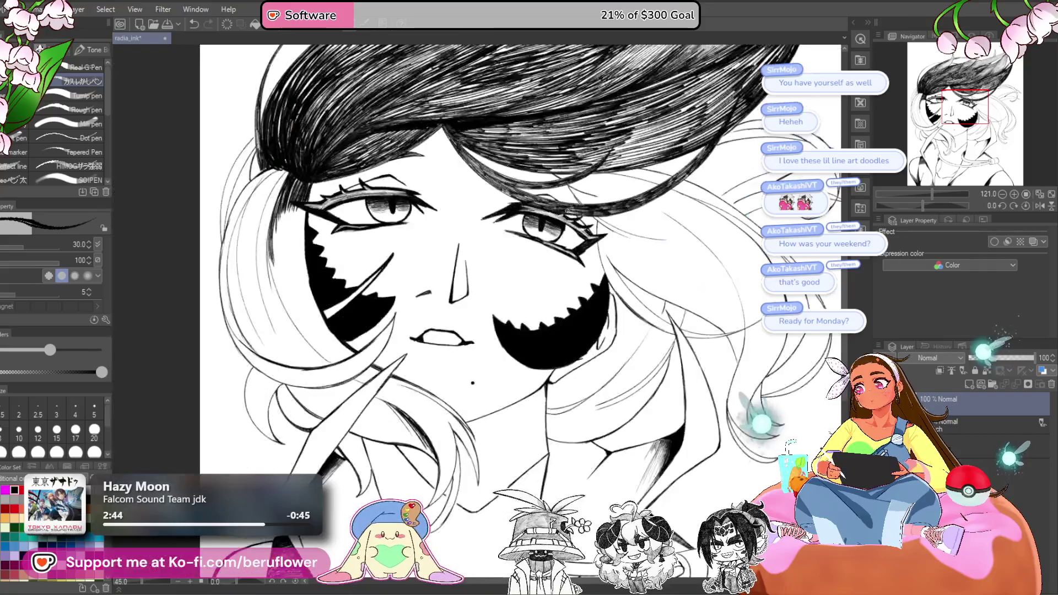
scroll(526, 222, up, 3)
scroll(526, 221, down, 3)
scroll(370, 174, up, 3)
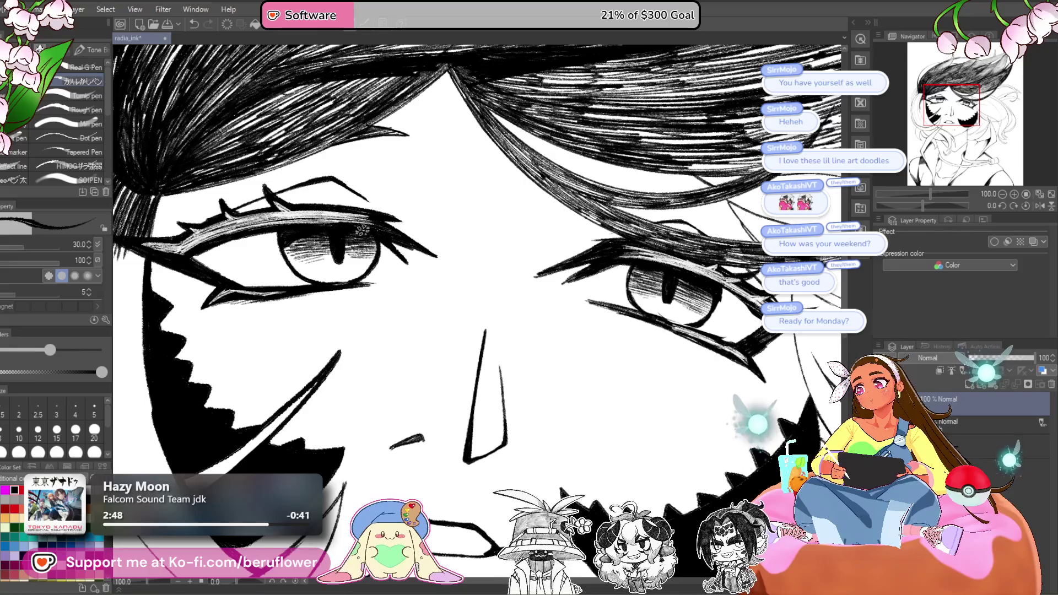
scroll(362, 230, down, 5)
scroll(375, 240, up, 4)
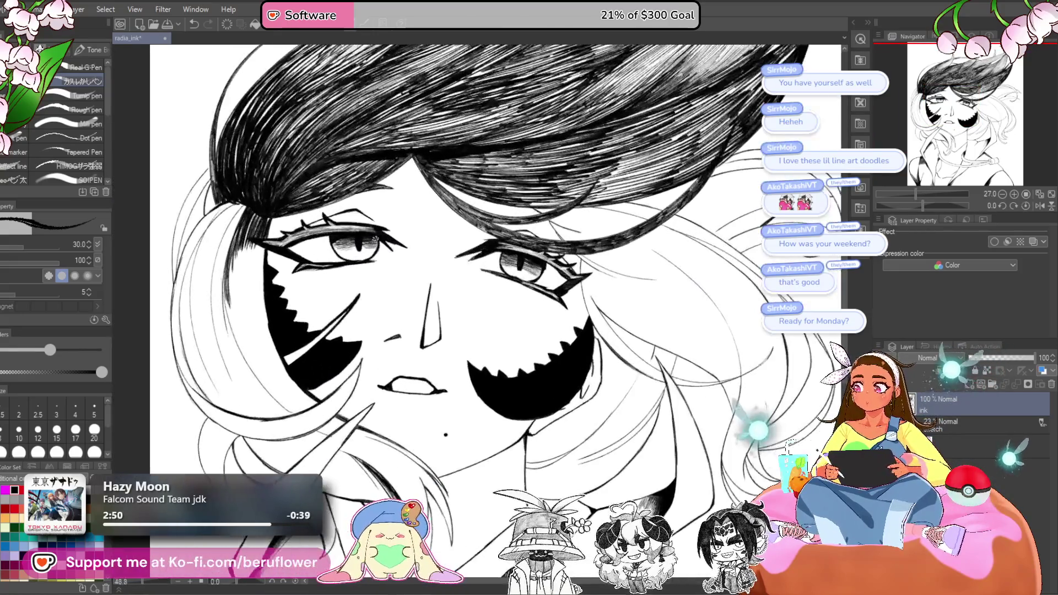
scroll(608, 441, up, 4)
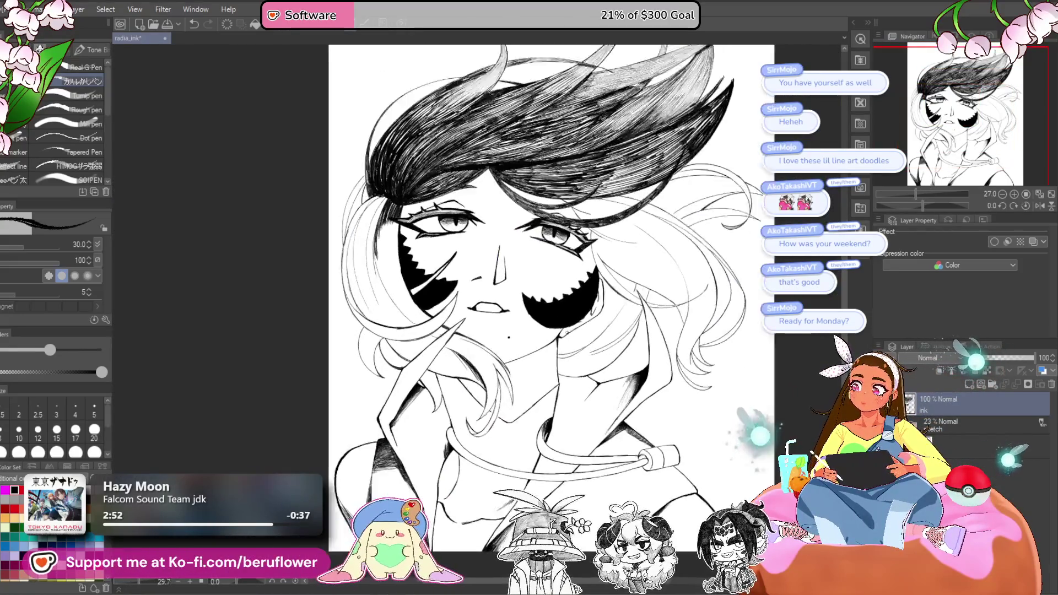
drag(607, 441, 593, 430)
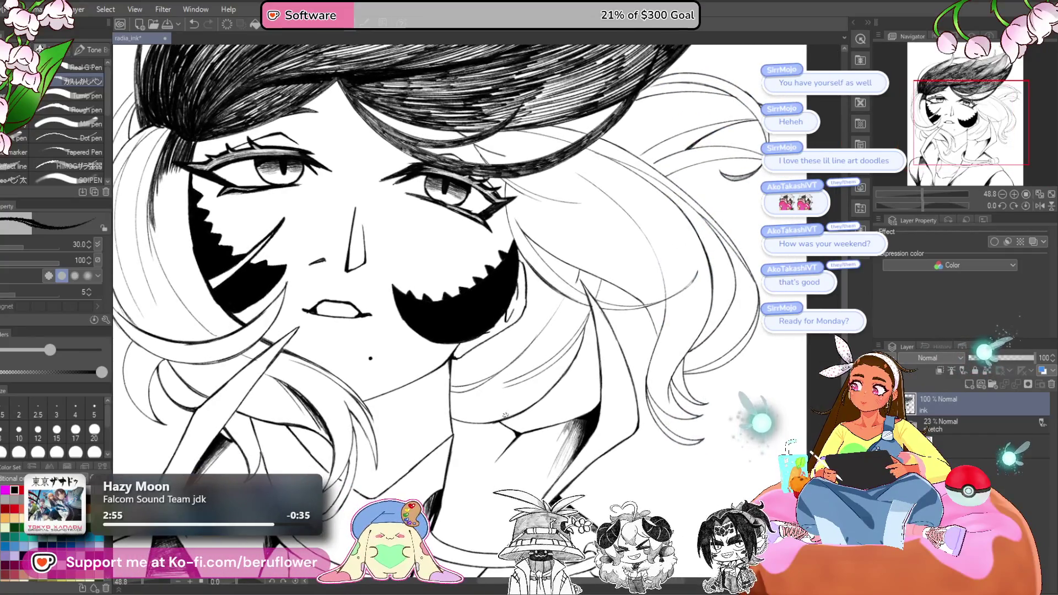
mouse_move(504, 417)
mouse_down()
mouse_move(477, 428)
mouse_move(518, 374)
mouse_move(529, 434)
mouse_move(595, 324)
mouse_up()
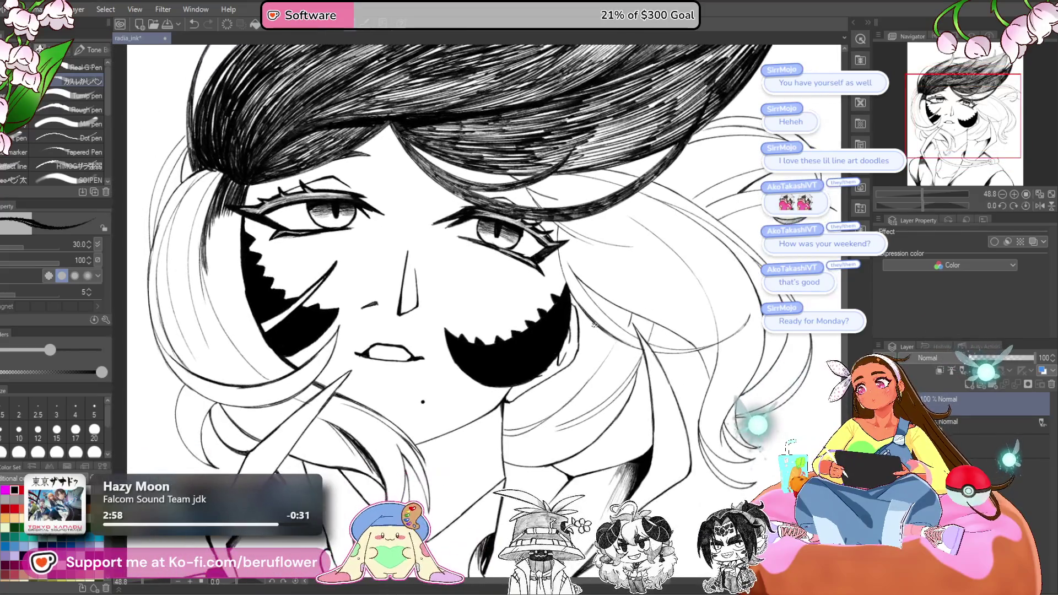
scroll(595, 324, down, 1)
drag(755, 371, 695, 407)
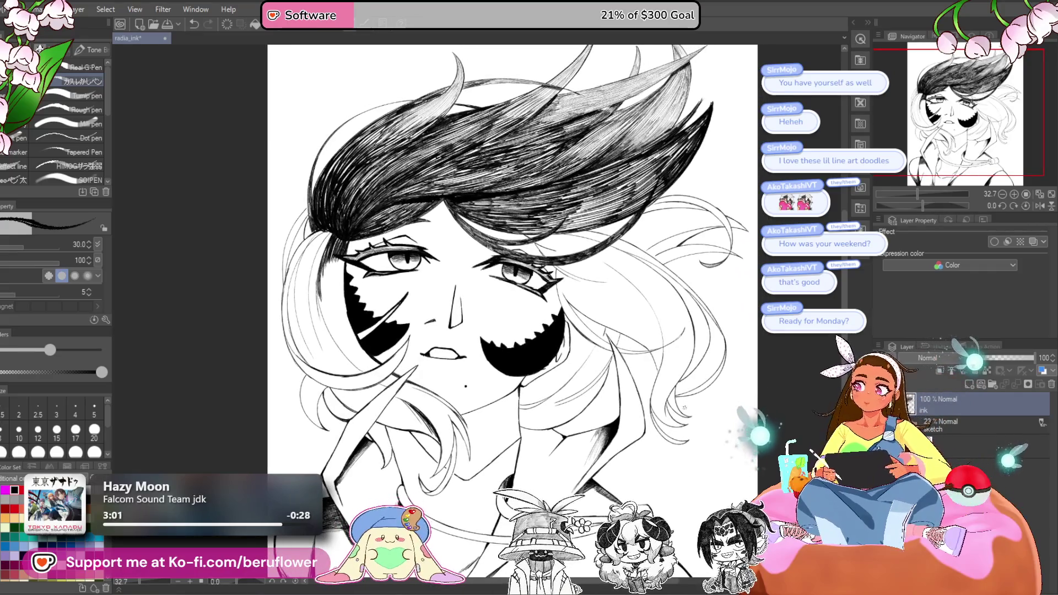
drag(628, 427, 628, 427)
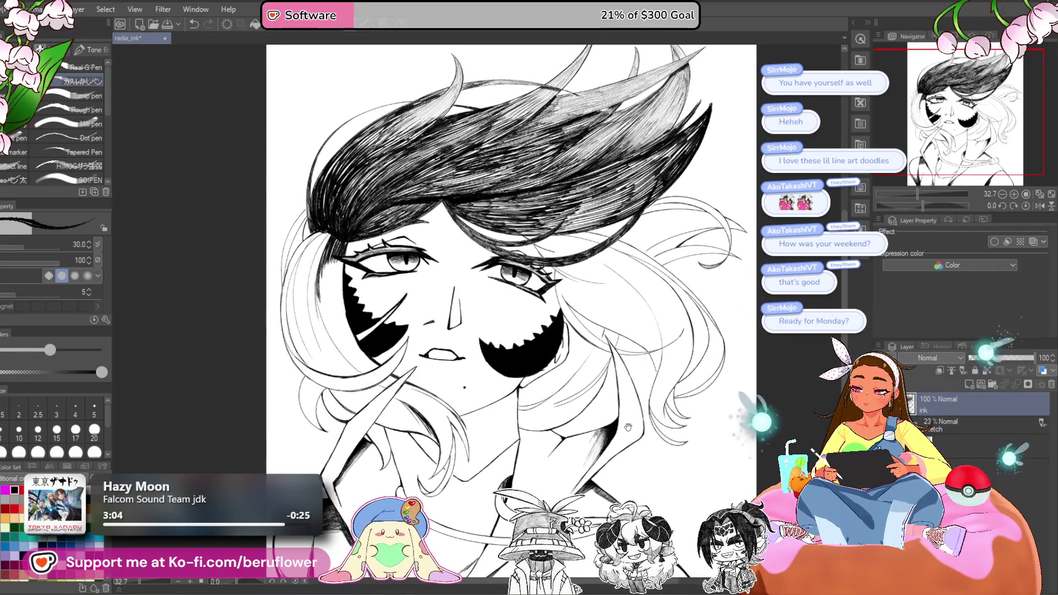
- With a smaller Liquify brush, push the right eye's brow and lower-lid lines up and outward
key(j)
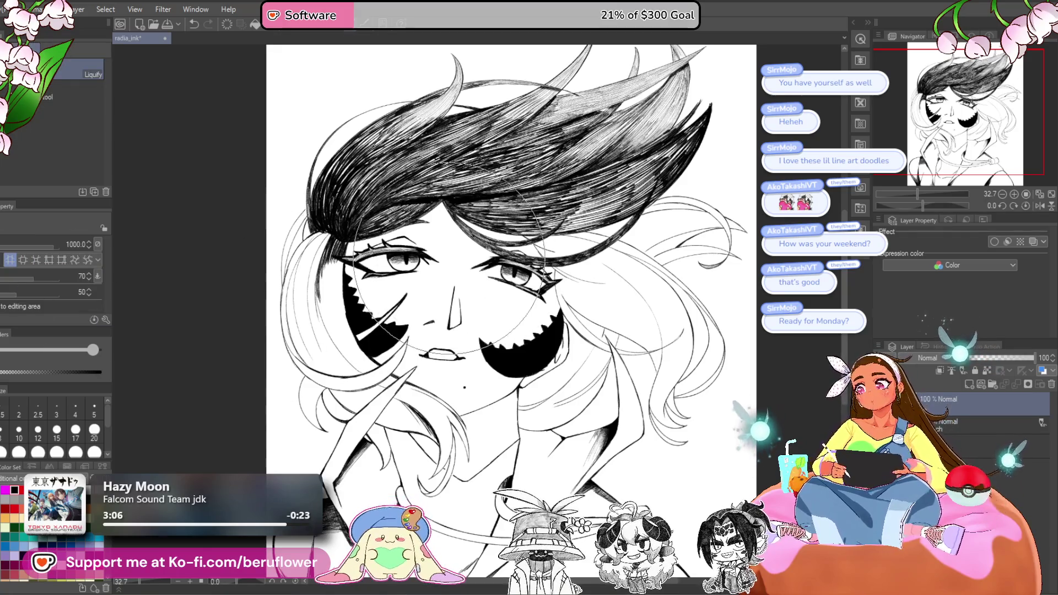
drag(450, 277, 453, 305)
key(bracketleft)
key(bracketleft)
key(bracketleft)
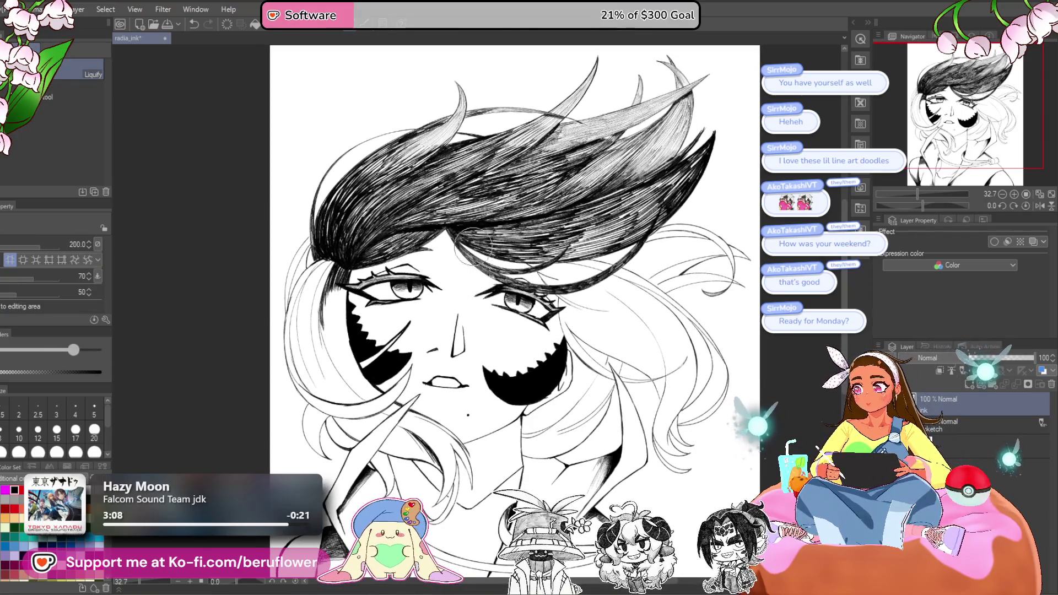
scroll(538, 242, up, 3)
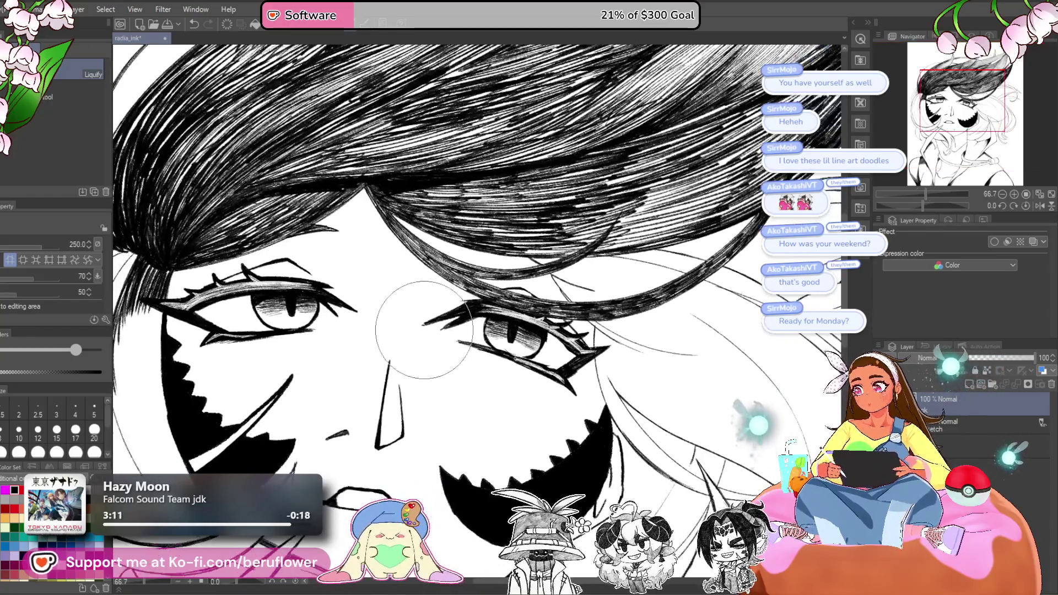
drag(424, 330, 428, 324)
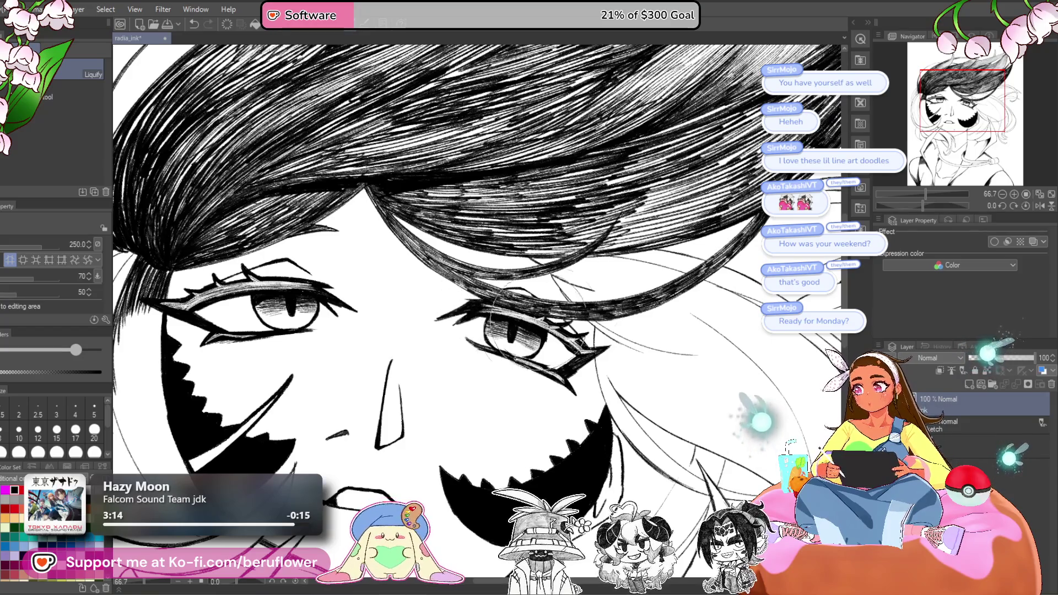
scroll(446, 331, down, 1)
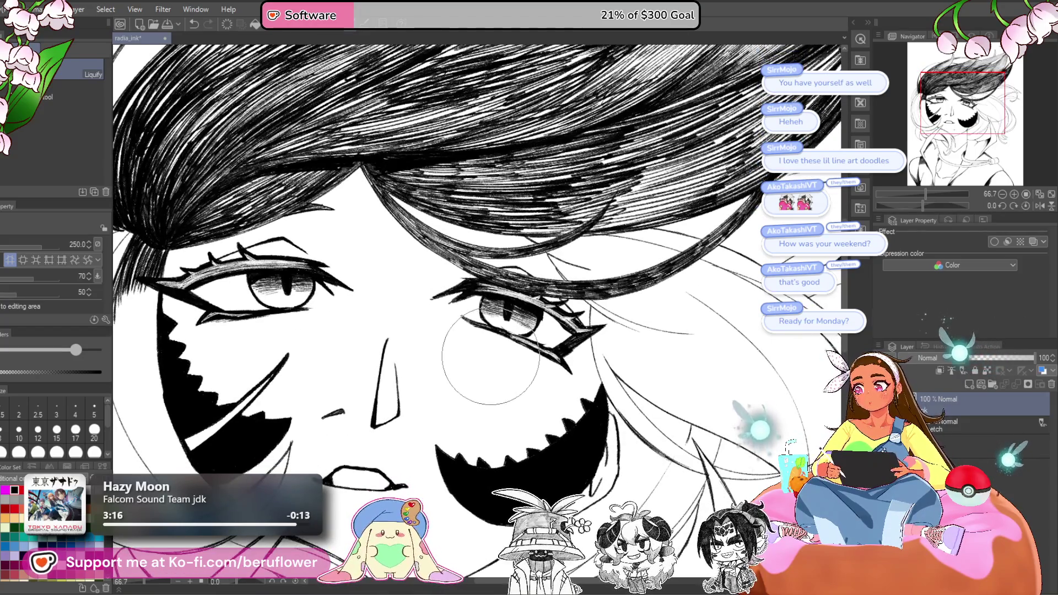
scroll(496, 339, down, 3)
scroll(528, 342, up, 2)
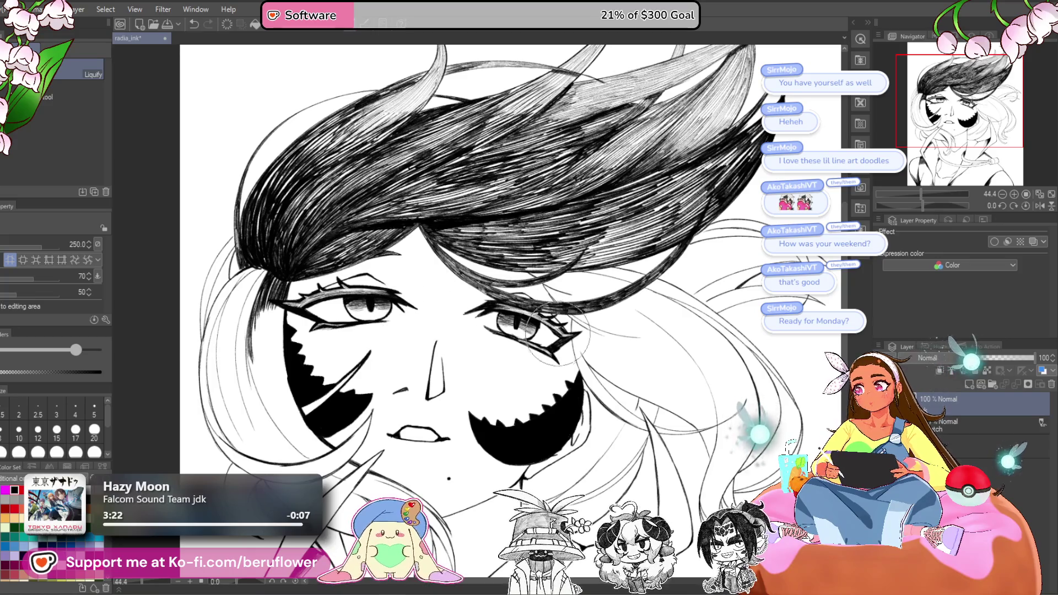
drag(478, 320, 474, 322)
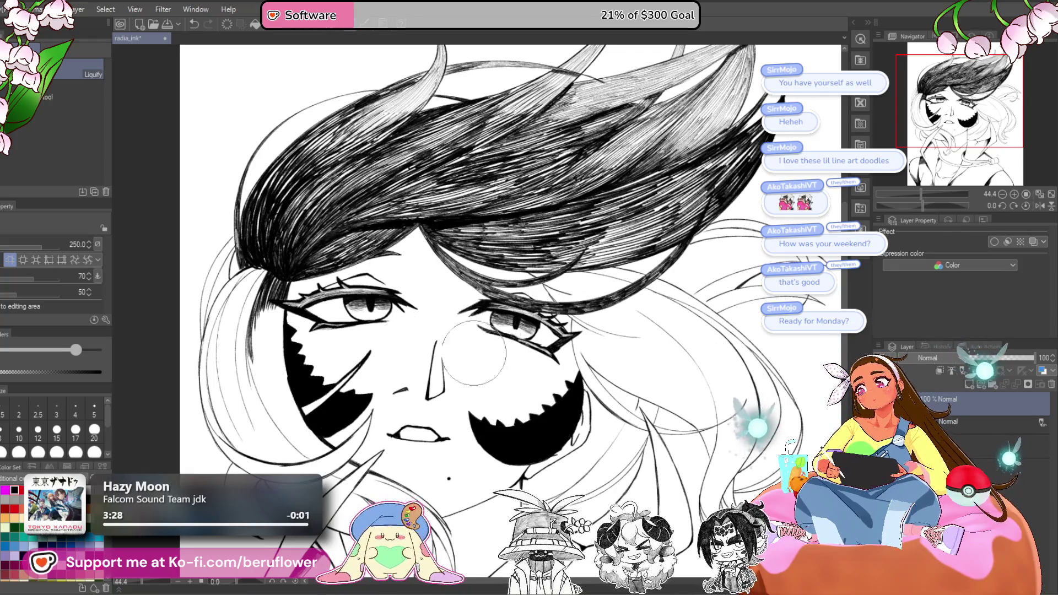
- Zoom in on the eye and ink over the lower eyelid to thicken and darken it
key(p)
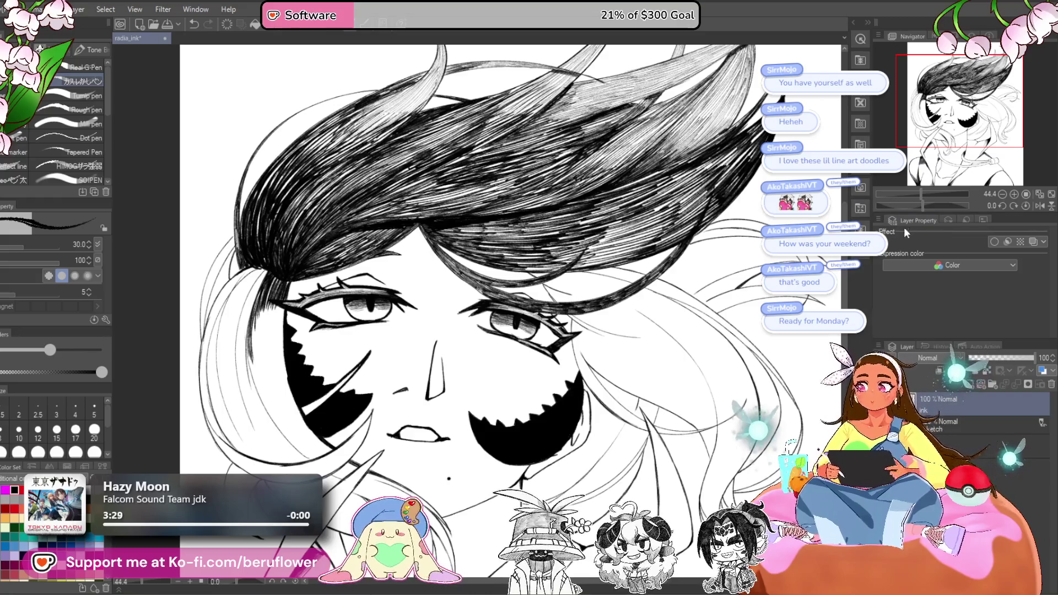
drag(921, 206, 909, 205)
scroll(487, 310, up, 5)
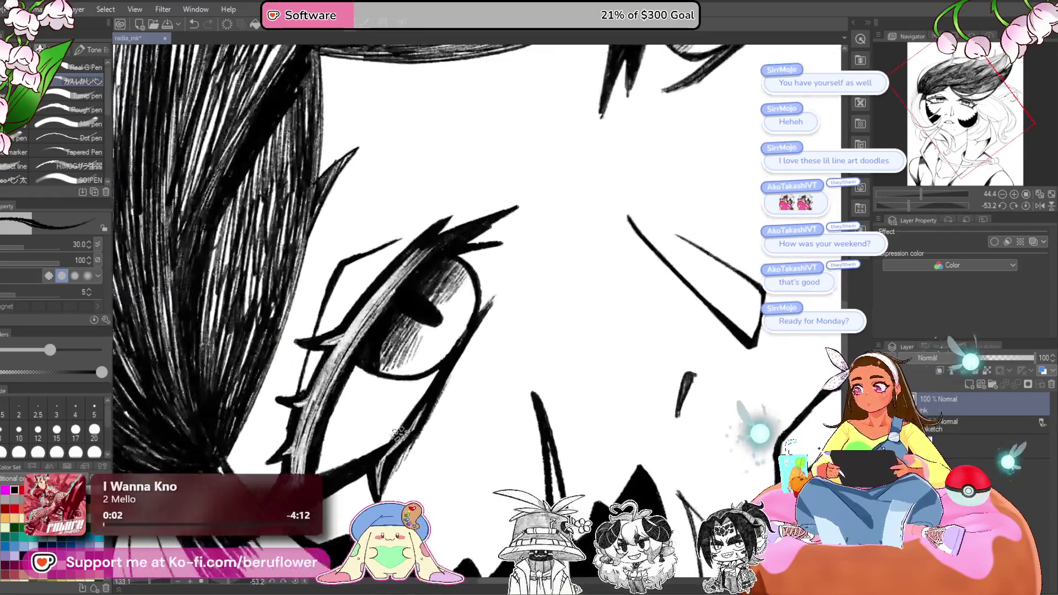
drag(435, 380, 601, 265)
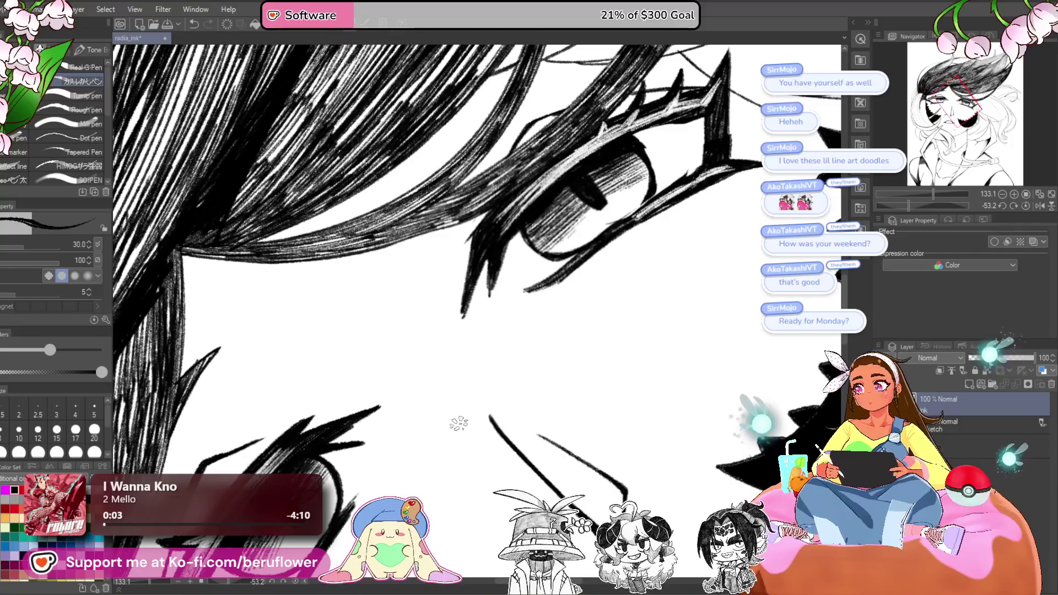
drag(623, 218, 549, 286)
drag(575, 251, 540, 291)
drag(606, 231, 539, 291)
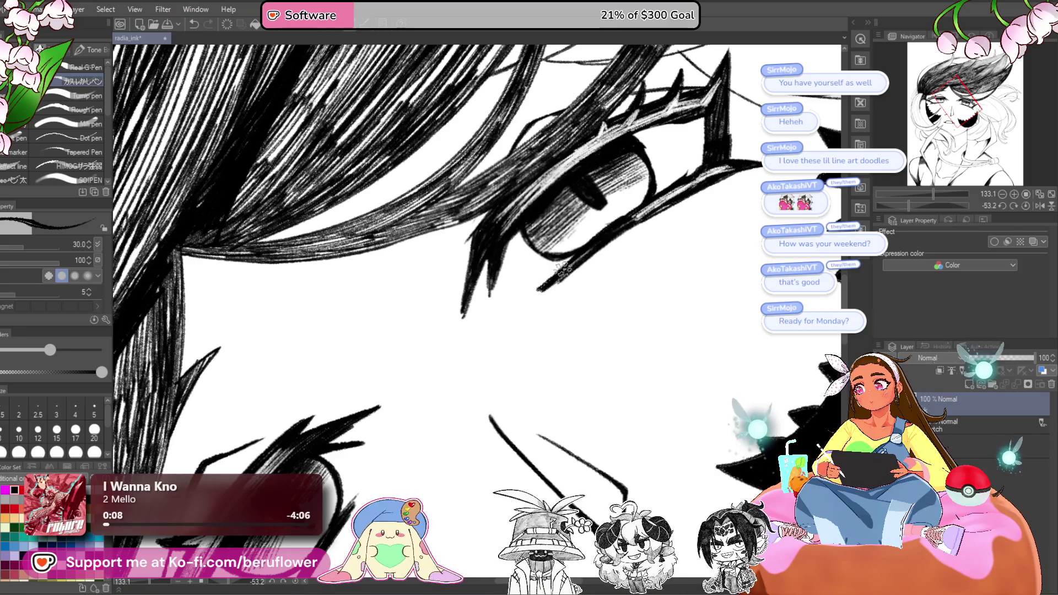
- Add a few hatching strokes in the dark hair, then reset and tilt the canvas to 64.5 degrees
drag(908, 205, 940, 205)
drag(543, 212, 492, 337)
drag(516, 256, 491, 353)
drag(544, 205, 498, 300)
scroll(531, 225, down, 3)
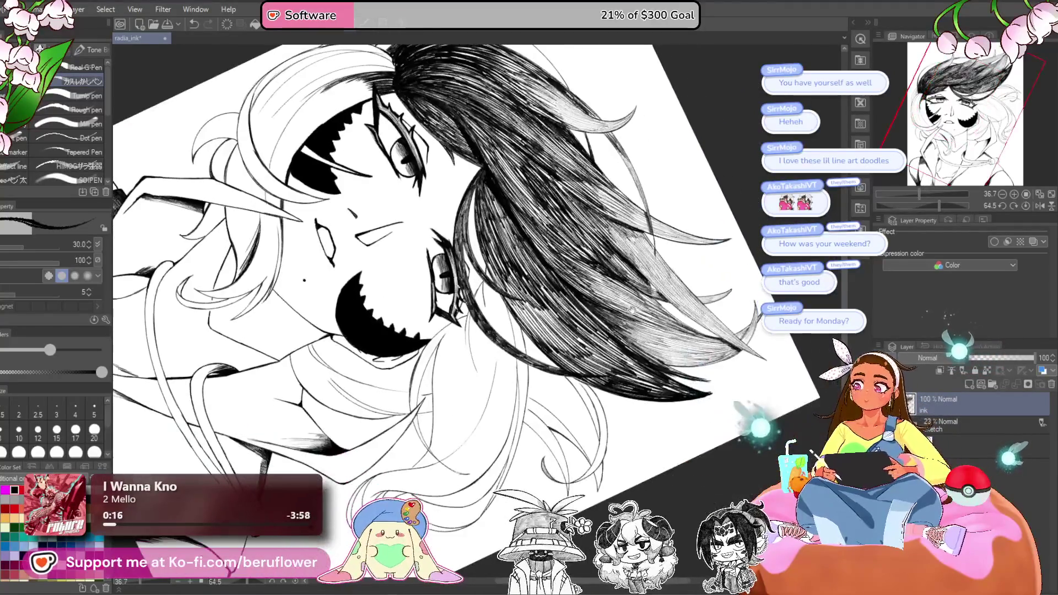
click(1026, 207)
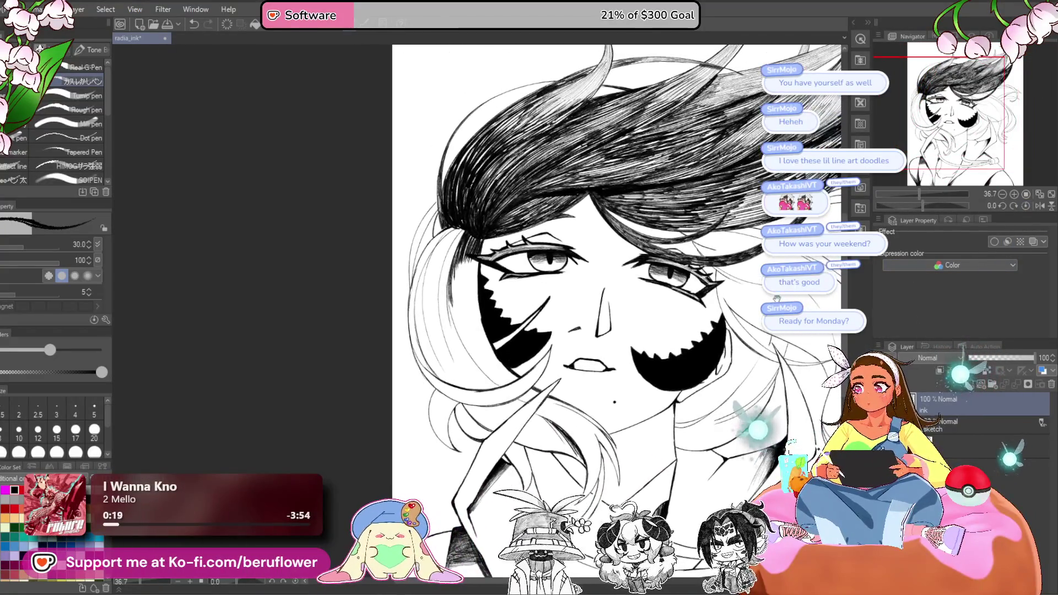
drag(923, 204, 957, 205)
scroll(423, 366, up, 5)
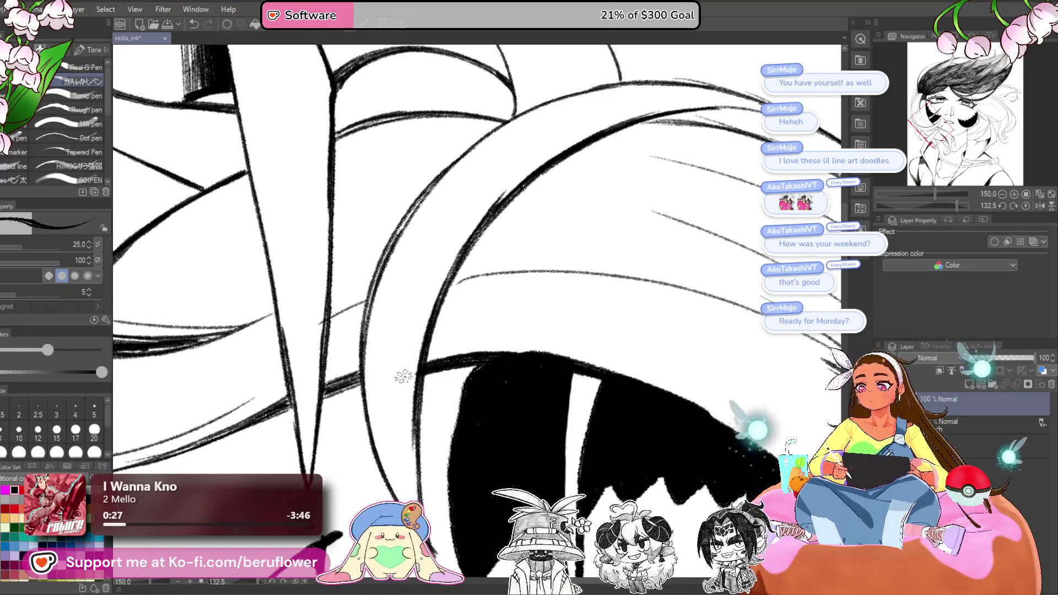
- With a 12 px pen, hatch thin lines along the left edge of the big hair curve
click(37, 430)
drag(406, 432, 408, 344)
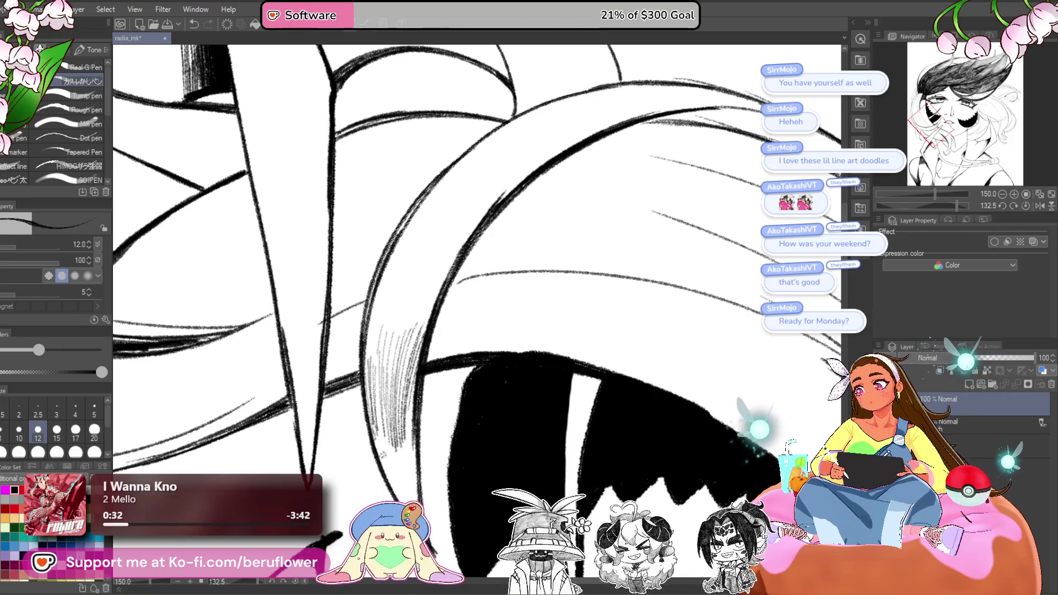
mouse_move(375, 450)
mouse_down()
mouse_move(377, 427)
mouse_move(413, 392)
mouse_up()
drag(452, 344, 435, 359)
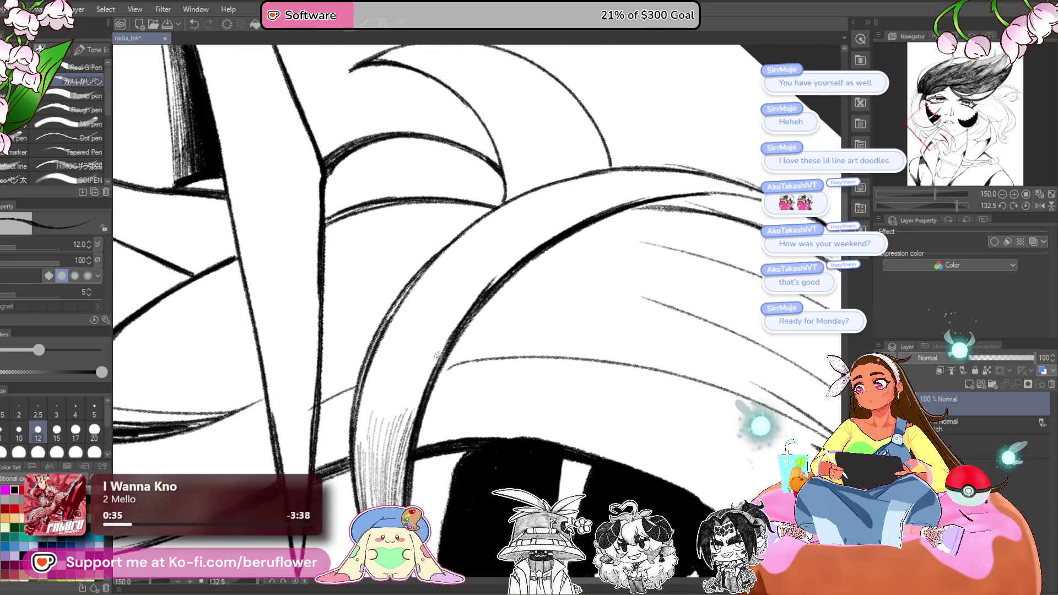
mouse_move(416, 422)
mouse_down()
mouse_move(461, 317)
mouse_move(431, 342)
mouse_up()
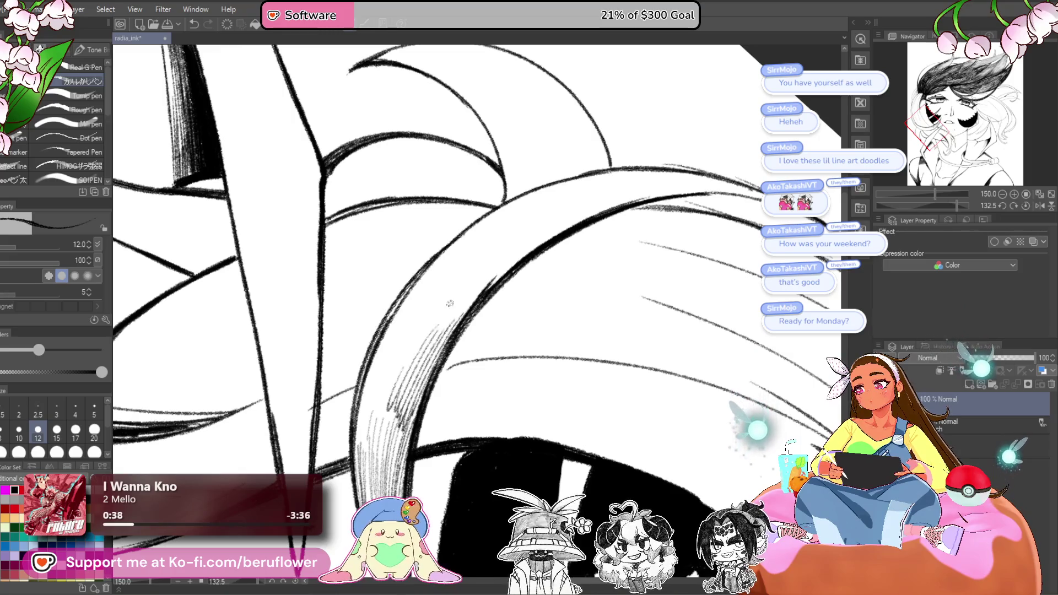
drag(386, 405, 468, 270)
mouse_move(394, 358)
mouse_down()
mouse_move(491, 245)
mouse_move(488, 234)
mouse_move(404, 312)
mouse_move(444, 251)
mouse_up()
drag(376, 372, 419, 287)
drag(360, 414, 397, 324)
drag(380, 350, 400, 312)
drag(357, 422, 388, 328)
mouse_move(361, 433)
mouse_down()
mouse_move(398, 324)
mouse_move(392, 339)
mouse_up()
drag(367, 426, 391, 367)
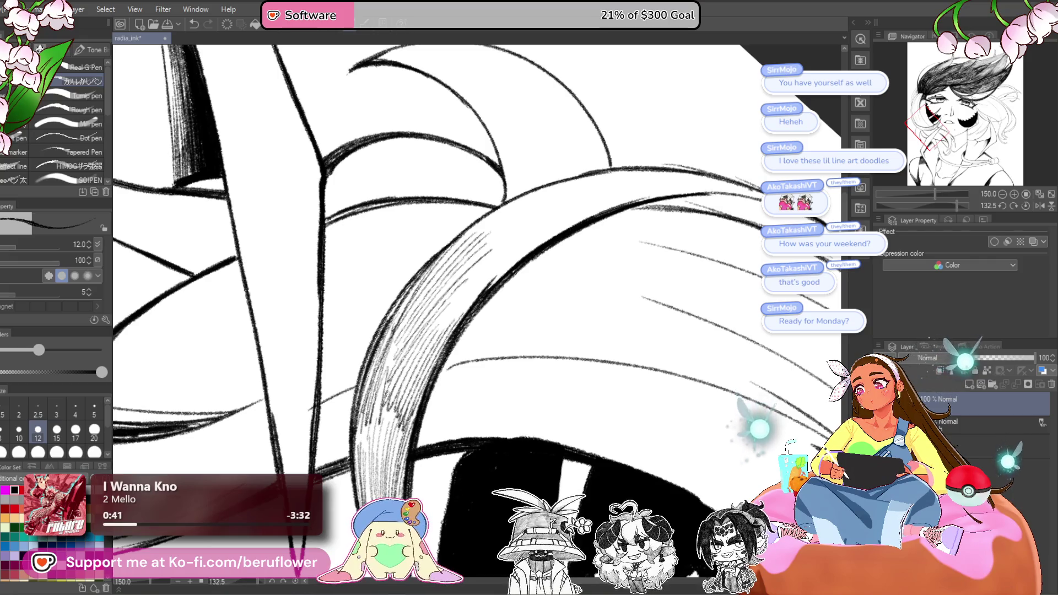
- Add thin hatching across the upper part of the hair curve
drag(515, 334, 504, 372)
drag(441, 353, 573, 253)
drag(468, 331, 551, 264)
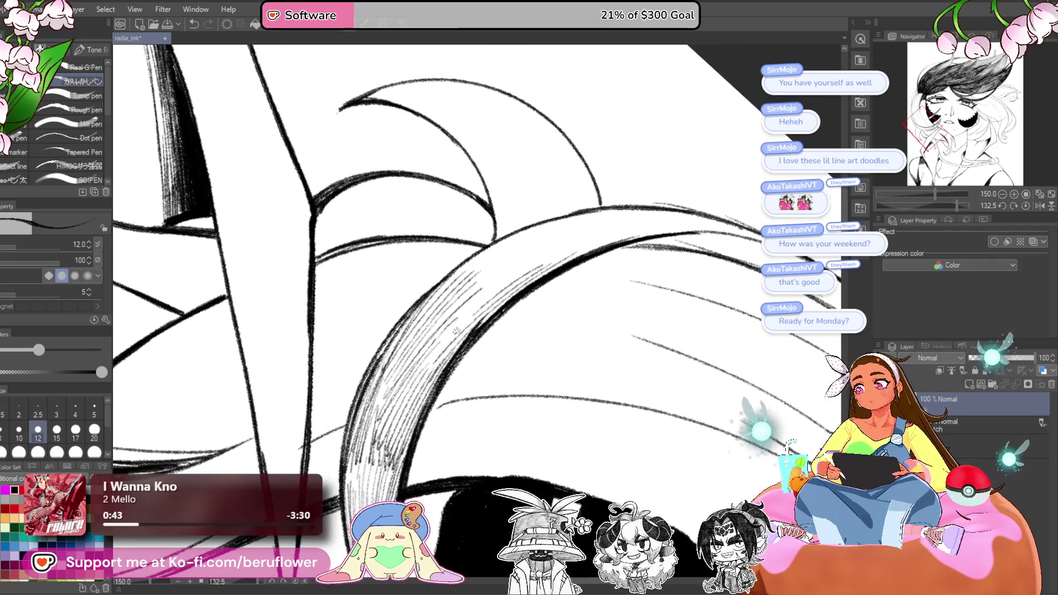
drag(441, 341, 541, 248)
mouse_move(446, 314)
mouse_down()
mouse_move(529, 239)
mouse_move(520, 237)
mouse_up()
drag(452, 278, 507, 237)
drag(951, 206, 945, 206)
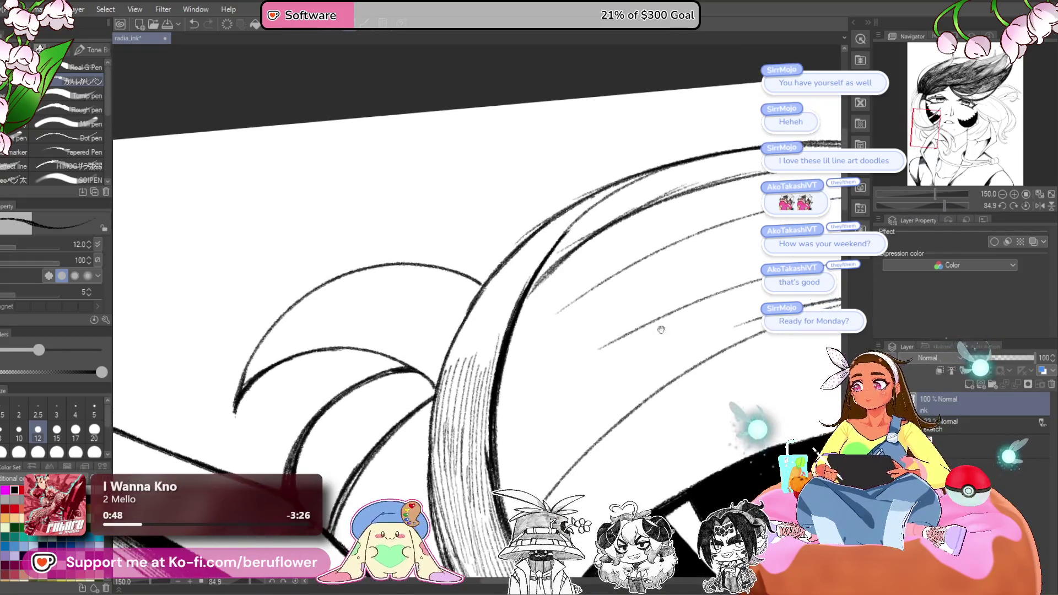
drag(543, 223, 476, 292)
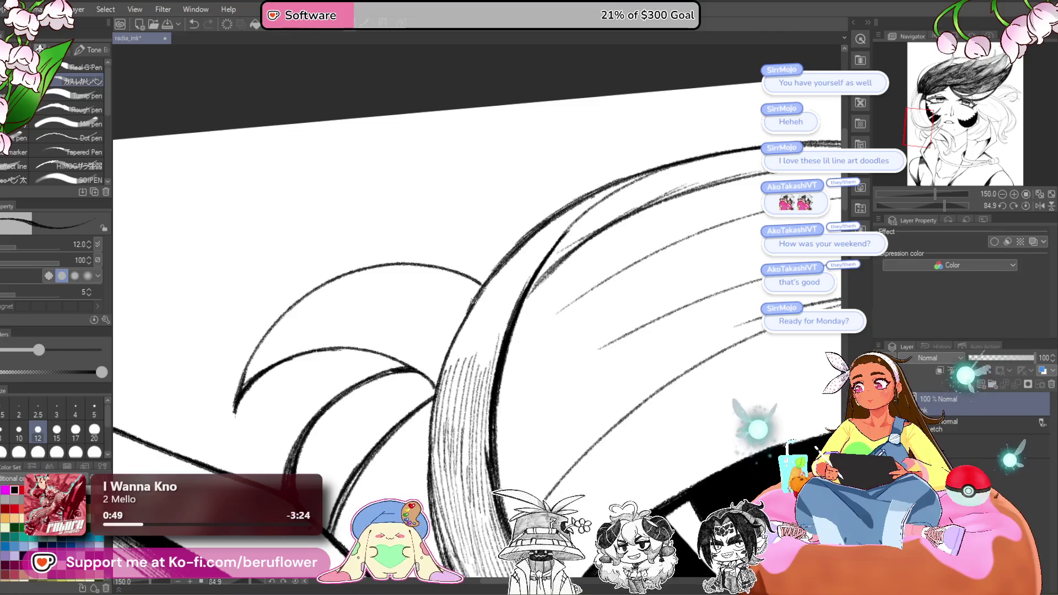
drag(509, 259, 447, 366)
drag(482, 298, 445, 375)
drag(507, 274, 452, 368)
drag(543, 233, 472, 327)
drag(571, 207, 510, 263)
drag(634, 178, 555, 230)
mouse_move(592, 201)
mouse_down()
mouse_move(526, 277)
mouse_move(477, 376)
mouse_up()
- Build up darker hatching along the left side of the hair curve
drag(516, 292, 476, 373)
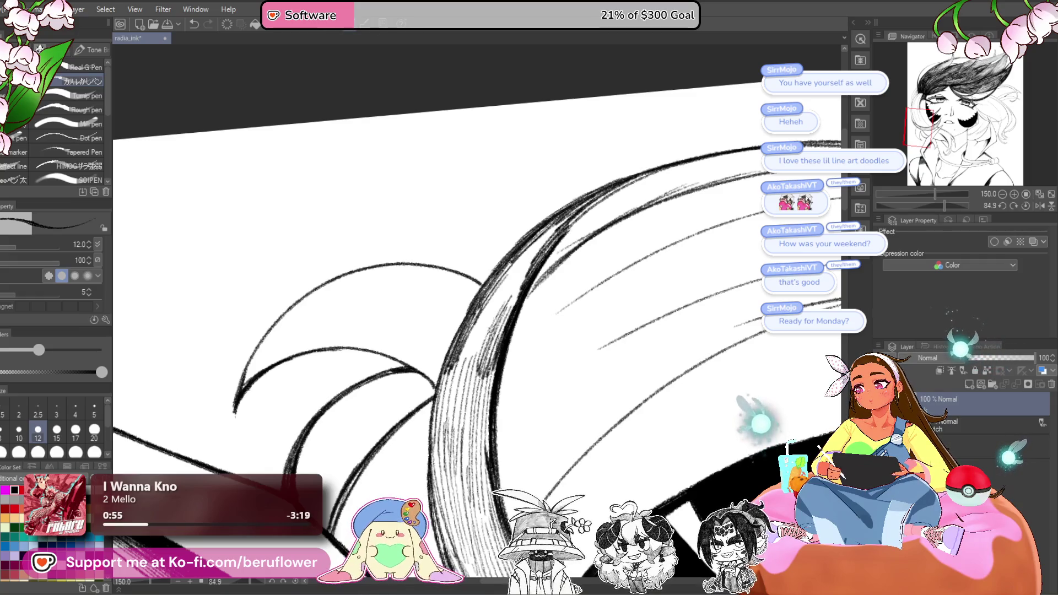
drag(488, 320, 458, 403)
drag(501, 279, 453, 373)
mouse_move(563, 223)
mouse_down()
mouse_move(515, 263)
mouse_move(494, 328)
mouse_up()
drag(537, 243, 485, 318)
drag(584, 201, 532, 245)
drag(523, 270, 497, 331)
drag(556, 234, 501, 325)
mouse_move(620, 186)
mouse_down()
mouse_move(539, 250)
mouse_move(539, 352)
mouse_up()
scroll(479, 308, down, 3)
drag(551, 273, 534, 355)
drag(532, 274, 513, 338)
drag(518, 302, 509, 376)
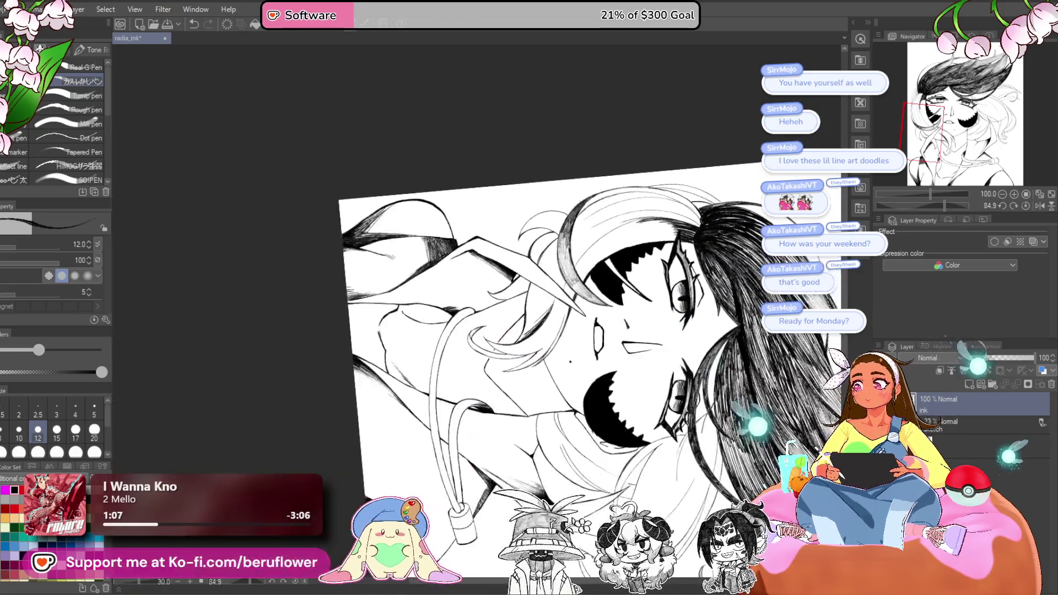
- At brush size 25, densely hatch the hair's shadowed edges sweeping down toward the face
drag(945, 206, 928, 204)
scroll(540, 297, up, 4)
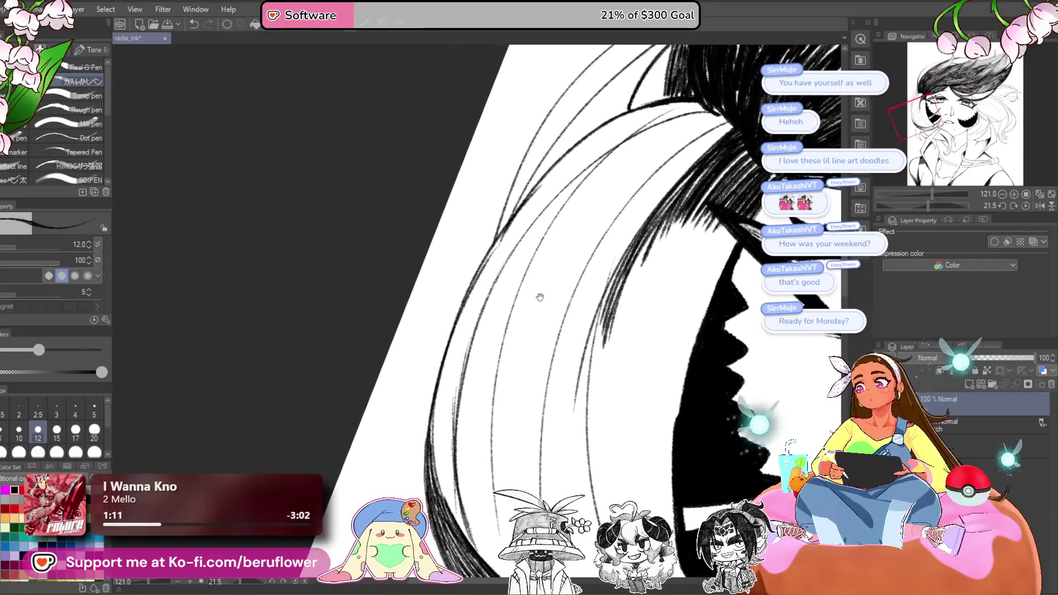
key(bracketright)
key(bracketright)
key(bracketright)
mouse_move(700, 103)
mouse_down()
mouse_move(586, 146)
mouse_move(608, 126)
mouse_move(589, 138)
mouse_move(705, 102)
mouse_move(581, 158)
mouse_move(534, 210)
mouse_move(628, 118)
mouse_move(492, 244)
mouse_up()
mouse_move(609, 132)
mouse_down()
mouse_move(634, 124)
mouse_move(521, 229)
mouse_move(573, 185)
mouse_move(485, 298)
mouse_move(529, 204)
mouse_move(438, 430)
mouse_up()
drag(479, 309, 444, 444)
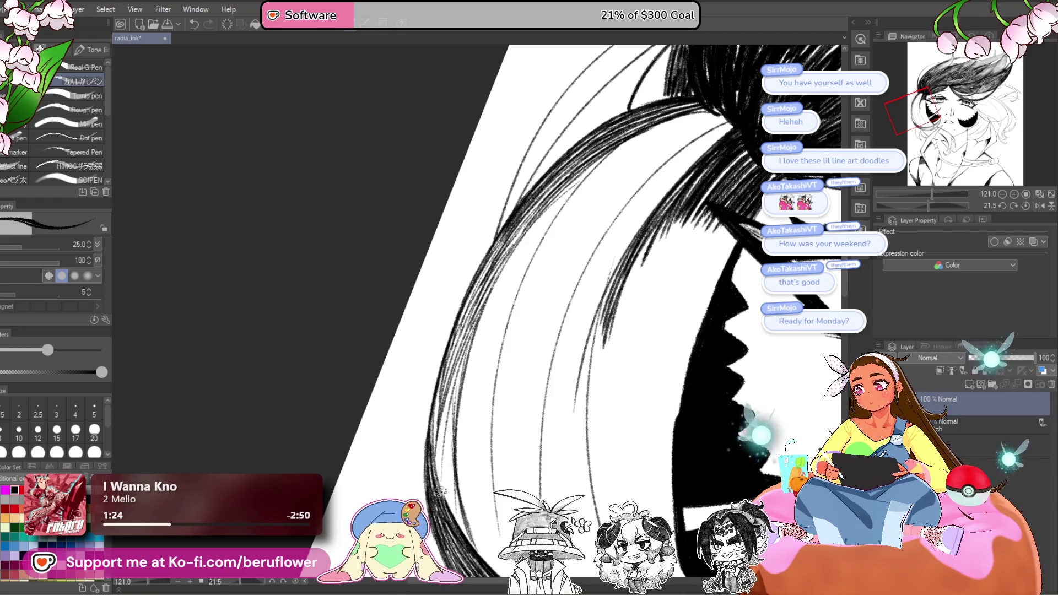
scroll(444, 436, down, 3)
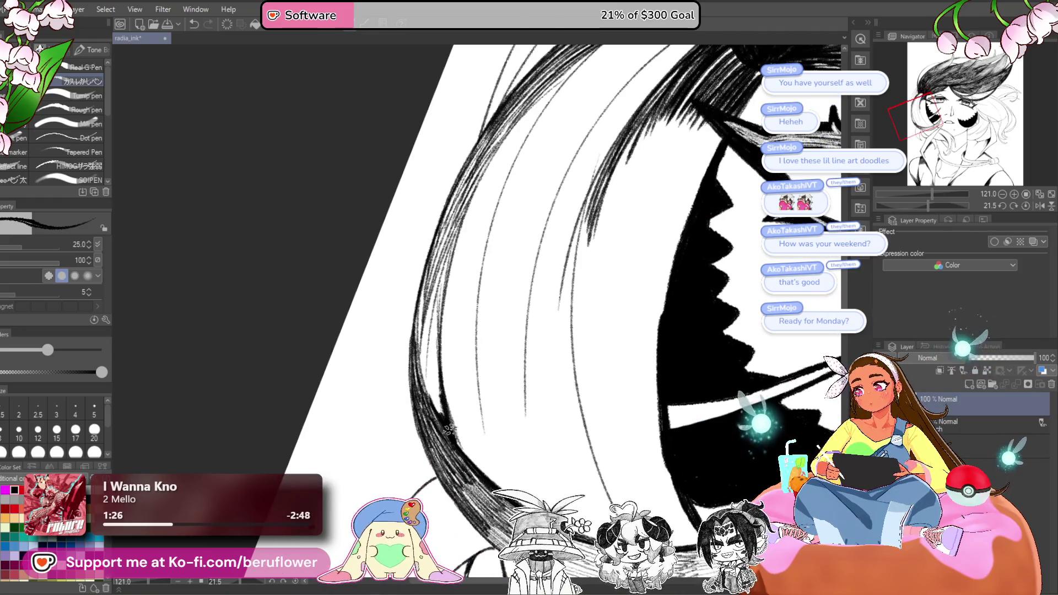
mouse_move(425, 373)
mouse_down()
mouse_move(435, 405)
mouse_move(428, 352)
mouse_move(424, 365)
mouse_up()
drag(432, 324, 445, 268)
scroll(419, 346, down, 5)
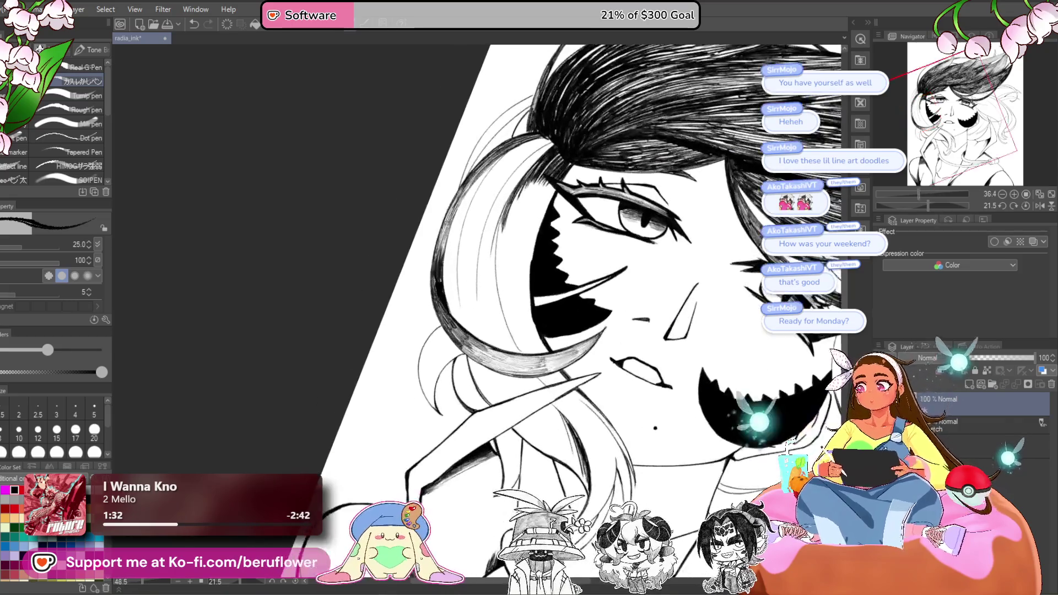
- Frame the cheek mark, rotate the canvas to about -121 degrees, and set the brush to 12
drag(928, 205, 957, 204)
scroll(405, 397, up, 3)
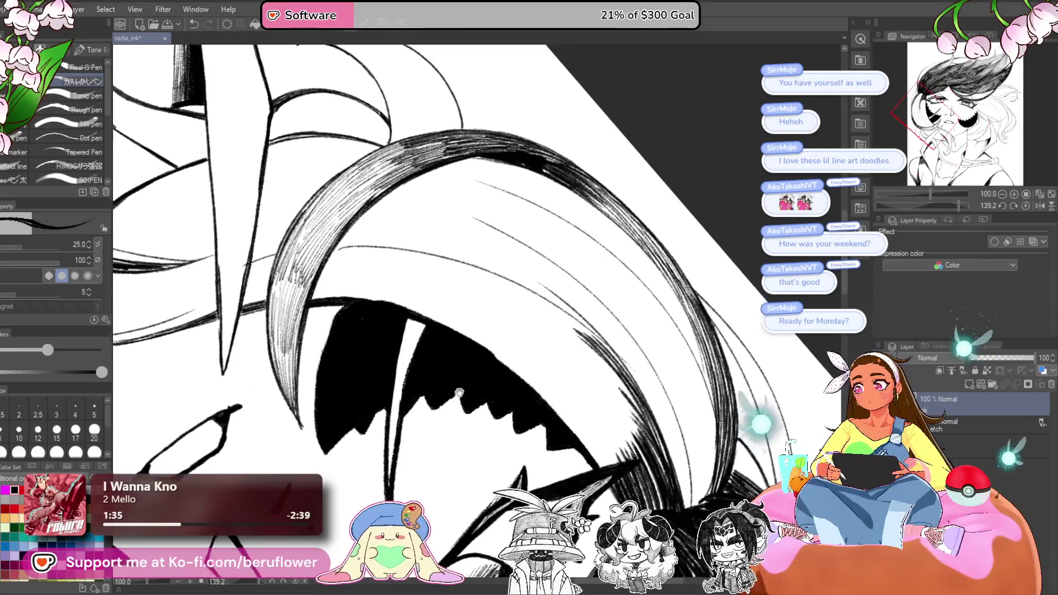
mouse_move(453, 341)
mouse_down()
mouse_move(492, 328)
mouse_move(490, 361)
mouse_up()
click(19, 429)
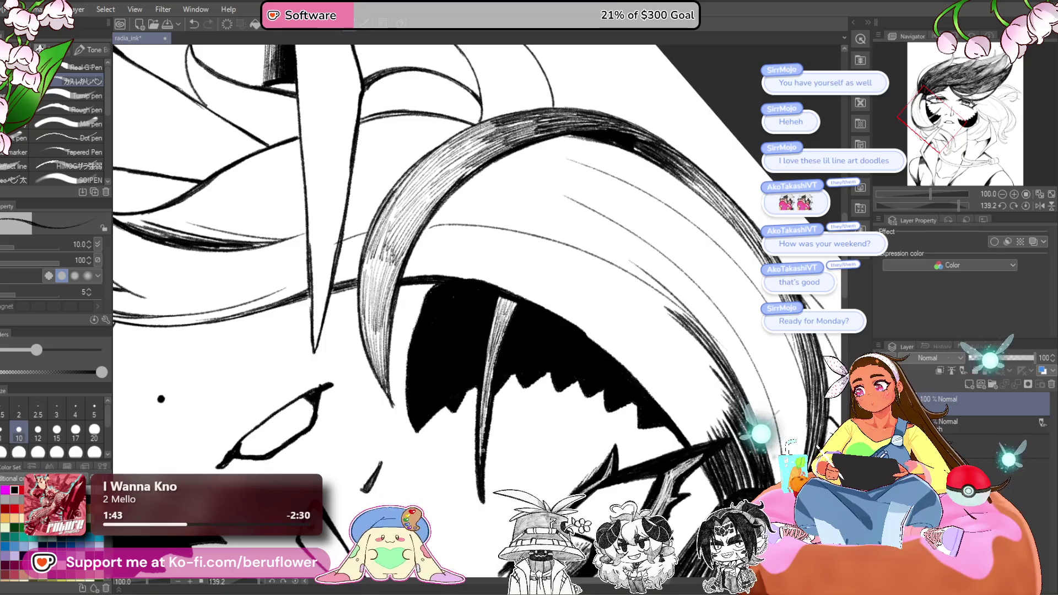
scroll(486, 353, down, 5)
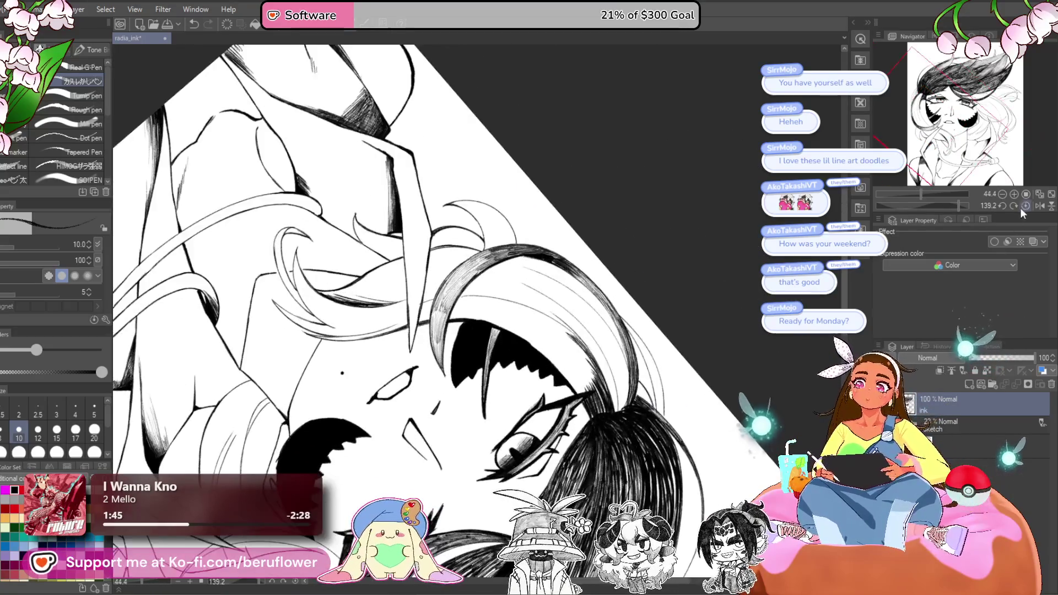
click(1025, 206)
scroll(546, 480, down, 3)
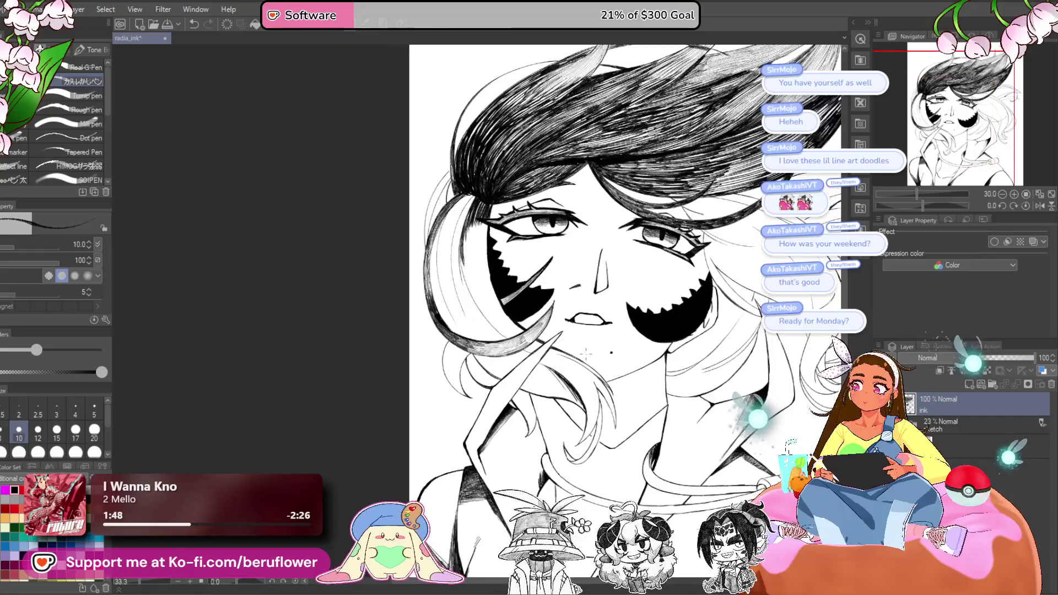
mouse_move(543, 477)
mouse_down()
mouse_move(507, 497)
mouse_move(546, 476)
mouse_move(616, 505)
mouse_up()
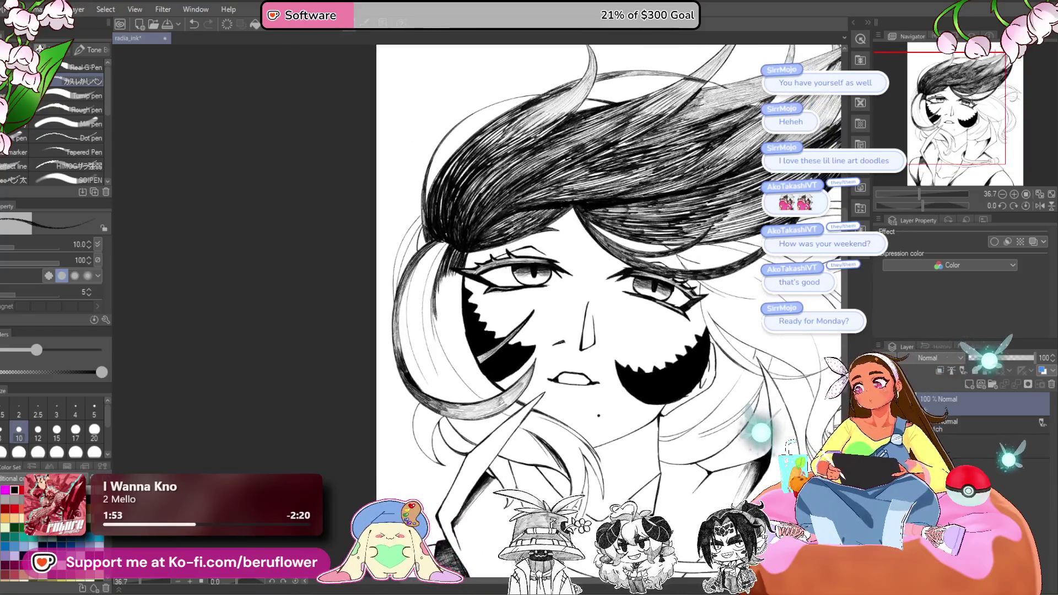
drag(928, 202, 932, 201)
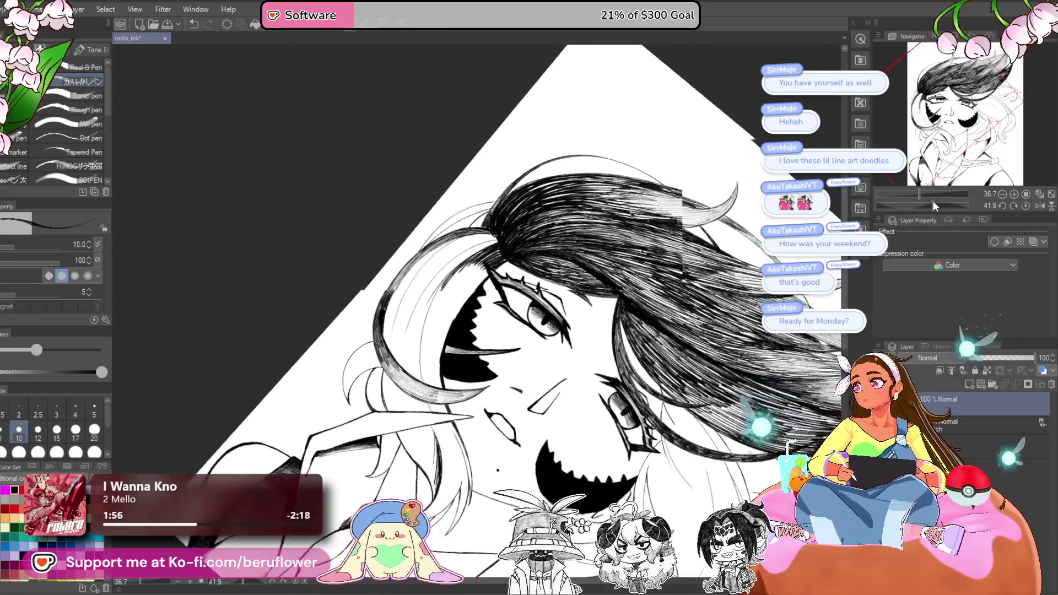
drag(563, 313, 546, 308)
key(bracketright)
key(bracketright)
key(bracketright)
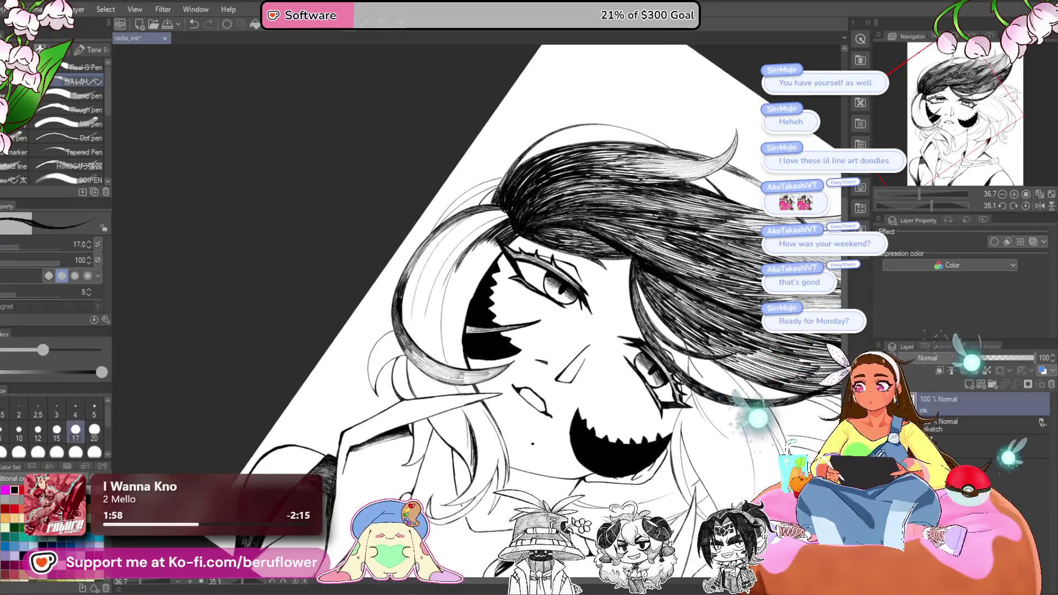
key(bracketleft)
key(bracketleft)
drag(932, 205, 887, 199)
scroll(595, 216, up, 5)
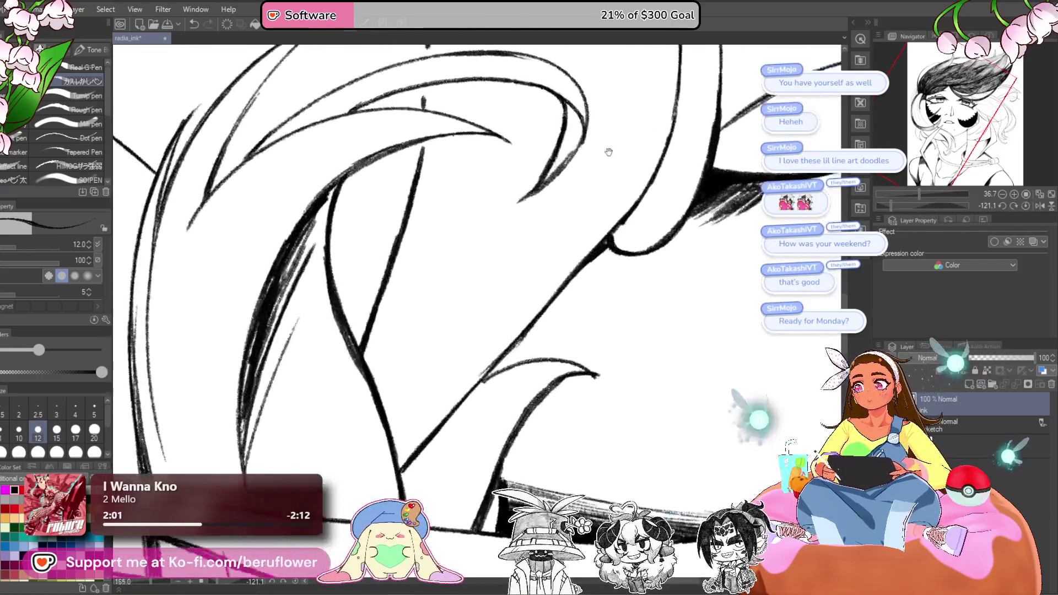
- Ink dark hatching lines down the upper part of the hair strand
drag(595, 215, 577, 279)
scroll(551, 259, down, 3)
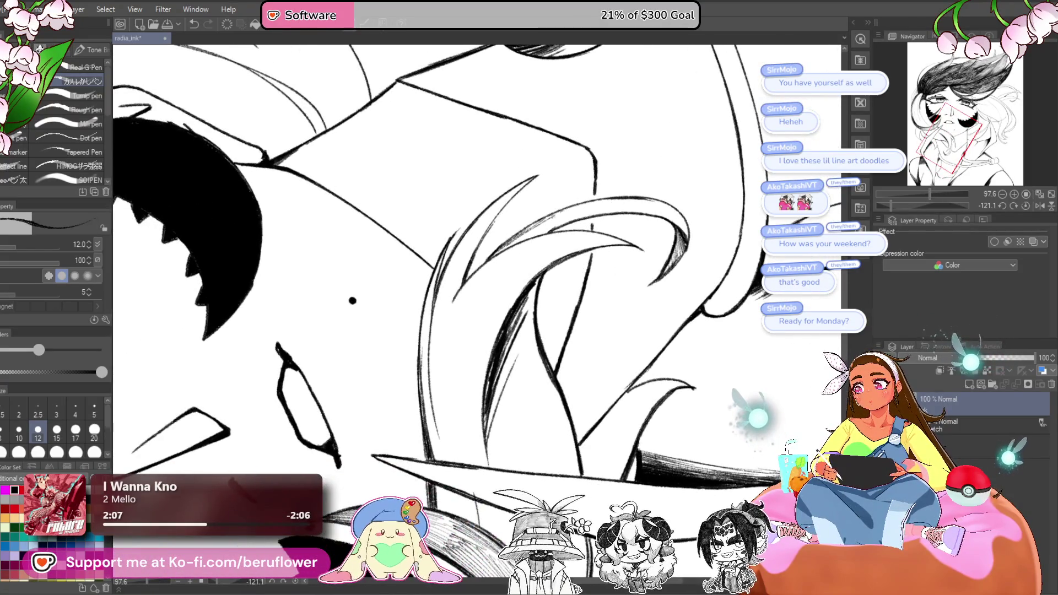
mouse_move(557, 219)
mouse_down()
mouse_move(542, 234)
mouse_move(599, 209)
mouse_up()
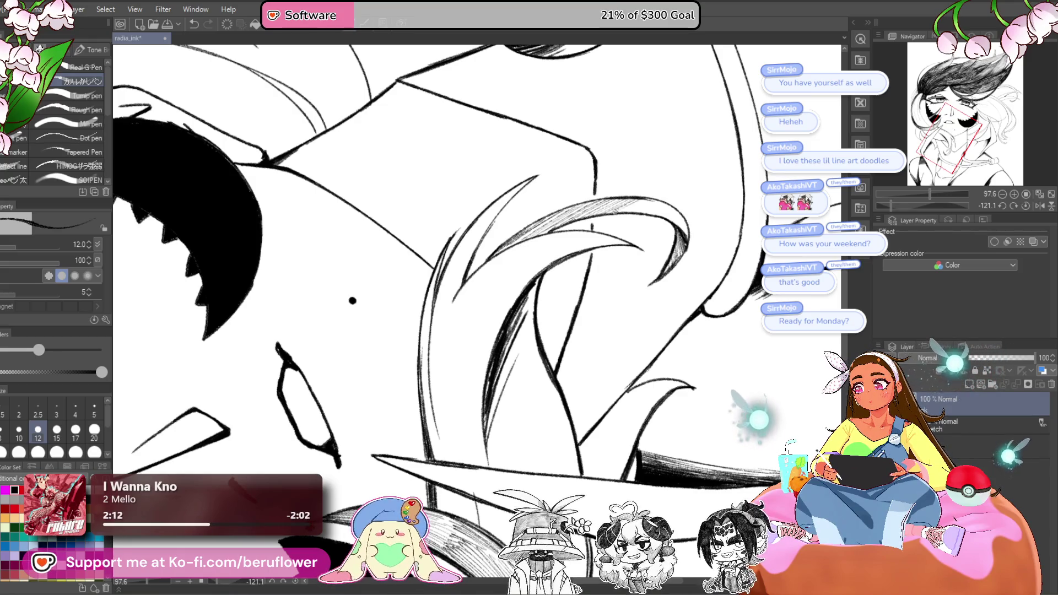
drag(698, 226, 667, 238)
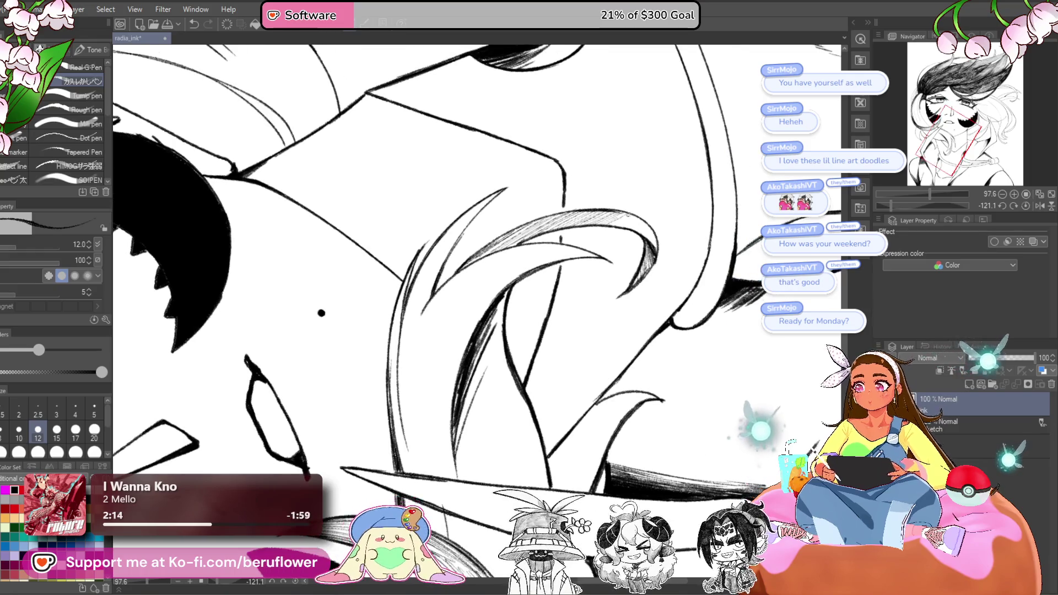
drag(616, 214, 639, 225)
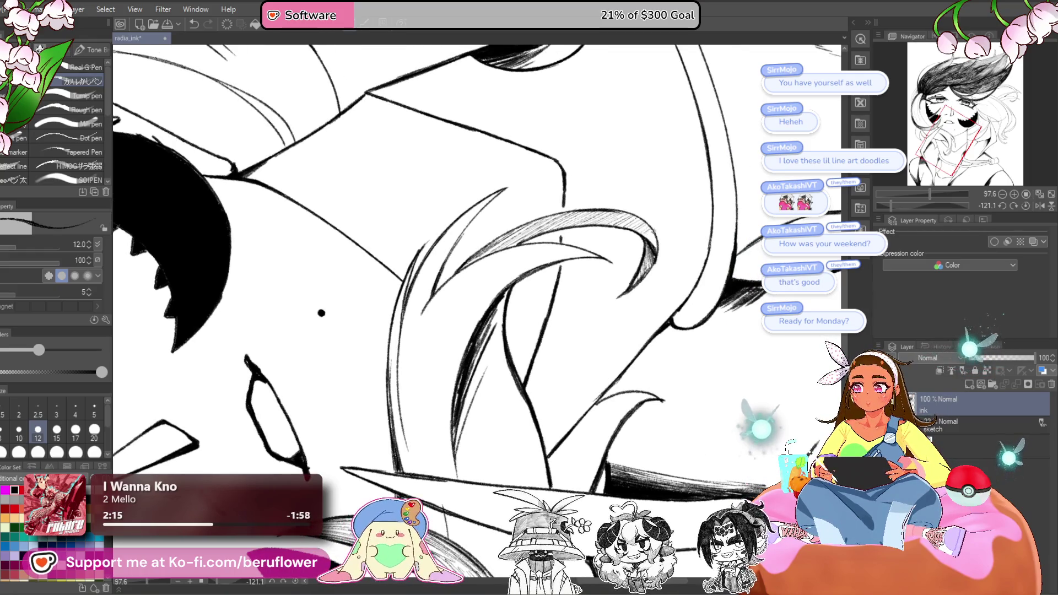
drag(593, 290, 657, 253)
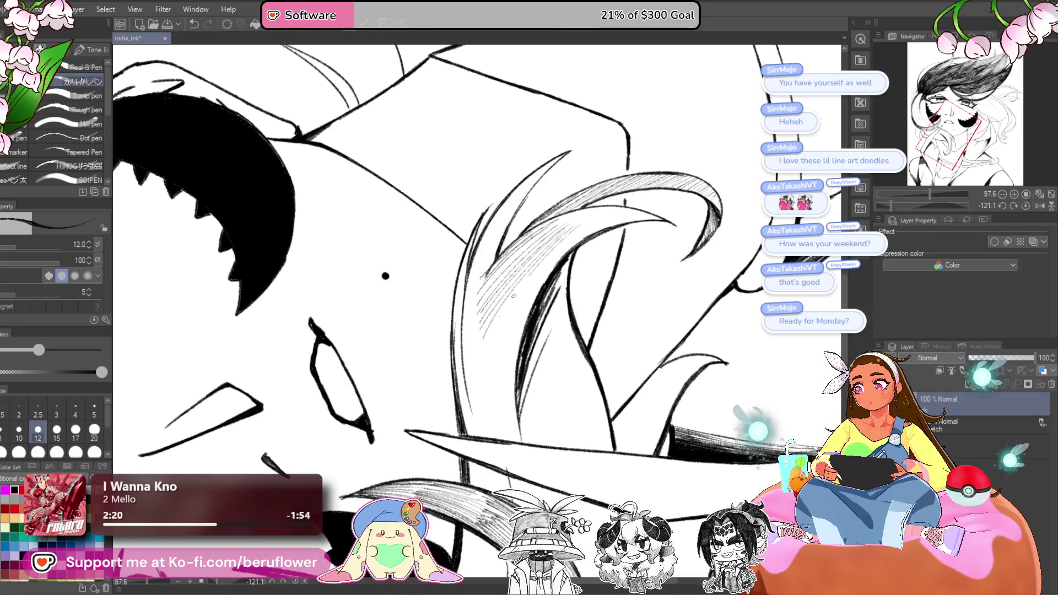
mouse_move(556, 259)
mouse_down()
mouse_move(494, 358)
mouse_move(516, 302)
mouse_up()
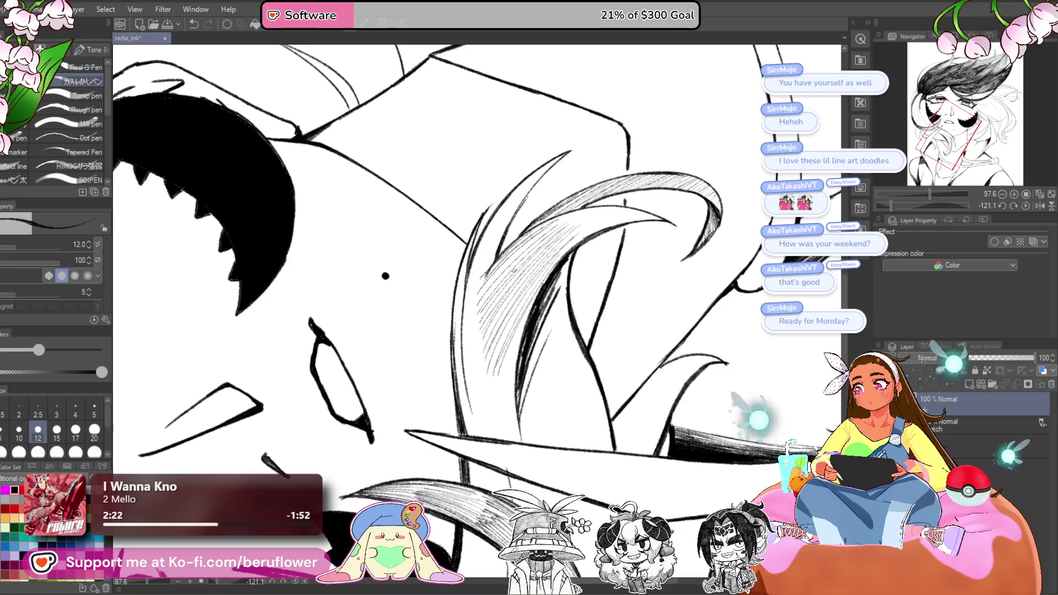
scroll(503, 263, up, 2)
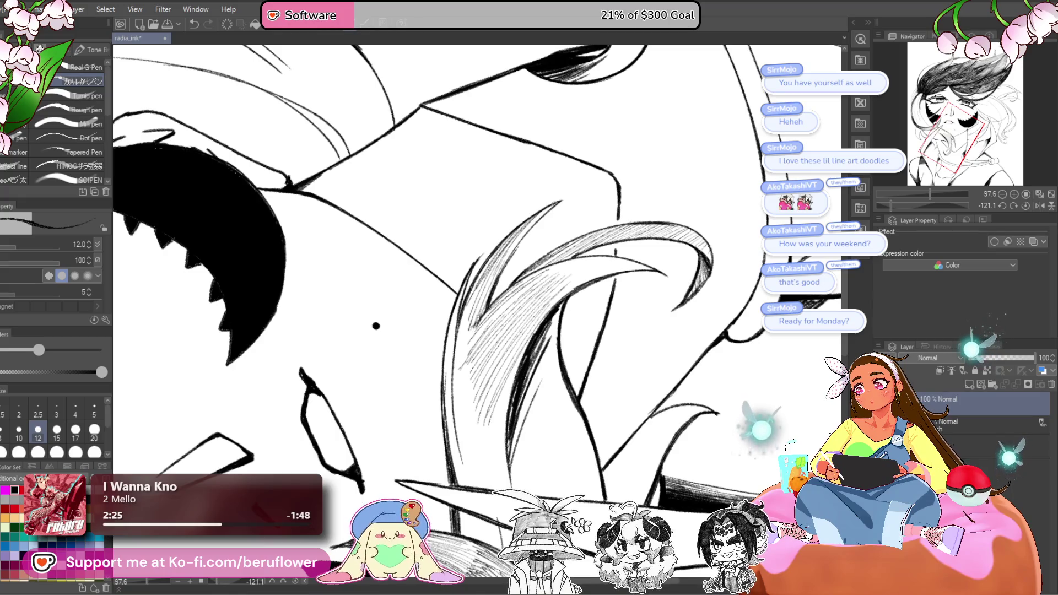
drag(922, 202, 880, 203)
drag(570, 262, 508, 325)
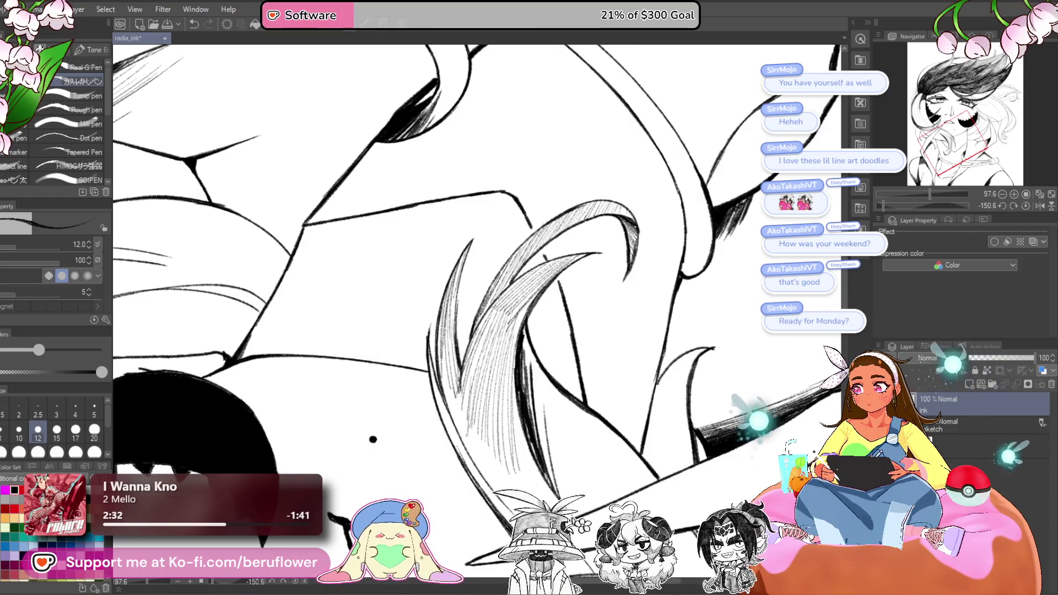
mouse_move(525, 302)
mouse_down()
mouse_move(509, 335)
mouse_move(517, 441)
mouse_up()
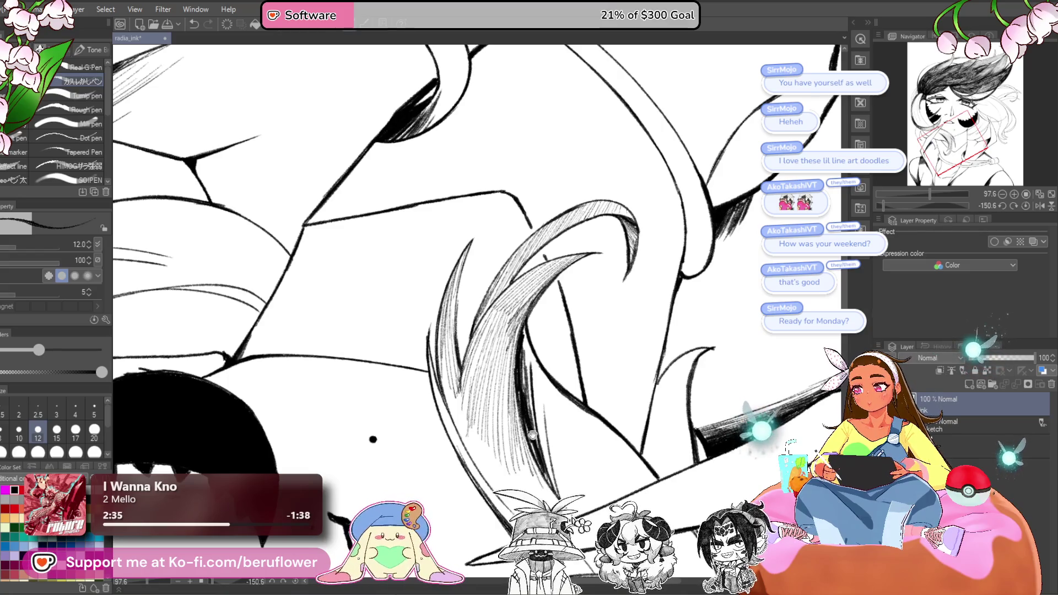
- Hatch along the curved strand near the chin, darkening its lower part and tip
scroll(531, 434, up, 3)
drag(893, 206, 899, 206)
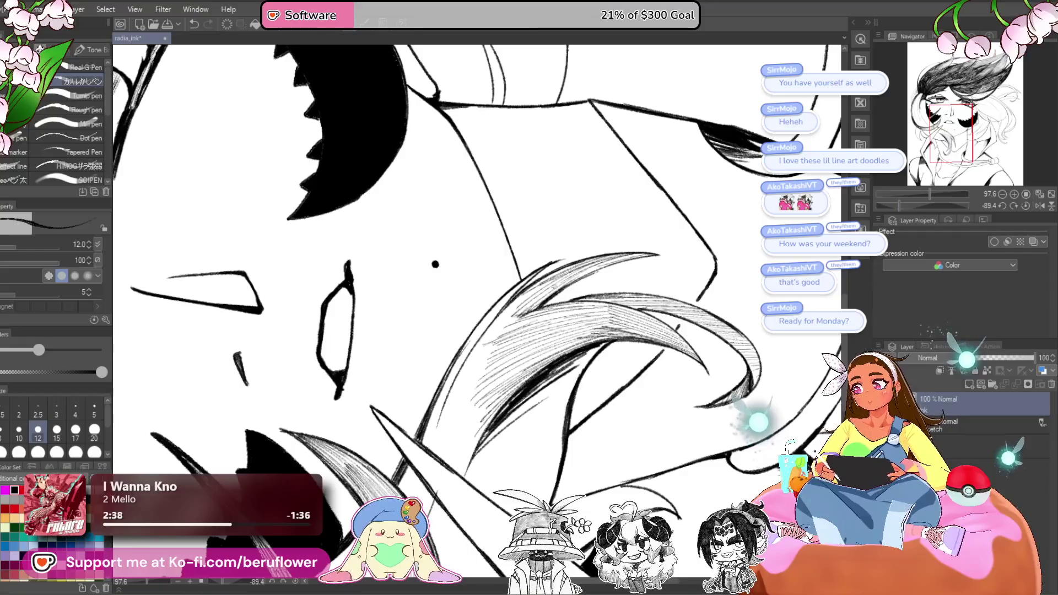
drag(485, 322, 532, 273)
drag(463, 350, 521, 282)
mouse_move(451, 374)
mouse_down()
mouse_move(511, 295)
mouse_move(523, 292)
mouse_move(521, 300)
mouse_up()
drag(465, 364, 518, 308)
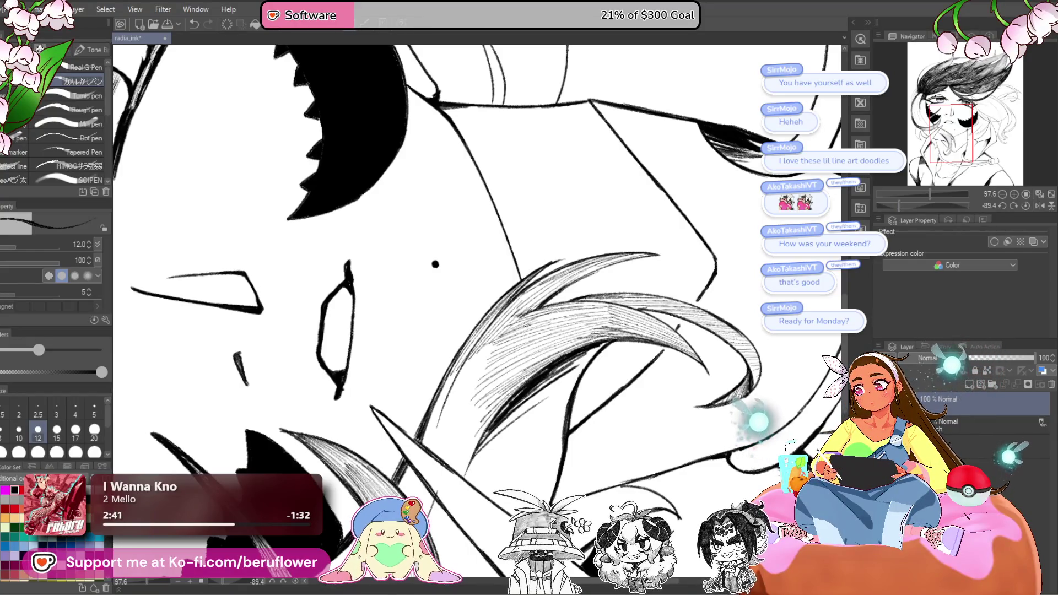
drag(471, 362, 506, 327)
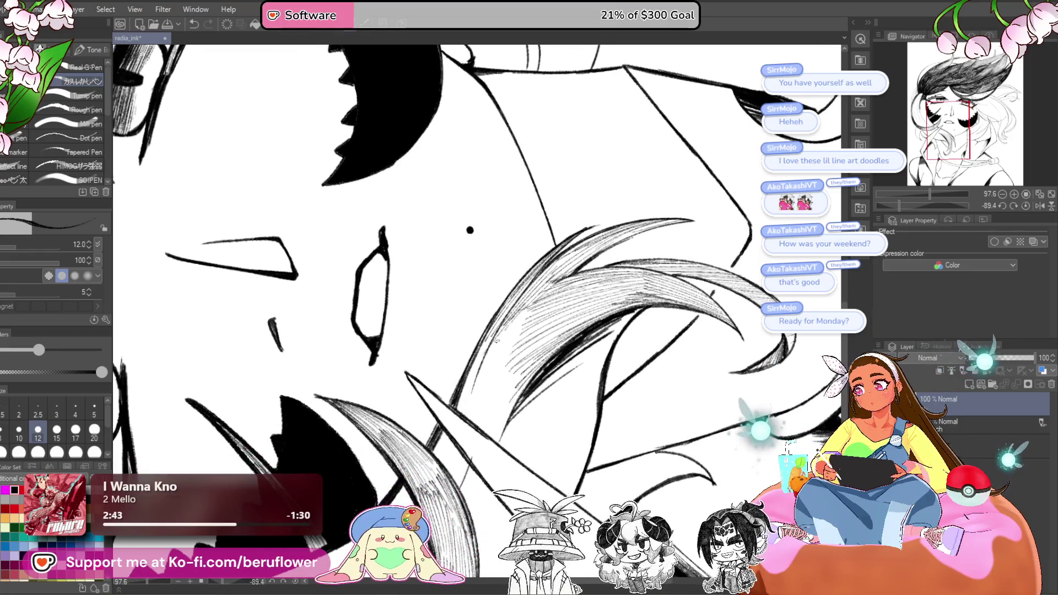
mouse_move(477, 383)
mouse_down()
mouse_move(523, 322)
mouse_move(478, 405)
mouse_up()
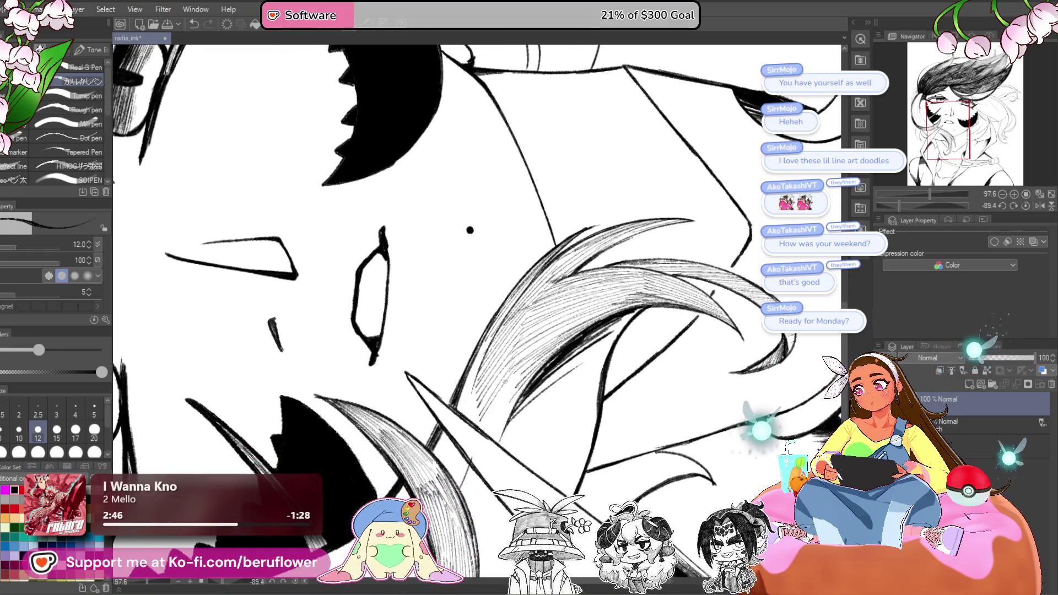
mouse_move(496, 441)
mouse_down()
mouse_move(521, 393)
mouse_move(426, 405)
mouse_up()
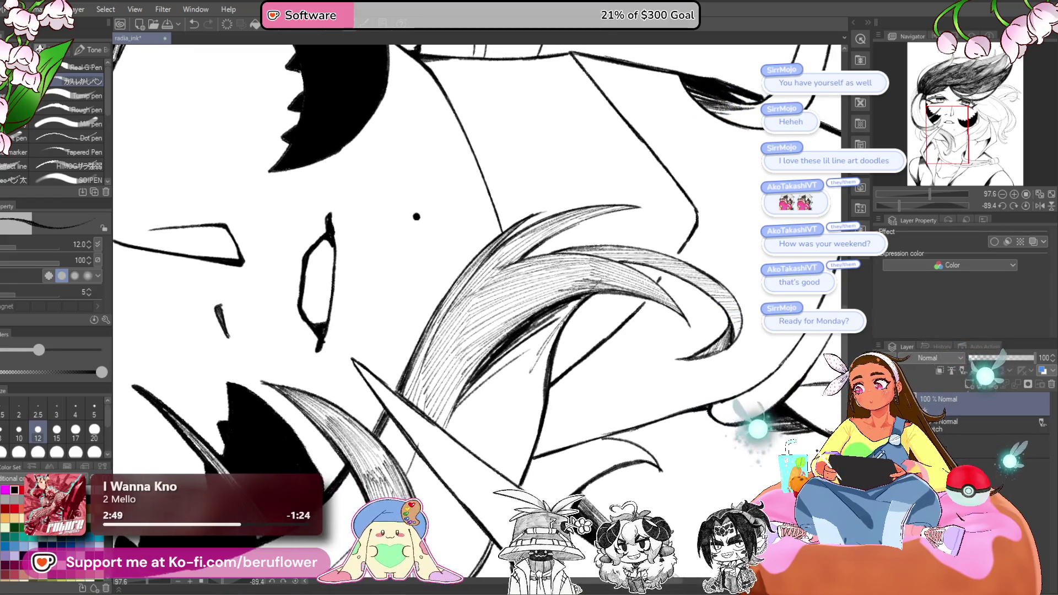
- Extend the hatching down and leftward through the pale strand's lower section
drag(581, 300, 488, 397)
drag(529, 339, 466, 422)
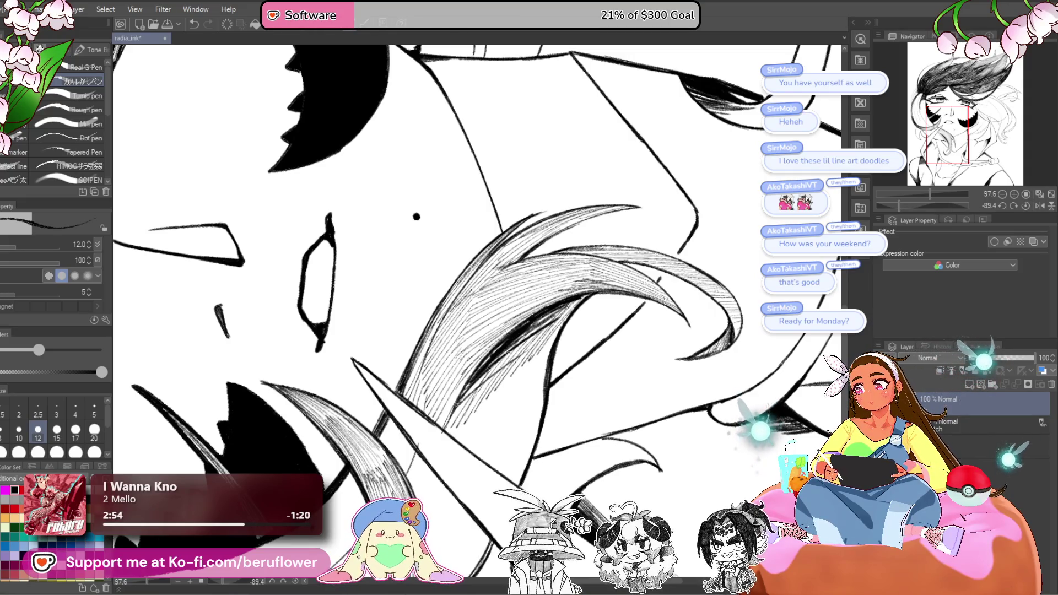
drag(548, 334, 502, 420)
drag(553, 329, 516, 401)
drag(547, 369, 524, 441)
drag(544, 397, 527, 450)
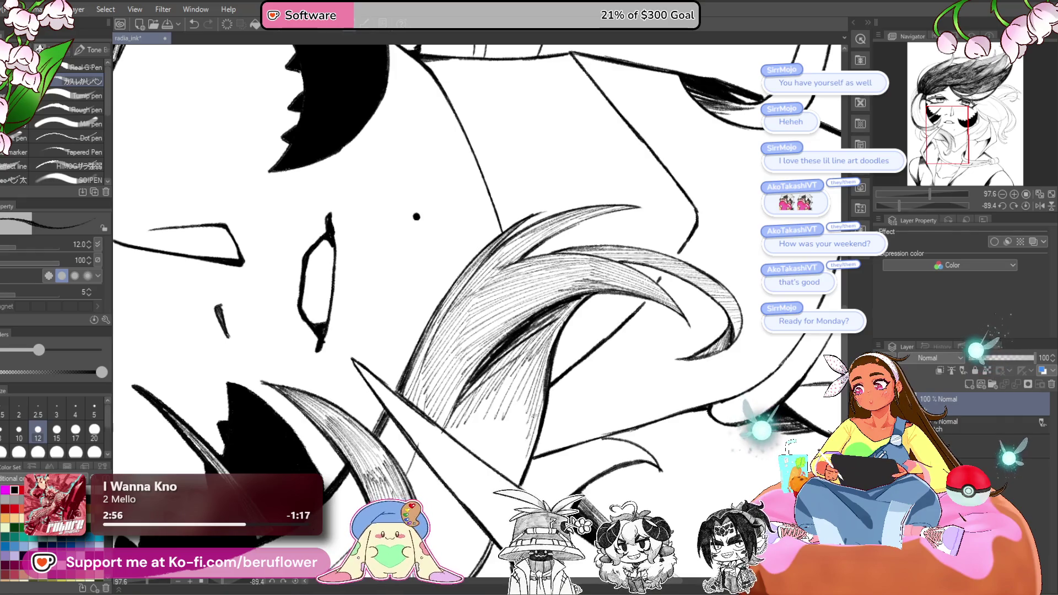
mouse_move(537, 398)
mouse_down()
mouse_move(521, 449)
mouse_move(489, 447)
mouse_up()
drag(504, 386, 472, 447)
scroll(478, 411, down, 5)
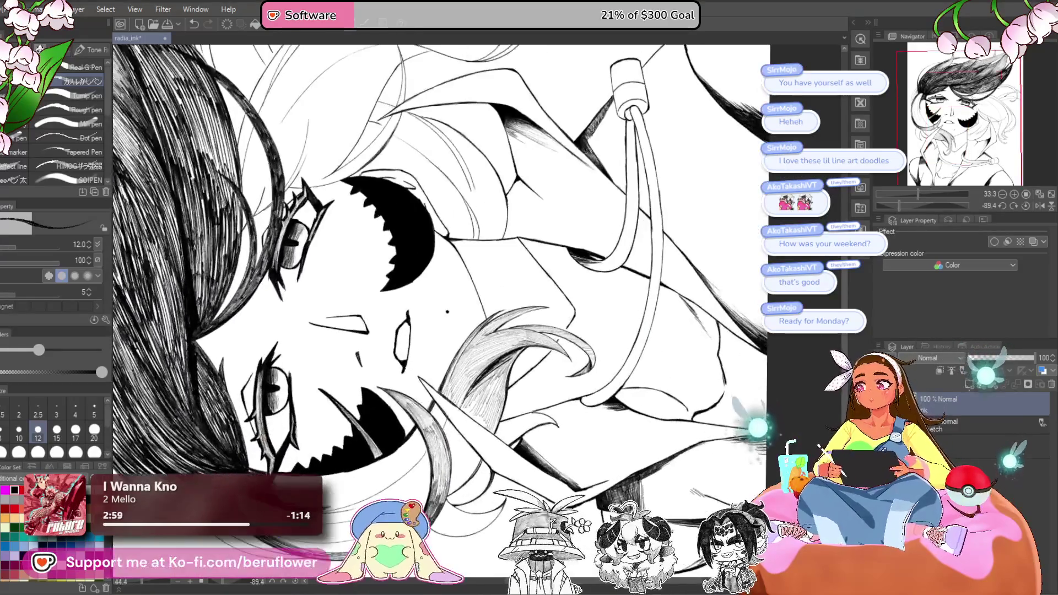
- Rotate the canvas and hatch diagonal shadow strokes along the hair strands below the mouth
drag(775, 318, 786, 361)
mouse_move(898, 205)
mouse_down()
mouse_move(947, 206)
mouse_move(919, 205)
mouse_move(933, 194)
mouse_up()
drag(508, 226, 412, 409)
scroll(485, 274, up, 2)
drag(478, 309, 438, 374)
drag(469, 337, 424, 400)
drag(460, 360, 419, 414)
drag(451, 378, 409, 437)
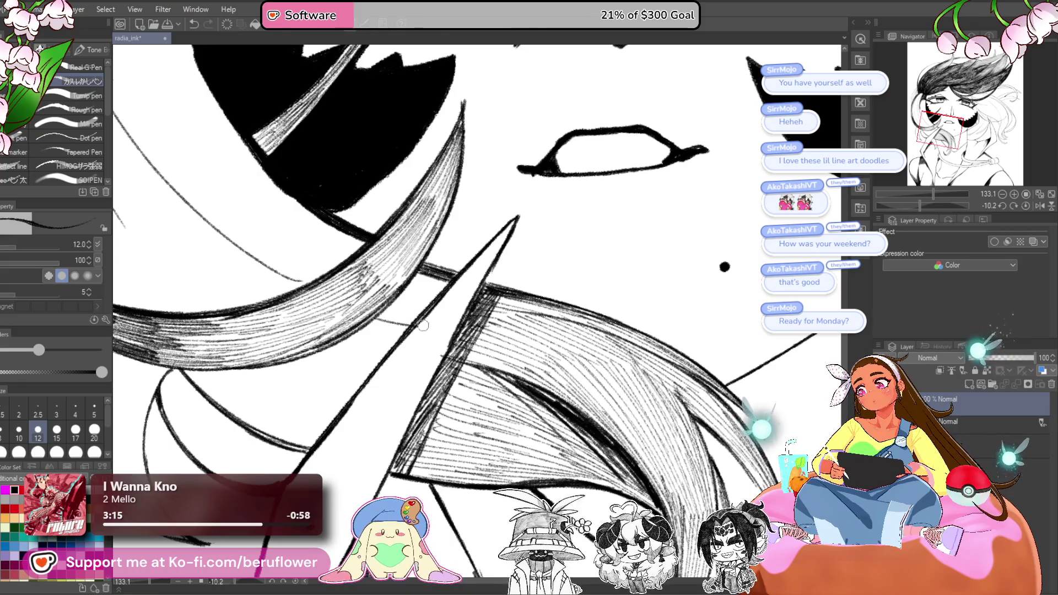
- Zoom in and out to review the hatched strands, then rotate the canvas slightly
scroll(443, 309, down, 5)
scroll(444, 310, up, 2)
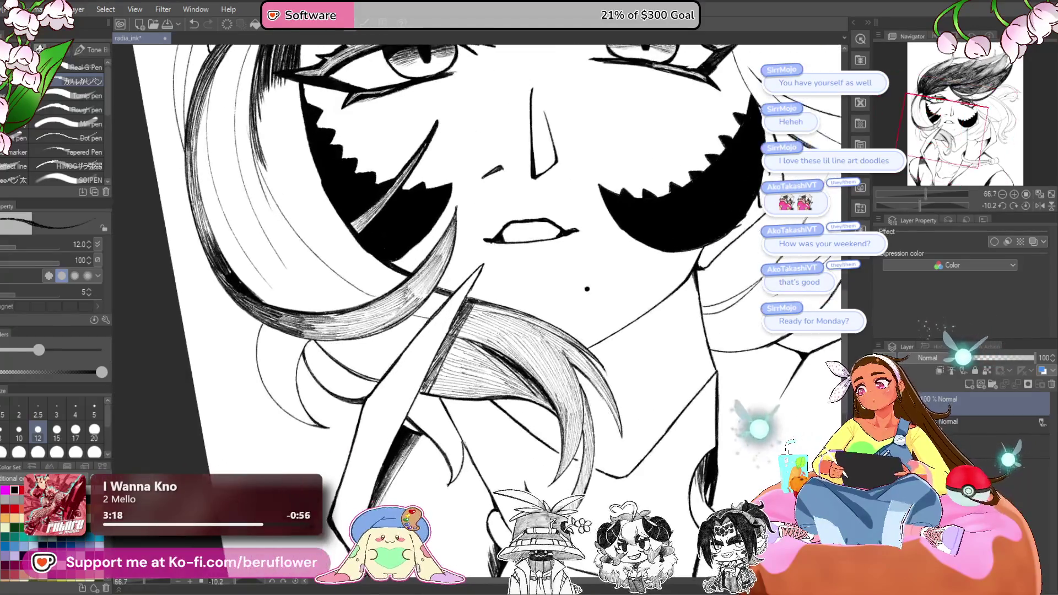
scroll(473, 304, down, 5)
scroll(574, 348, up, 3)
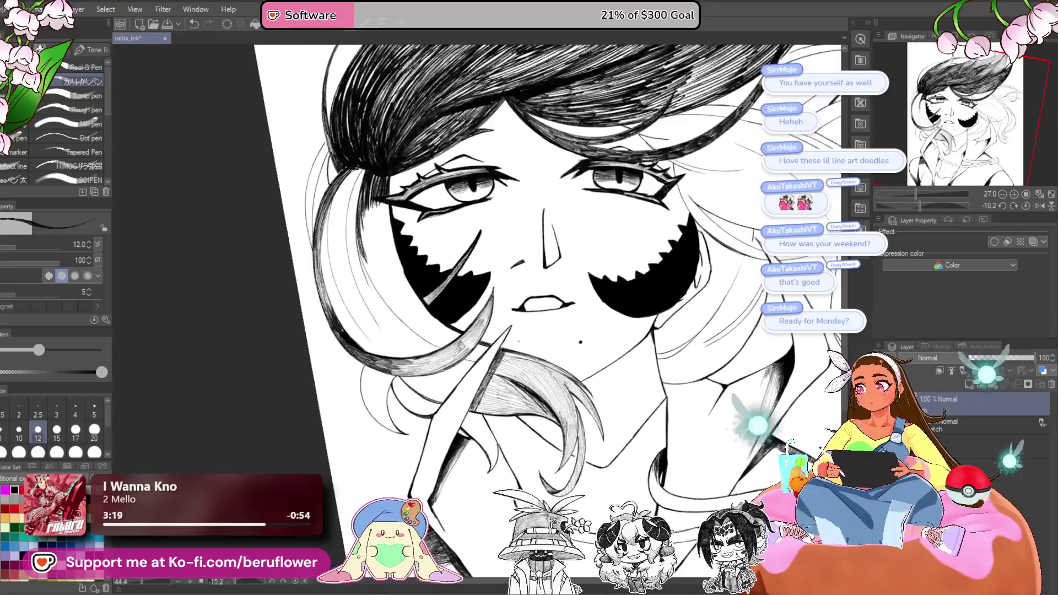
scroll(574, 348, up, 2)
scroll(539, 385, up, 3)
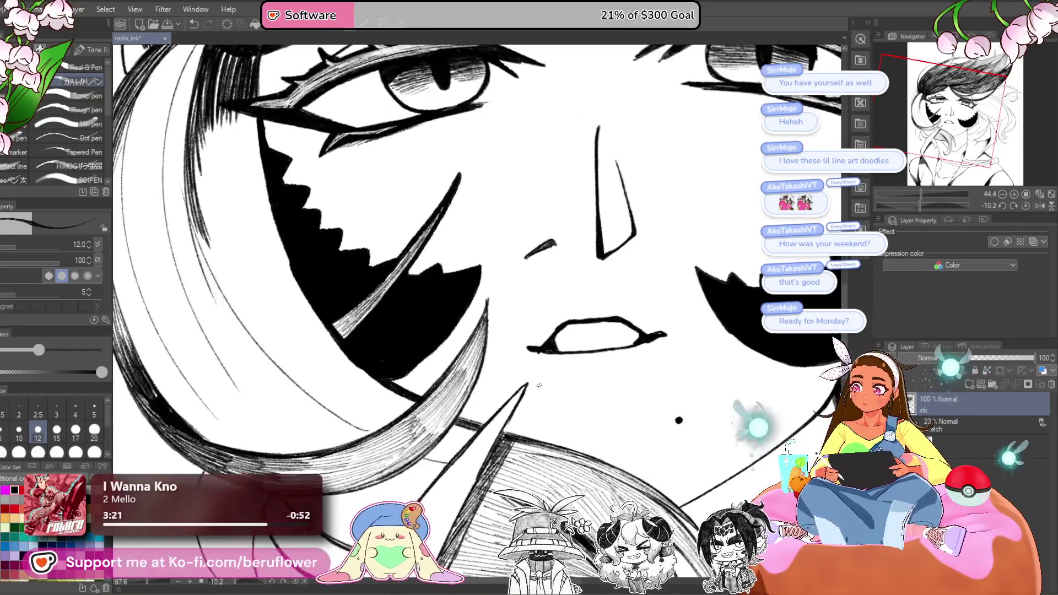
scroll(538, 385, down, 3)
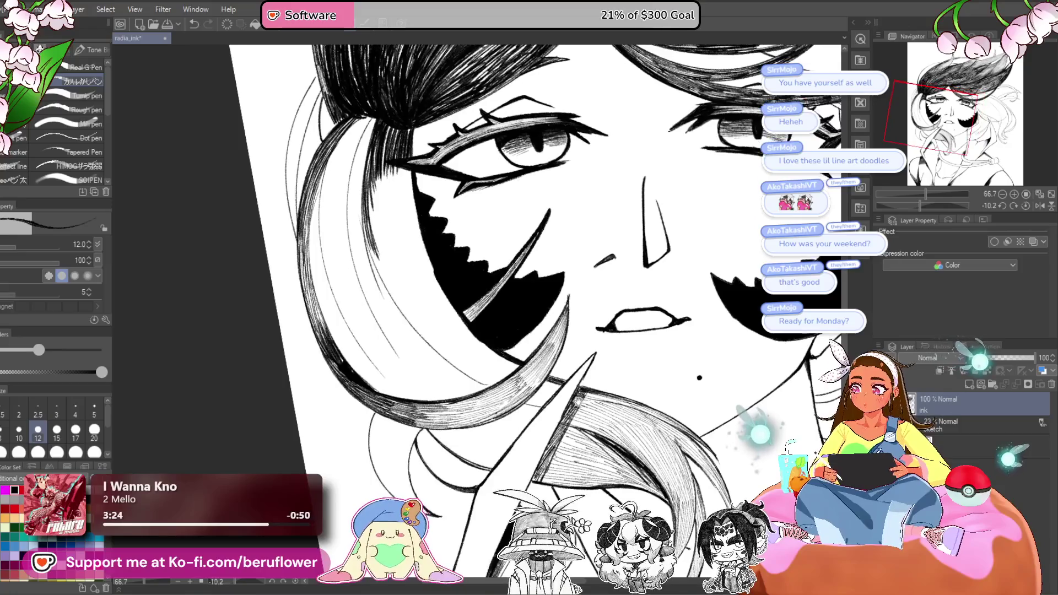
drag(918, 206, 901, 206)
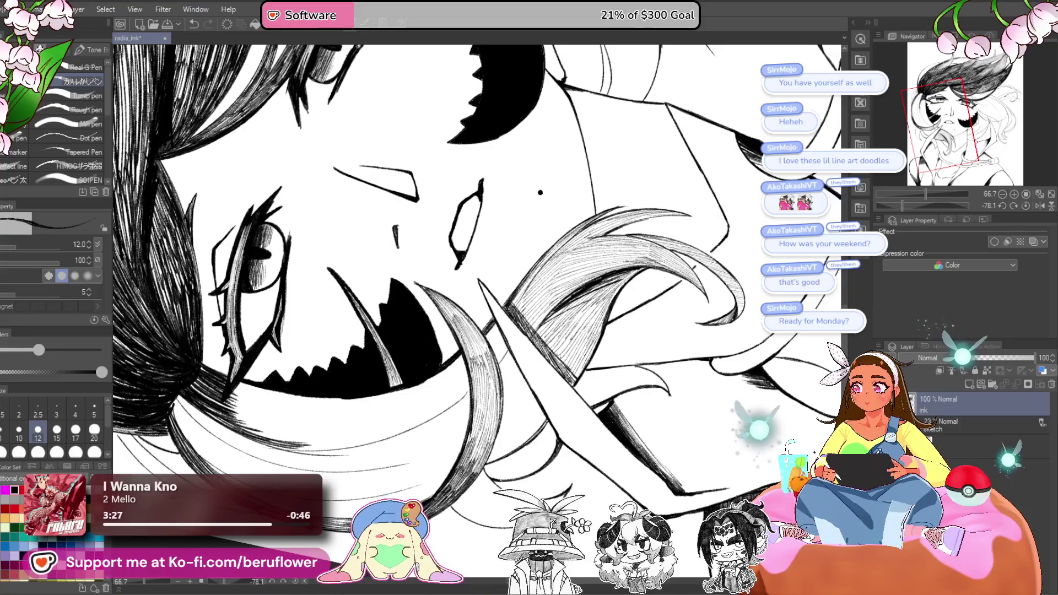
- Add small ink marks to the hair hatching beside the cheek mark and reset canvas rotation
scroll(476, 310, up, 1)
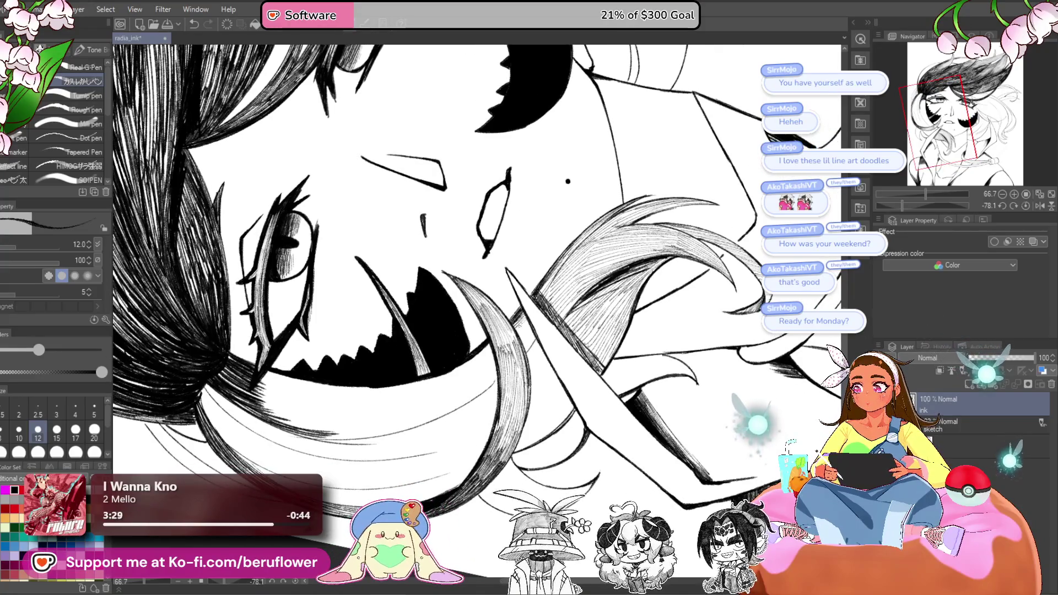
scroll(477, 286, down, 1)
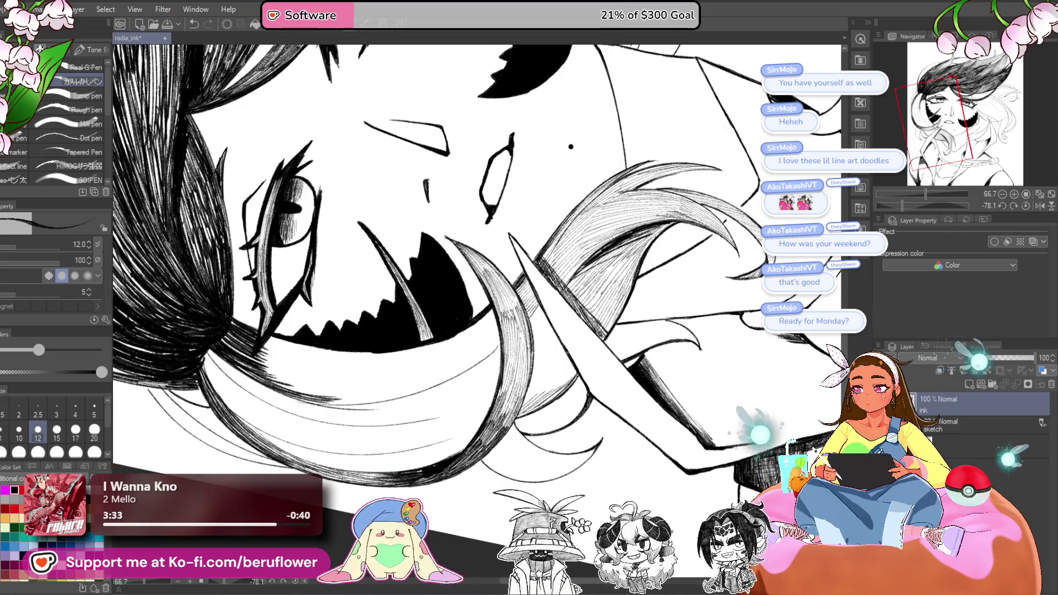
scroll(476, 264, up, 1)
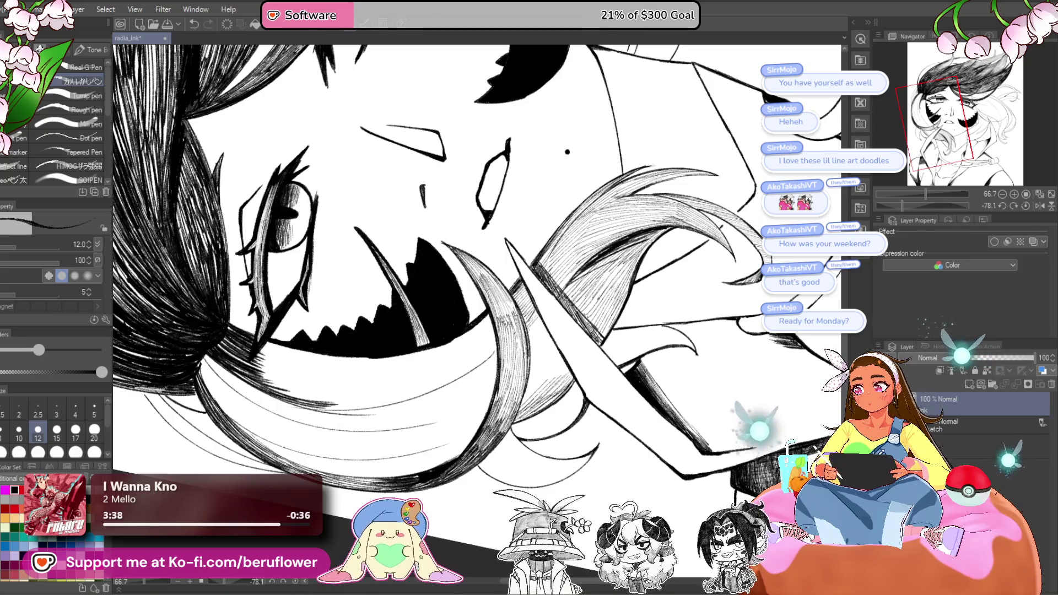
drag(540, 326, 537, 405)
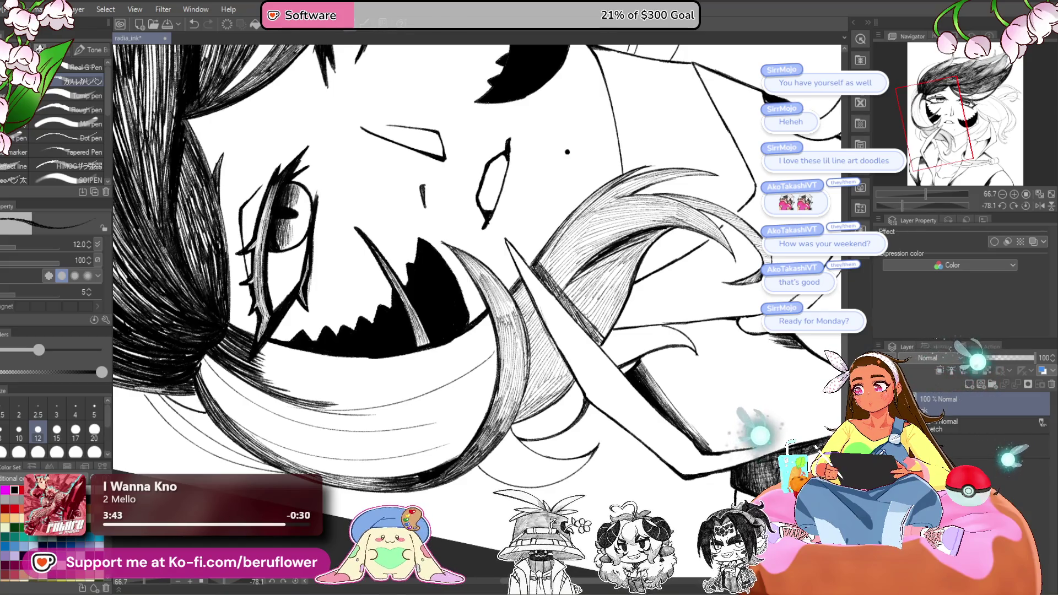
key(ctrl+@)
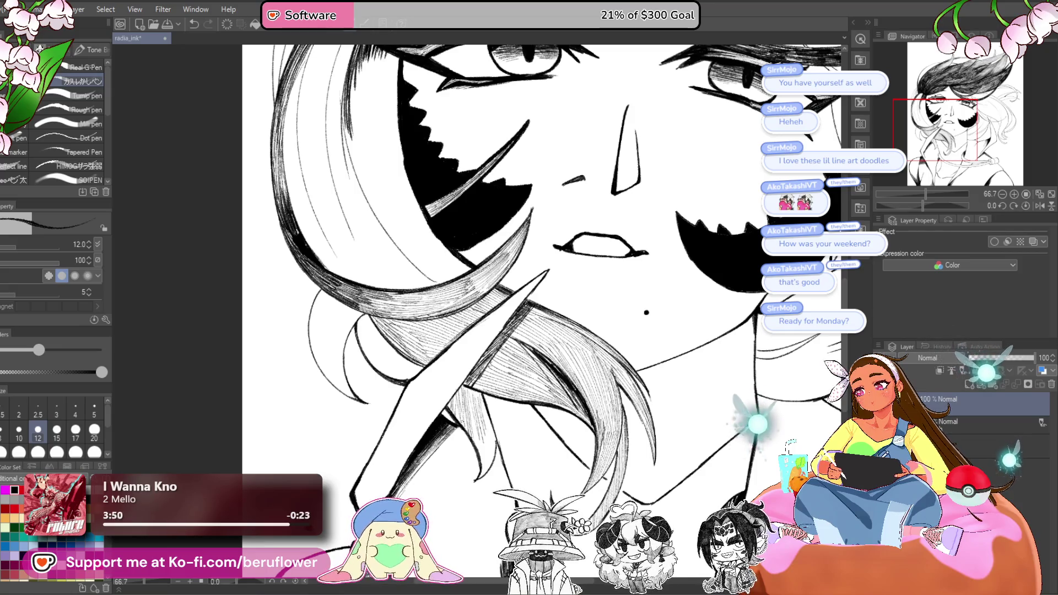
- Add short dark hatch strokes to the hair strand below the mouth
mouse_move(484, 413)
mouse_down()
mouse_move(490, 449)
mouse_move(481, 420)
mouse_move(591, 479)
mouse_up()
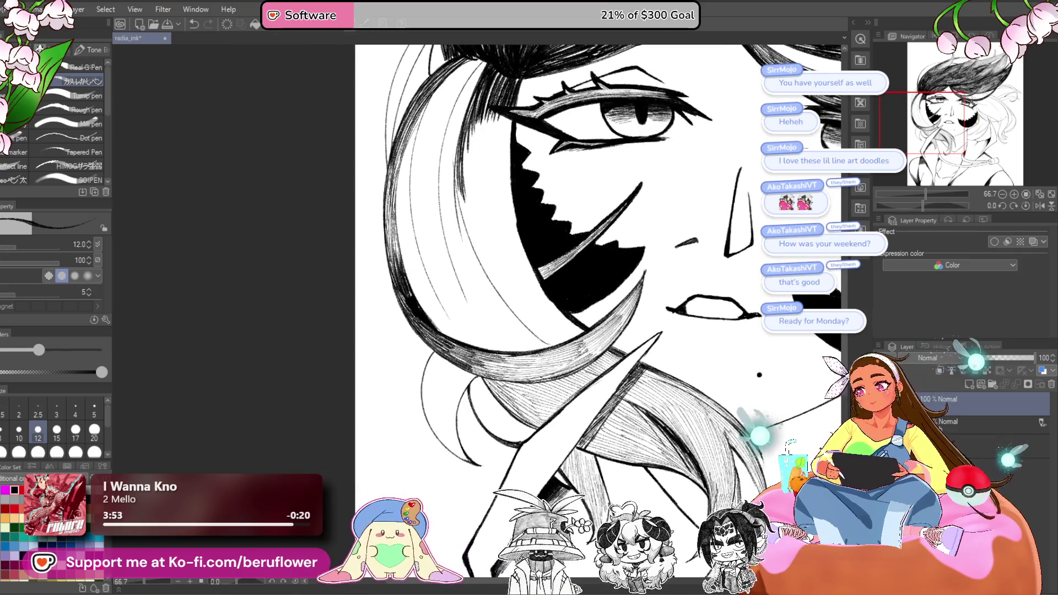
scroll(759, 375, up, 1)
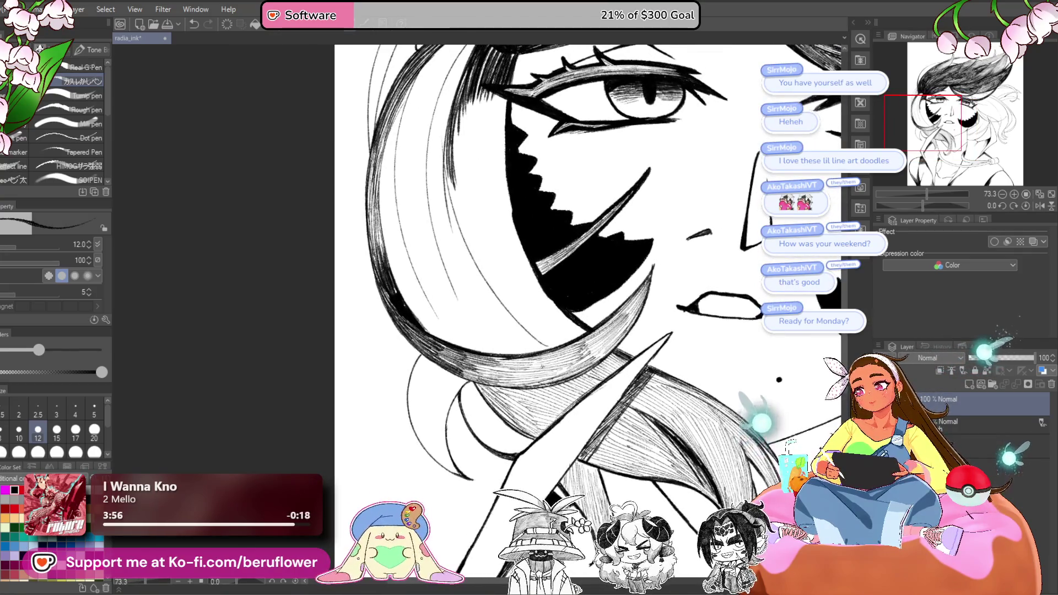
drag(447, 400, 461, 383)
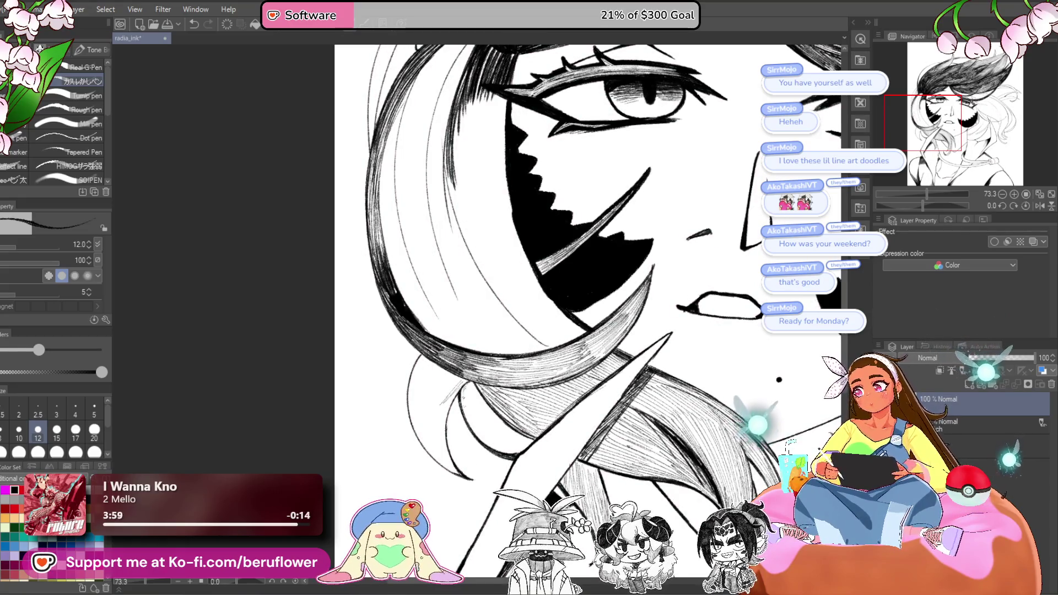
drag(495, 394, 475, 449)
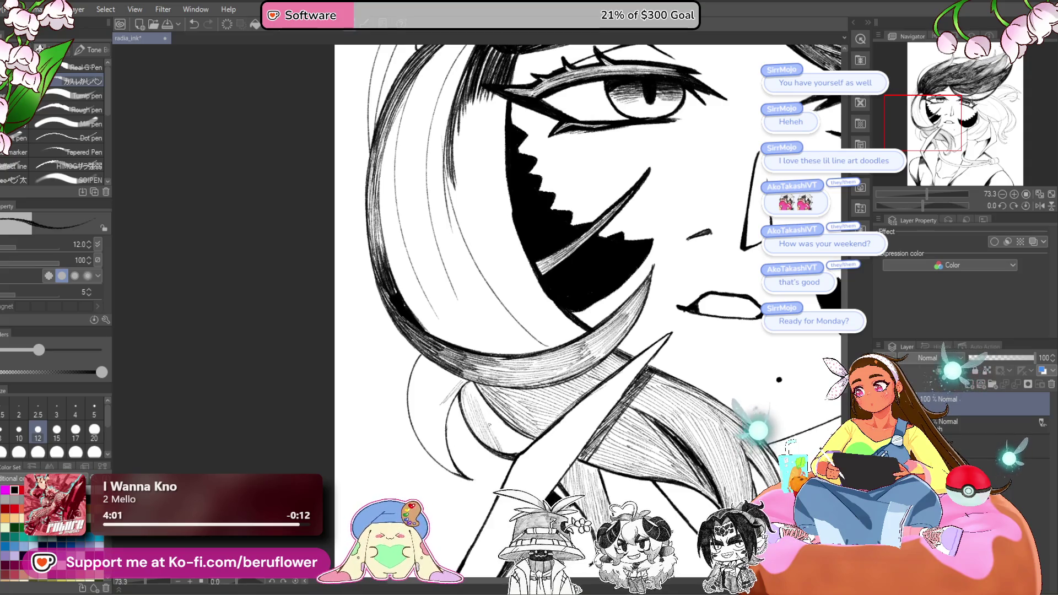
mouse_move(518, 416)
mouse_down()
mouse_move(499, 448)
mouse_move(512, 447)
mouse_up()
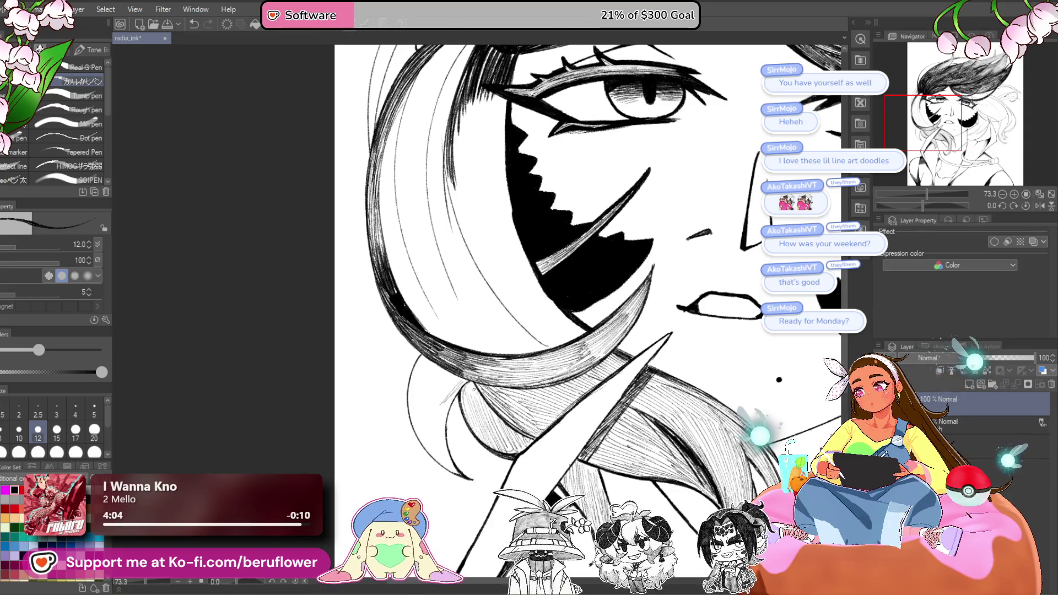
drag(478, 386, 469, 411)
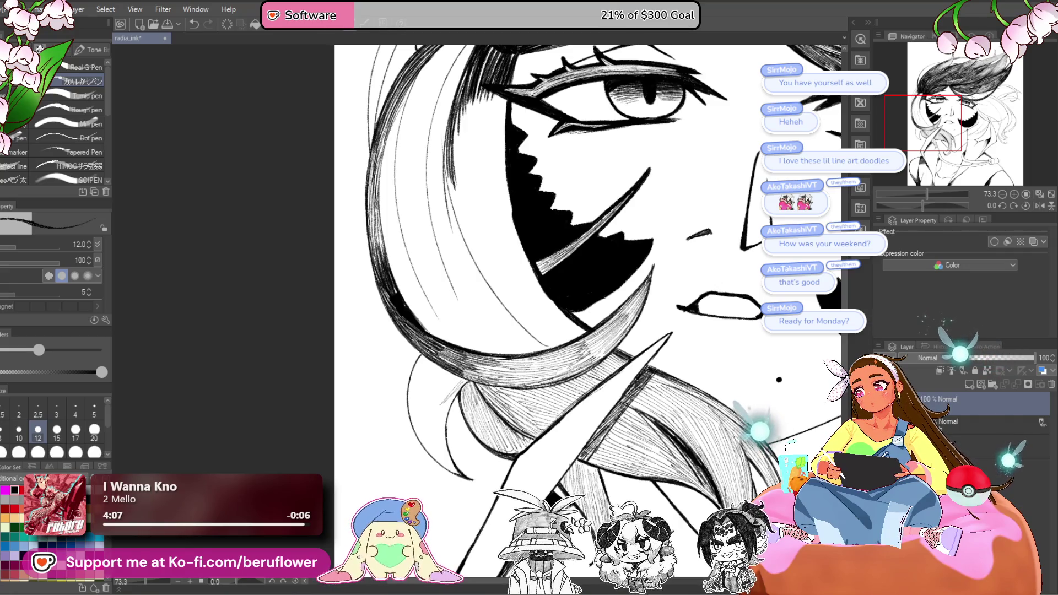
mouse_move(492, 383)
mouse_down()
mouse_move(471, 415)
mouse_move(466, 403)
mouse_up()
- Pan over to the left hair strands and hatch fine lines into them
drag(606, 331, 571, 266)
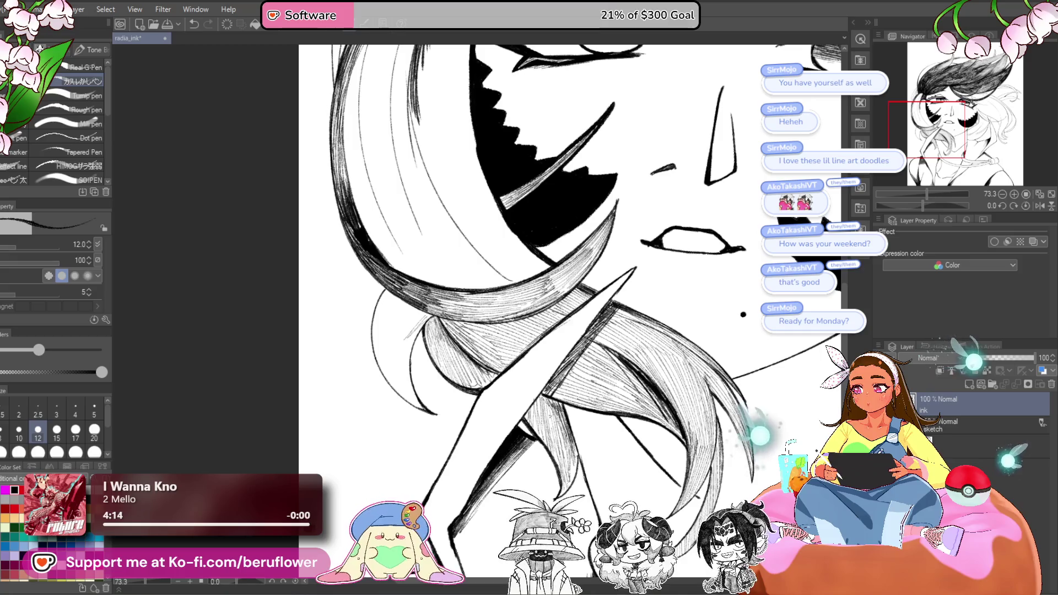
drag(679, 361, 640, 374)
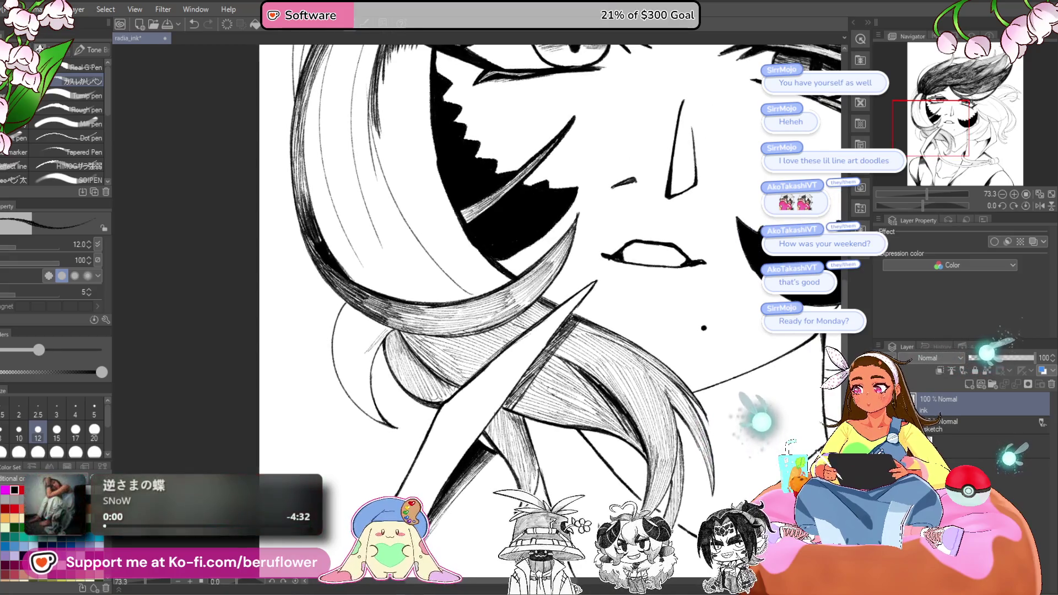
drag(551, 331, 613, 346)
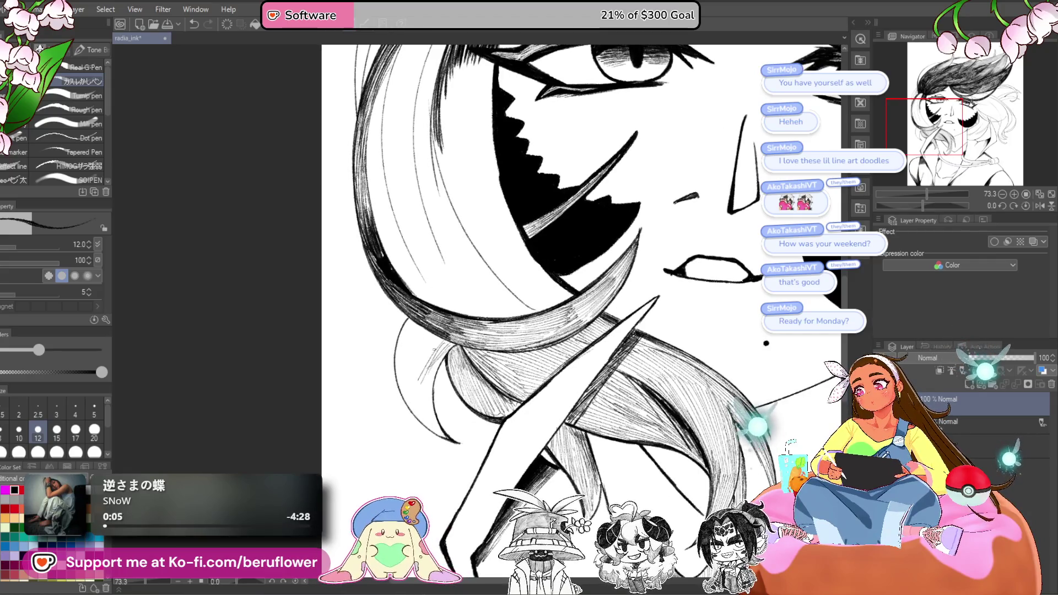
drag(438, 335, 409, 395)
drag(408, 348, 399, 393)
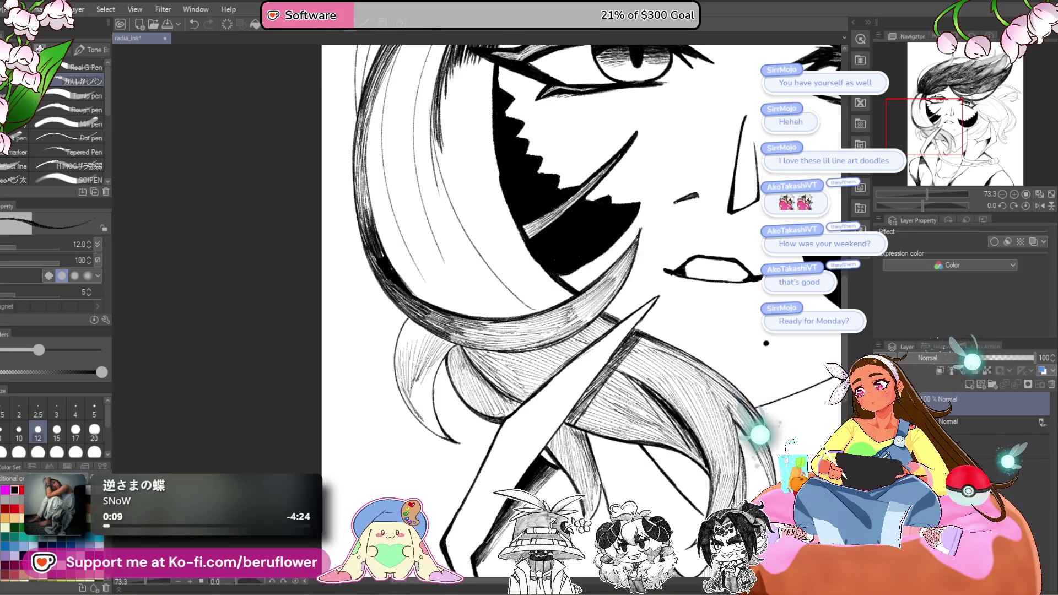
drag(441, 348, 432, 382)
mouse_move(436, 360)
mouse_down()
mouse_move(426, 425)
mouse_move(426, 415)
mouse_up()
drag(433, 375, 420, 418)
drag(425, 375, 413, 412)
- Darken the hair junction where the strands meet with diagonal hatching
drag(766, 343, 795, 359)
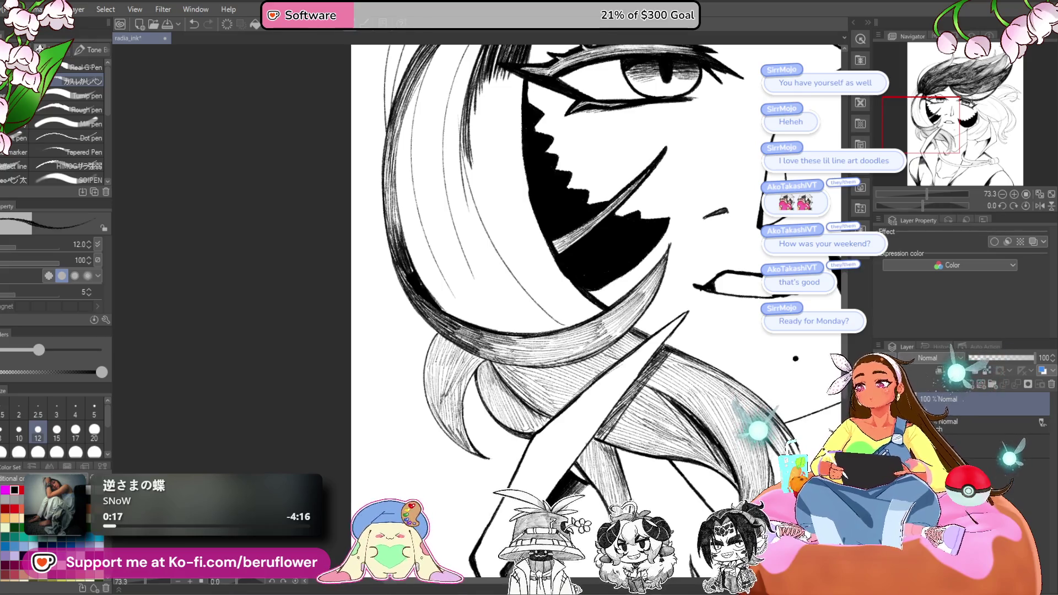
scroll(495, 365, up, 5)
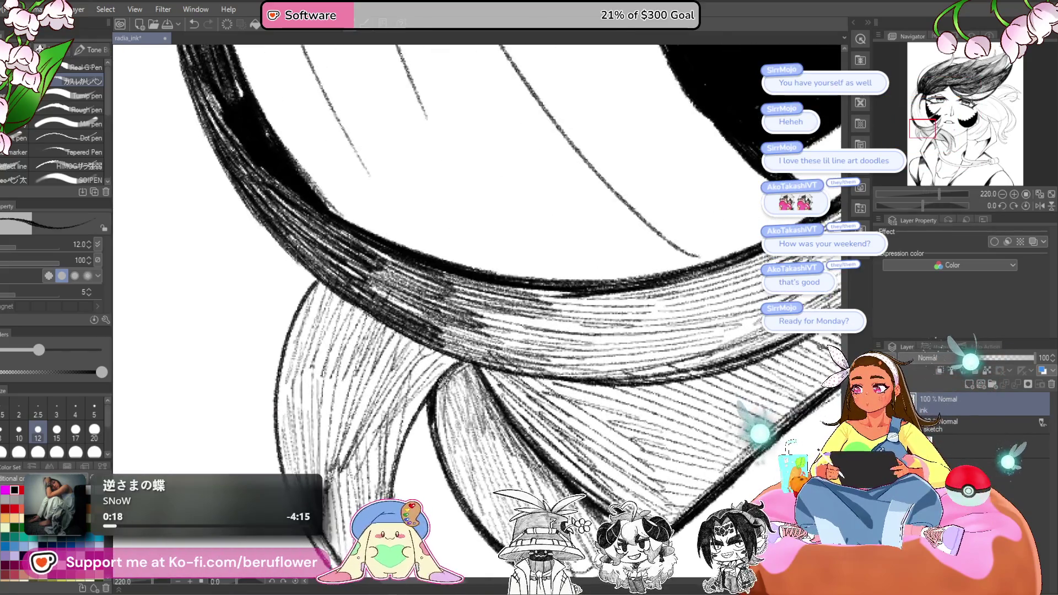
mouse_move(463, 366)
mouse_down()
mouse_move(435, 408)
mouse_move(443, 441)
mouse_up()
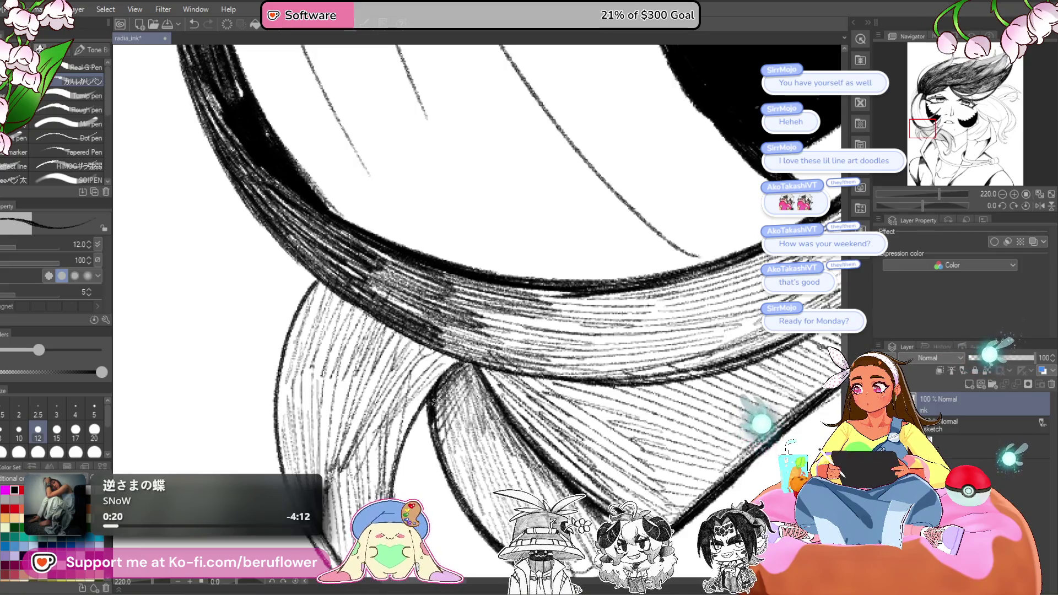
drag(445, 358, 383, 447)
drag(440, 376, 396, 449)
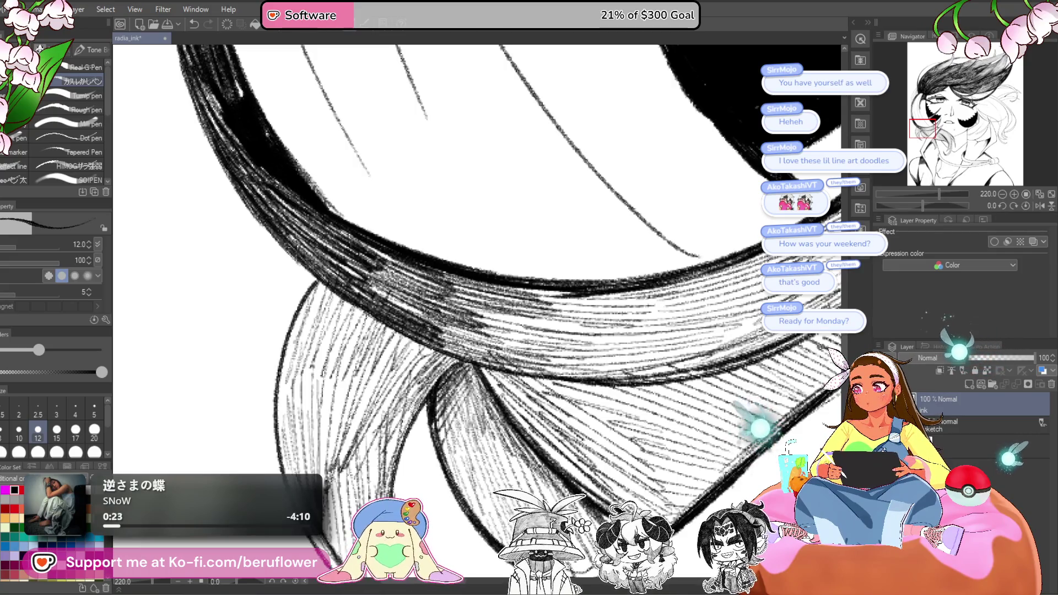
drag(388, 372, 350, 449)
mouse_move(413, 336)
mouse_down()
mouse_move(358, 435)
mouse_move(369, 393)
mouse_move(337, 438)
mouse_up()
- Fill the left hair section with dense diagonal hatching
drag(352, 364, 326, 432)
drag(332, 380, 319, 473)
drag(313, 350, 279, 442)
mouse_move(317, 297)
mouse_down()
mouse_move(279, 402)
mouse_move(280, 364)
mouse_up()
mouse_move(330, 289)
mouse_down()
mouse_move(299, 363)
mouse_move(314, 366)
mouse_up()
drag(351, 312, 331, 373)
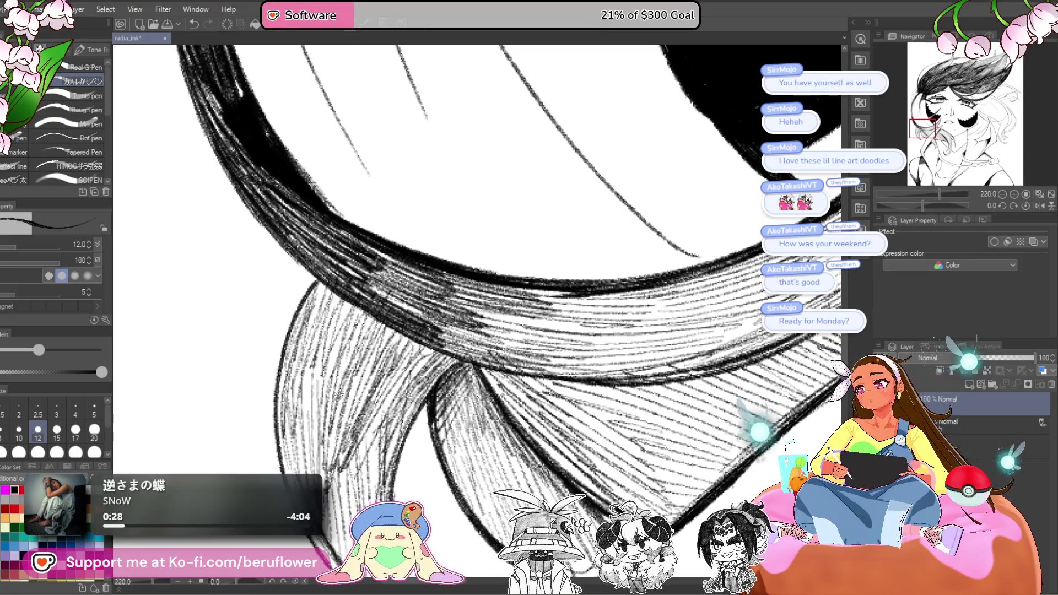
scroll(556, 309, down, 10)
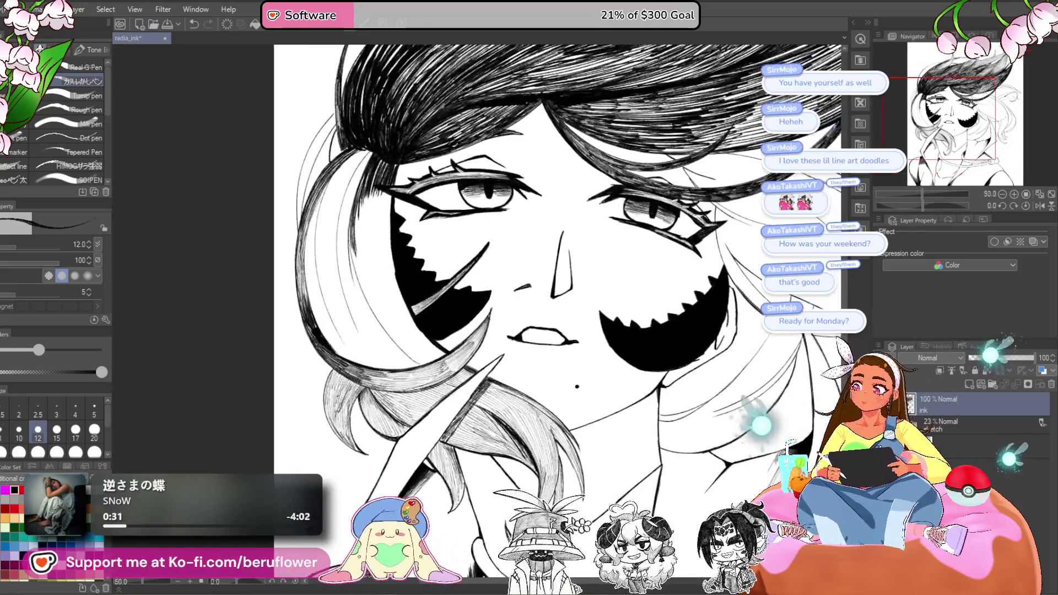
- Set the pen width to 20 and hatch the hair beside the left eye
scroll(460, 288, up, 3)
click(57, 433)
click(75, 433)
click(94, 432)
scroll(402, 190, up, 6)
mouse_move(389, 165)
mouse_down()
mouse_move(372, 251)
mouse_move(386, 165)
mouse_move(393, 237)
mouse_up()
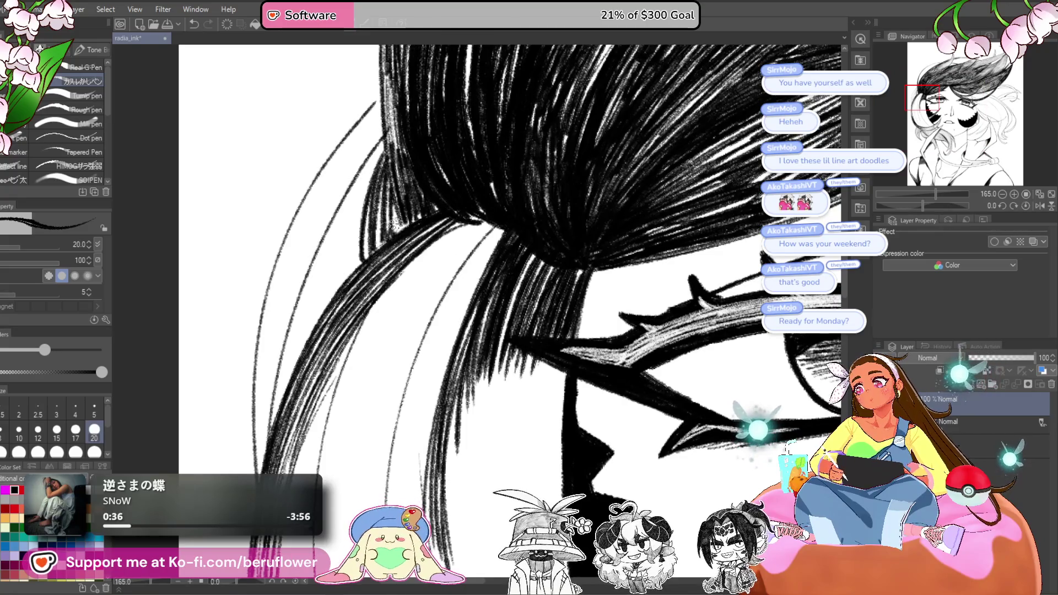
scroll(394, 237, down, 5)
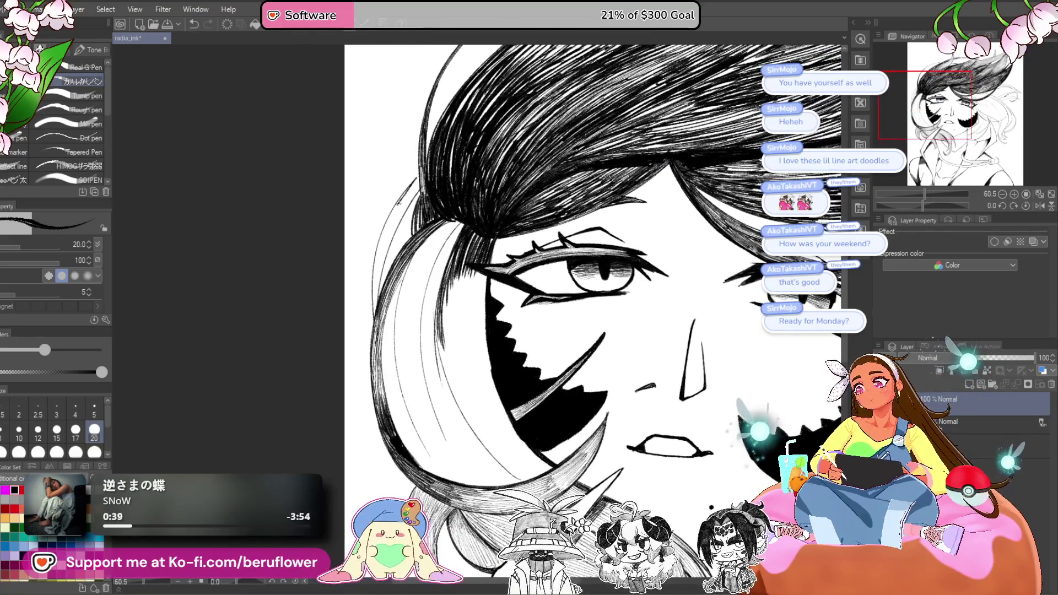
- Hatch along the hair's left edge, undoing the last stray stroke
drag(406, 195, 382, 255)
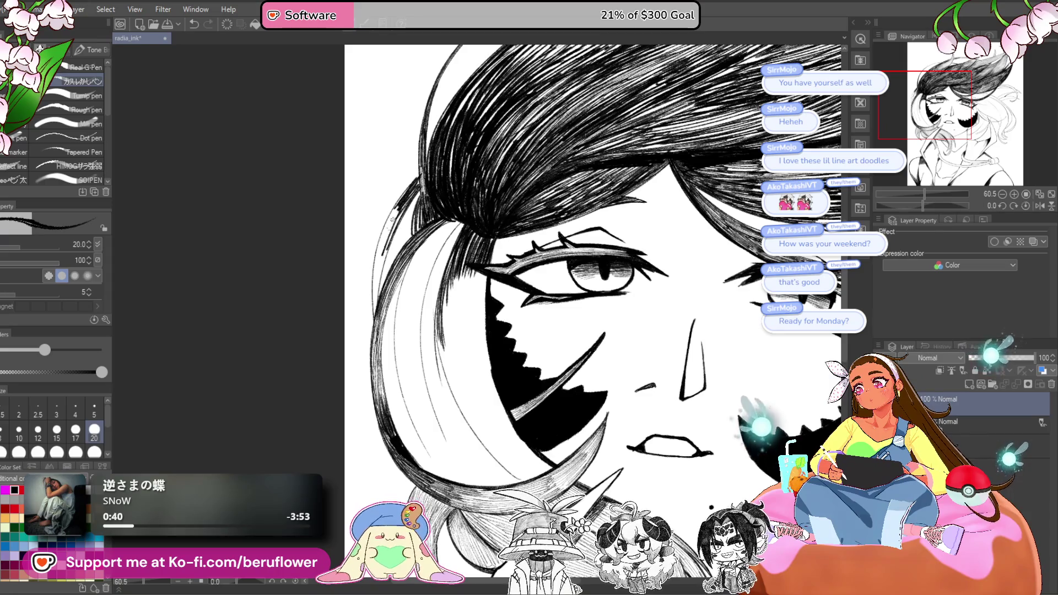
drag(397, 202, 378, 251)
drag(389, 216, 374, 288)
drag(381, 249, 376, 295)
key(ctrl+z)
scroll(408, 213, up, 5)
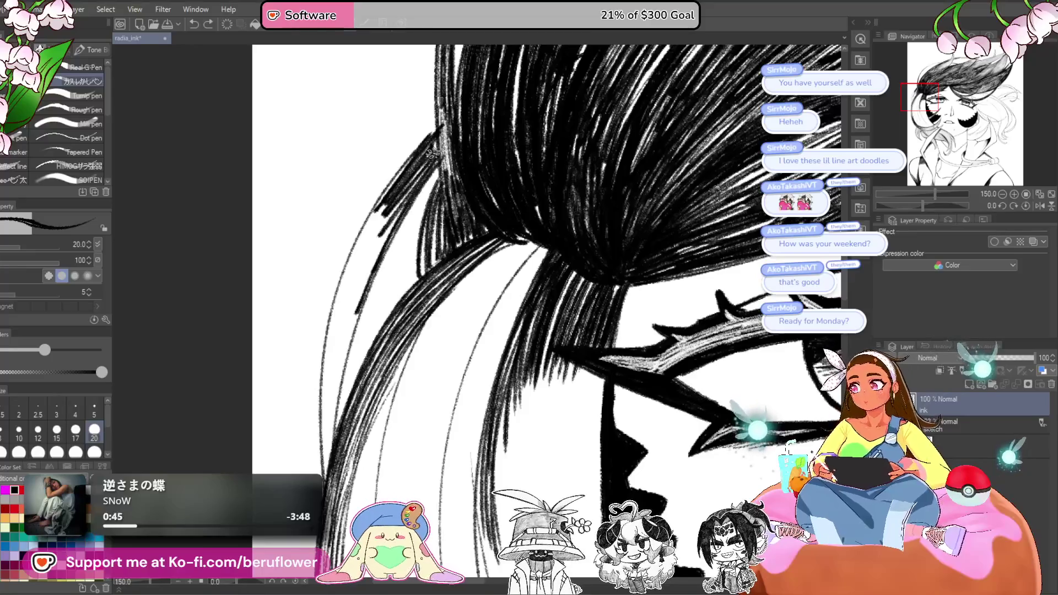
- Redraw a long black ink line down the left hair edge, replacing a misplaced stroke
drag(441, 142, 435, 259)
key(x)
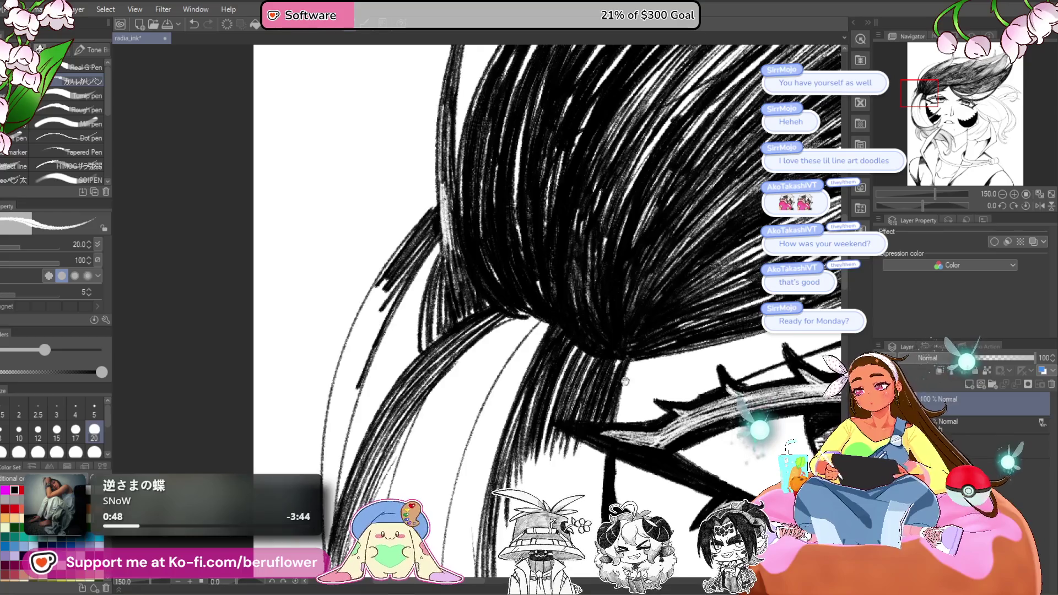
drag(477, 336, 432, 311)
key(x)
mouse_move(330, 330)
mouse_down()
mouse_move(331, 270)
mouse_move(378, 194)
mouse_move(331, 381)
mouse_up()
key(ctrl+z)
mouse_move(346, 283)
mouse_down()
mouse_move(289, 453)
mouse_move(309, 331)
mouse_move(331, 276)
mouse_move(353, 259)
mouse_move(319, 328)
mouse_move(290, 463)
mouse_up()
drag(317, 312, 303, 355)
- Darken the pale hair strand beside the face with dense hatching
scroll(527, 308, down, 5)
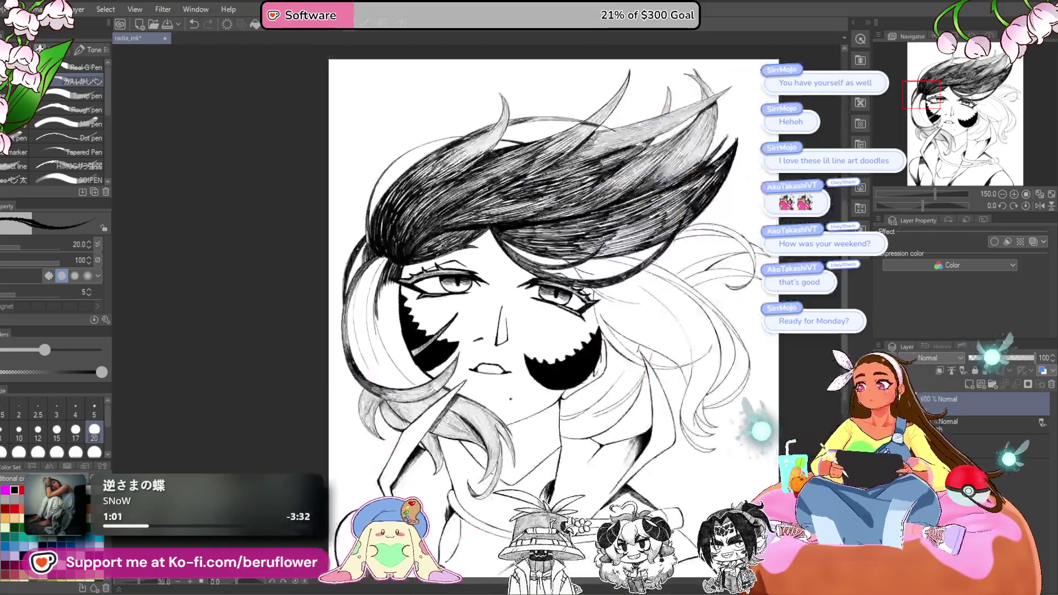
scroll(358, 249, up, 3)
mouse_move(358, 249)
mouse_down()
mouse_move(410, 172)
mouse_move(428, 304)
mouse_up()
mouse_move(466, 188)
mouse_down()
mouse_move(441, 228)
mouse_move(426, 220)
mouse_move(435, 210)
mouse_up()
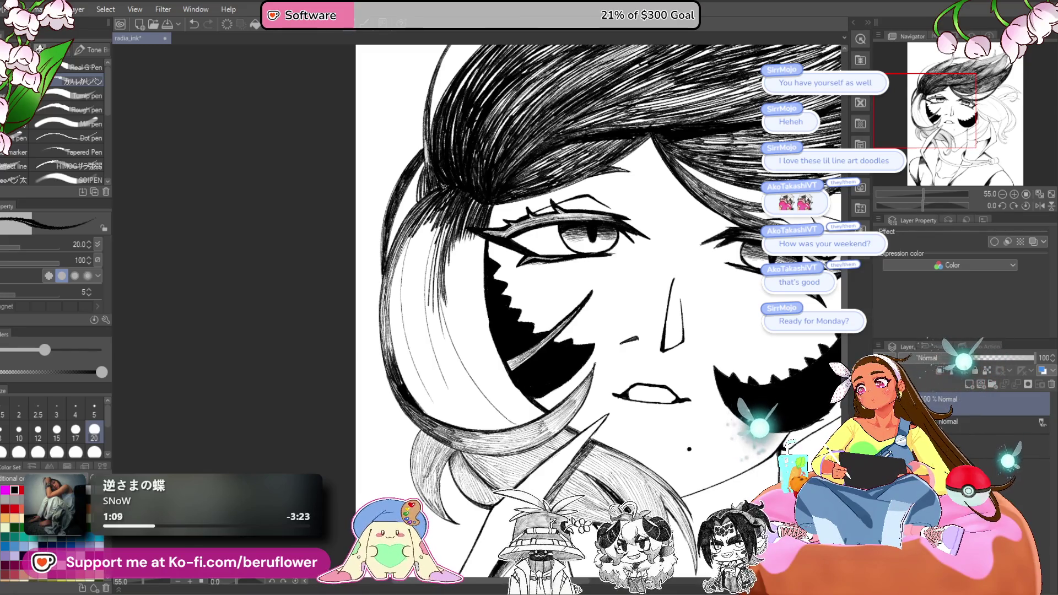
drag(551, 208, 557, 244)
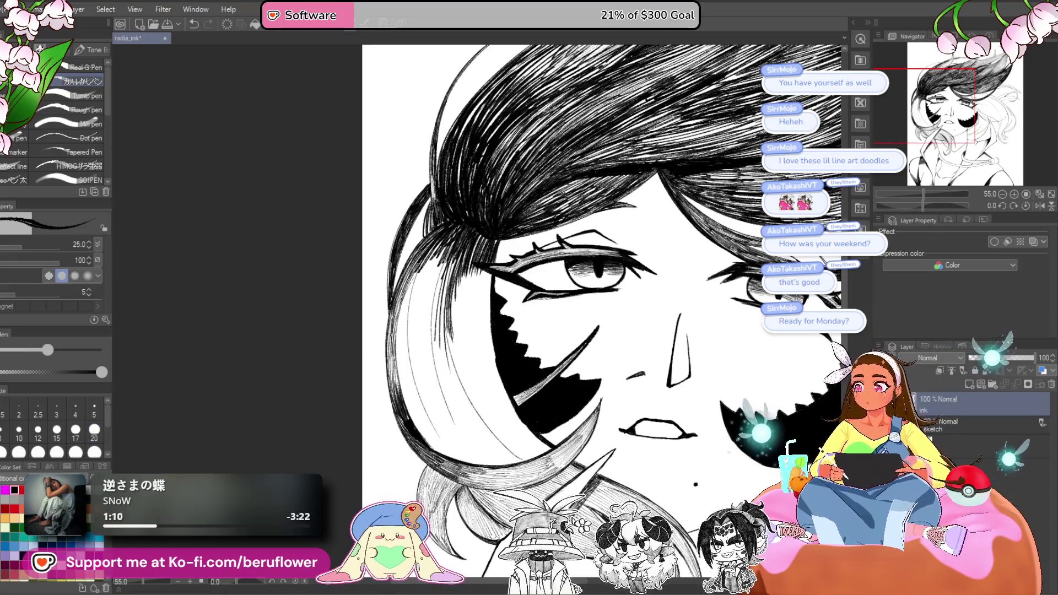
drag(436, 292, 428, 363)
mouse_move(452, 241)
mouse_down()
mouse_move(431, 357)
mouse_move(418, 320)
mouse_up()
drag(432, 250, 411, 348)
drag(420, 272, 411, 354)
- Extend the strand's hatching further down and rotate the view 60 degrees
drag(434, 252, 408, 358)
mouse_move(451, 227)
mouse_down()
mouse_move(416, 278)
mouse_move(423, 291)
mouse_up()
drag(442, 248, 413, 346)
drag(429, 265, 415, 329)
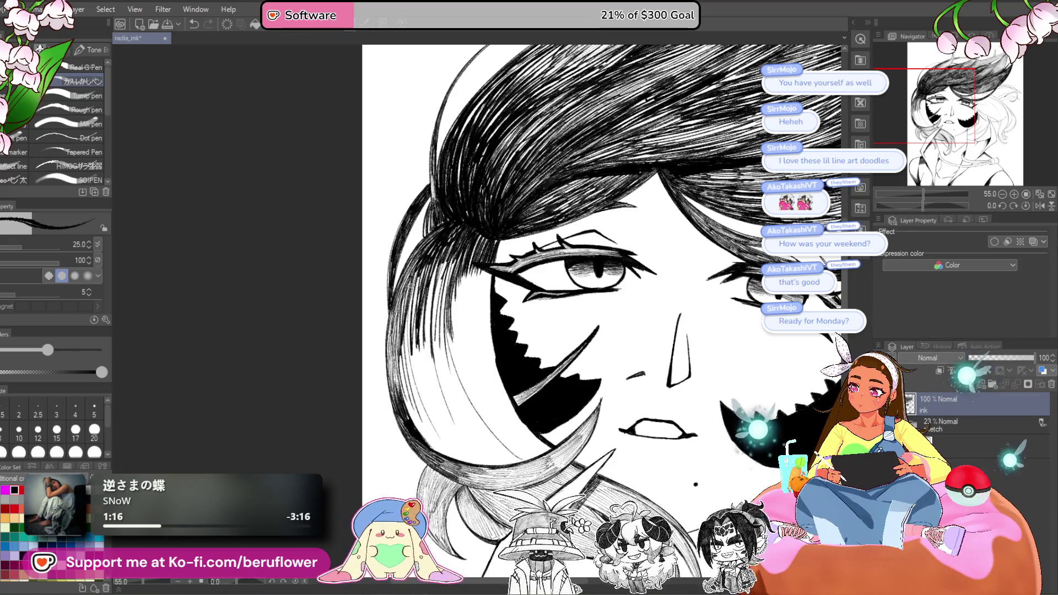
mouse_move(436, 322)
mouse_down()
mouse_move(416, 433)
mouse_move(414, 419)
mouse_up()
drag(424, 346, 418, 379)
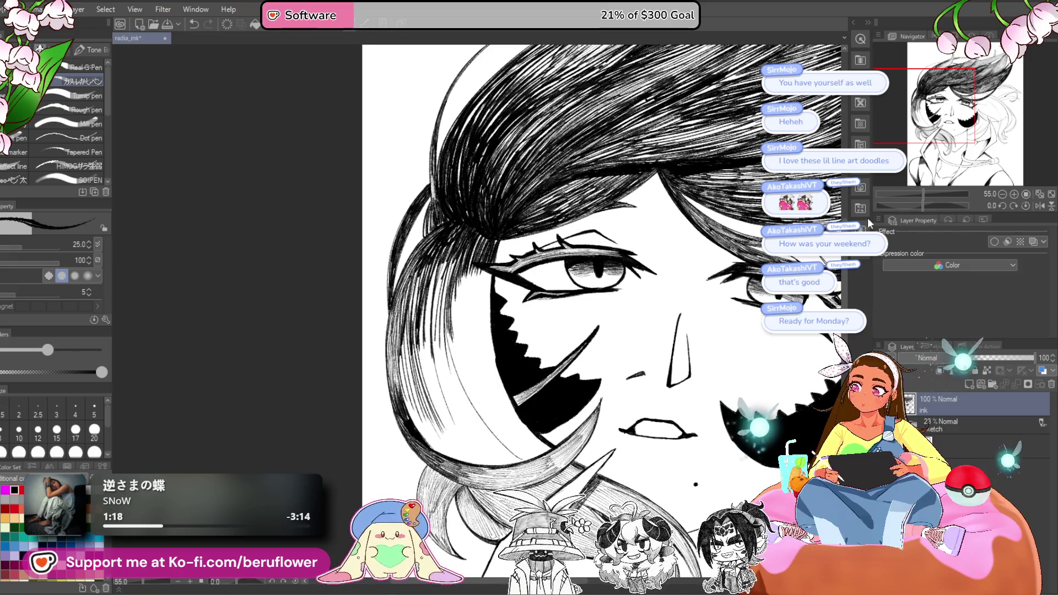
drag(924, 205, 937, 204)
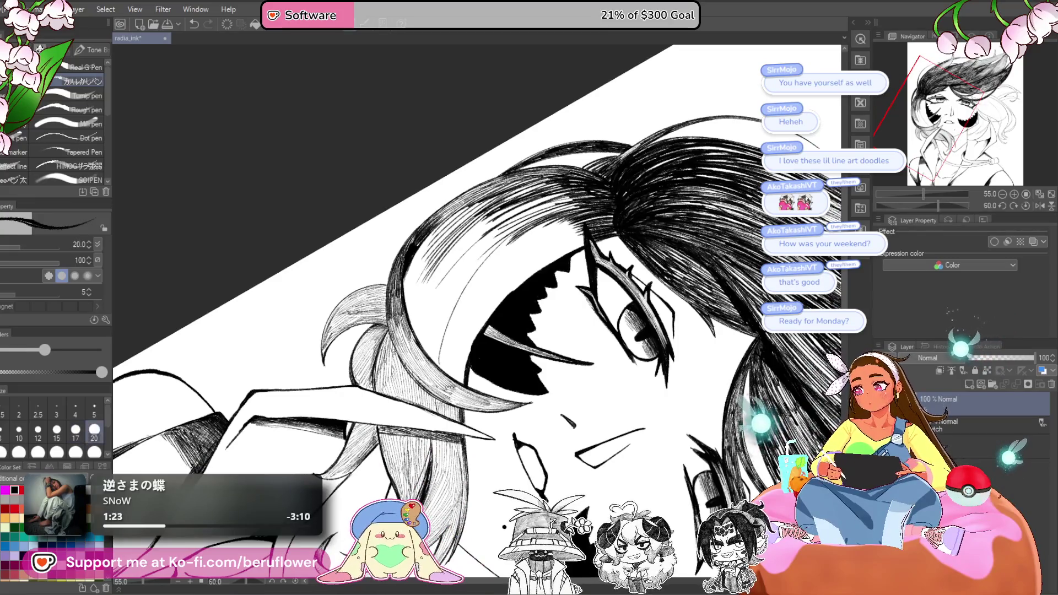
- Rotate the view to about -26°, set brush size 15, and hatch the strand near the mouth
scroll(311, 242, up, 5)
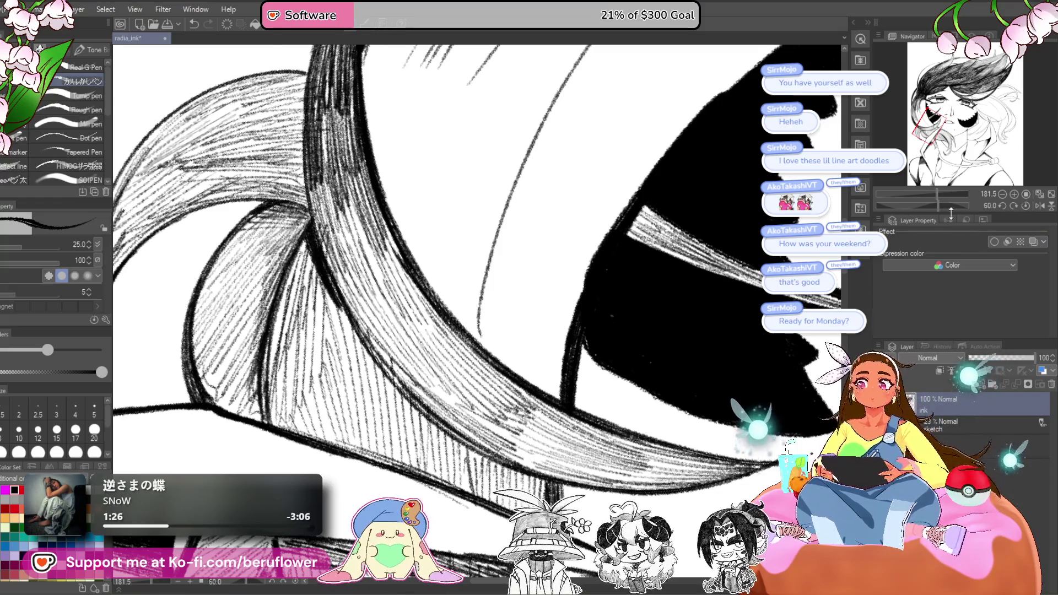
click(924, 203)
drag(924, 203, 916, 205)
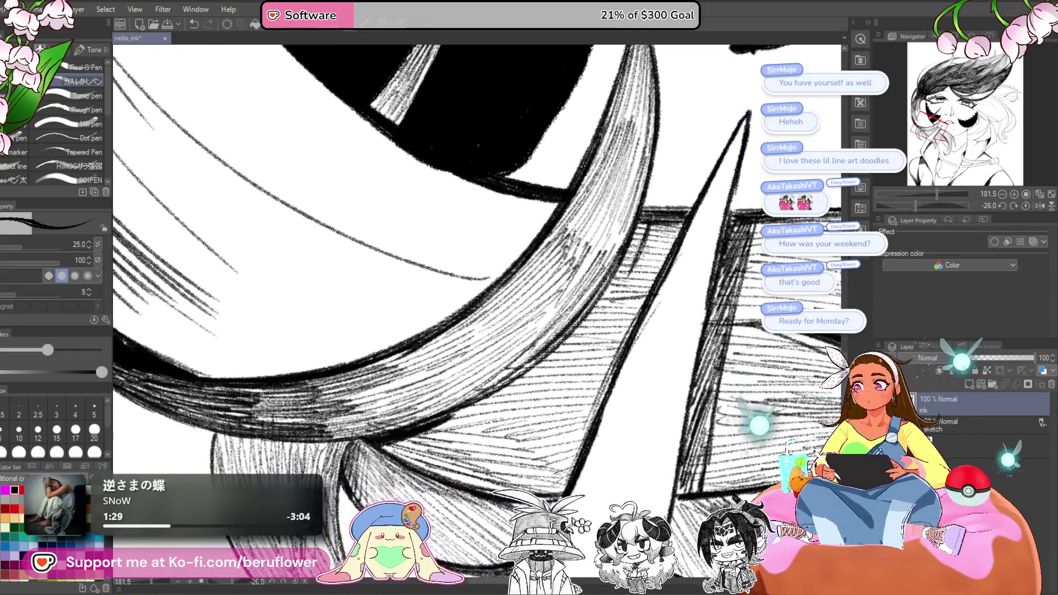
key(bracketleft)
key(bracketleft)
key(bracketleft)
mouse_move(535, 367)
mouse_down()
mouse_move(595, 286)
mouse_move(562, 345)
mouse_up()
mouse_move(601, 312)
mouse_down()
mouse_move(532, 367)
mouse_move(551, 312)
mouse_move(535, 358)
mouse_move(482, 423)
mouse_up()
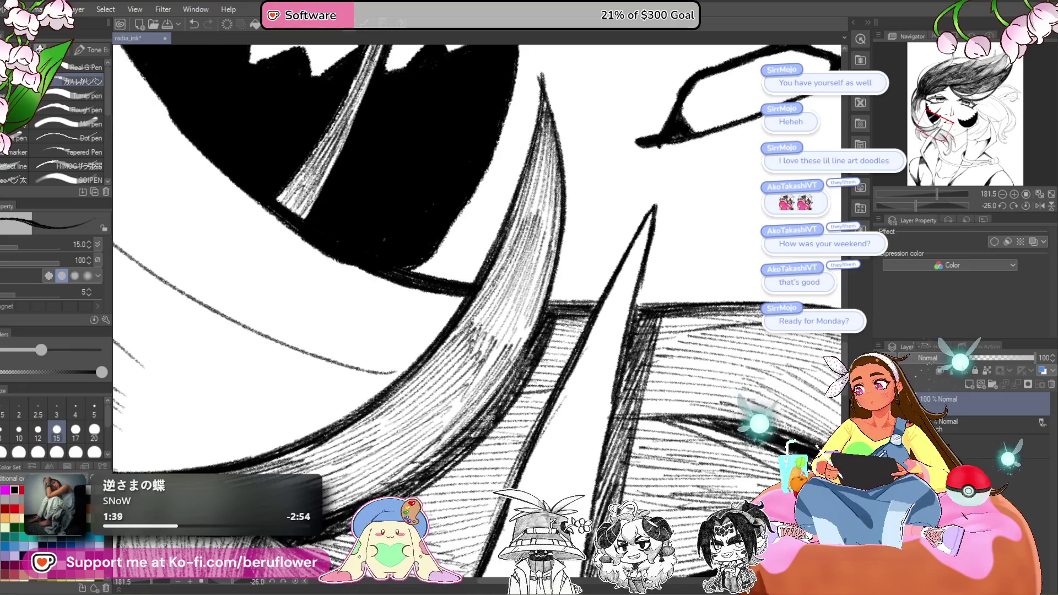
- Hatch the shaded edge of the curved strand, then zoom out and rotate back to 60°
scroll(561, 310, down, 5)
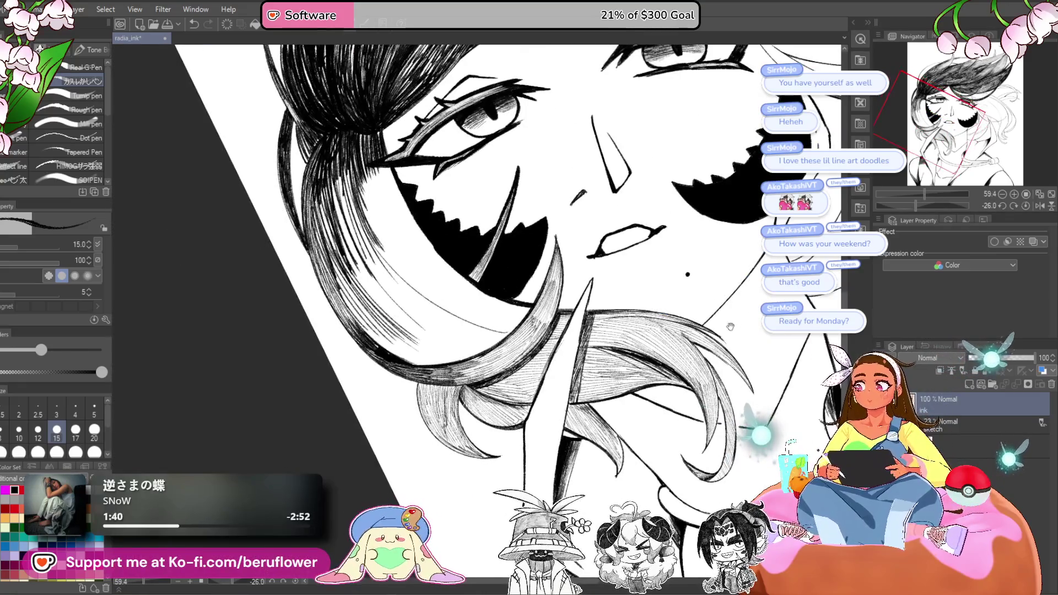
drag(920, 204, 946, 205)
drag(472, 209, 425, 279)
drag(433, 268, 408, 322)
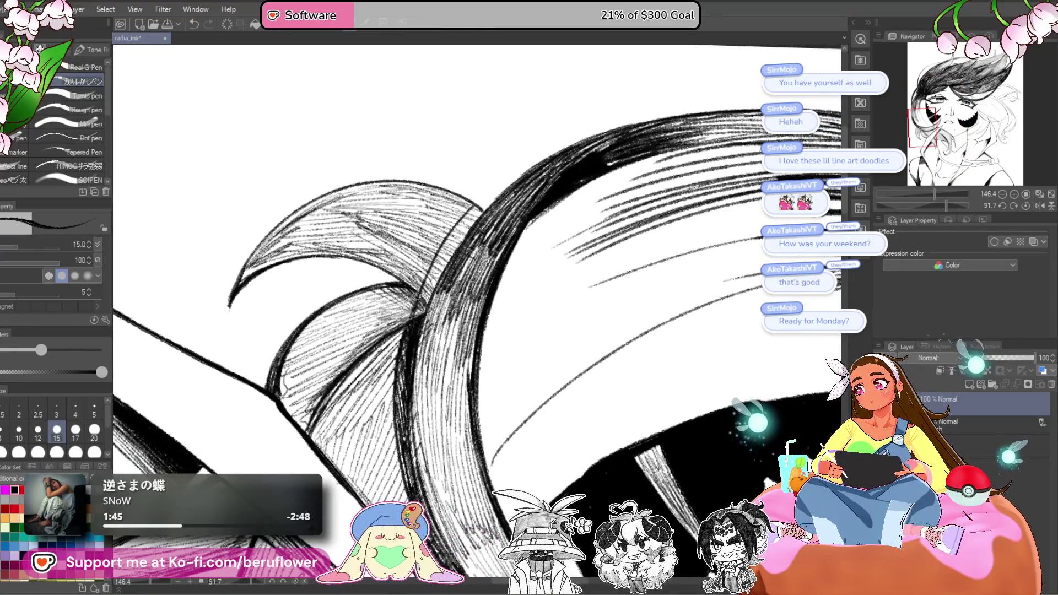
drag(416, 283, 402, 303)
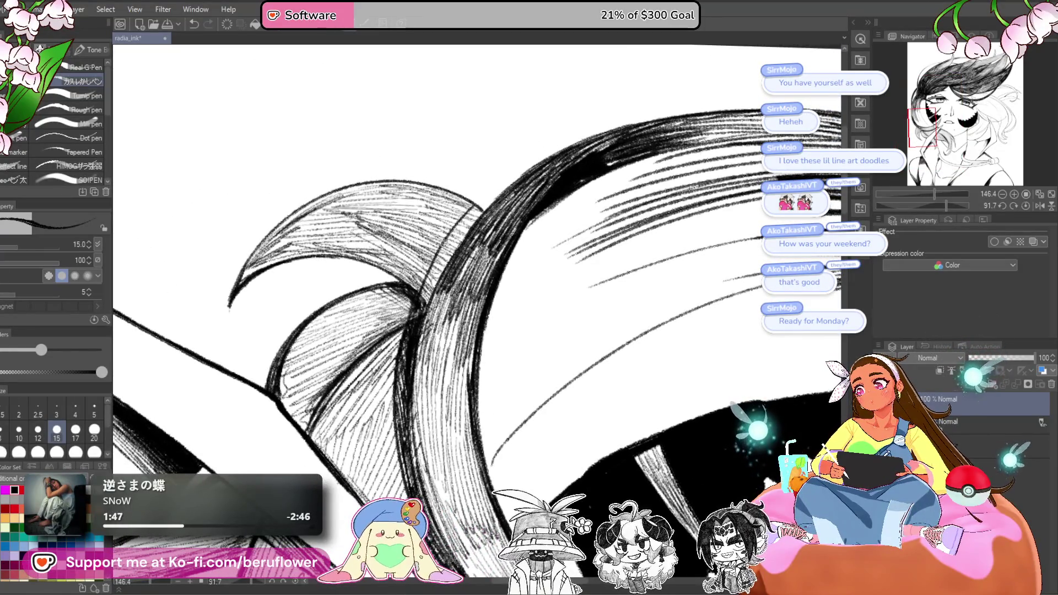
drag(440, 256, 425, 300)
drag(469, 213, 433, 273)
drag(465, 231, 433, 292)
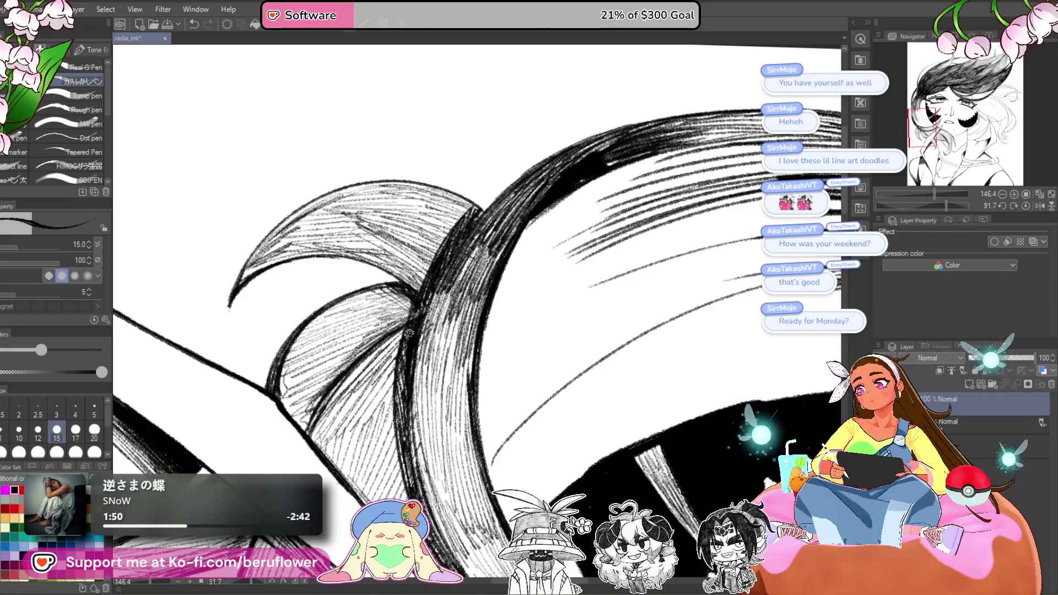
key(ctrl+minus)
key(ctrl+minus)
key(ctrl+minus)
scroll(477, 363, up, 5)
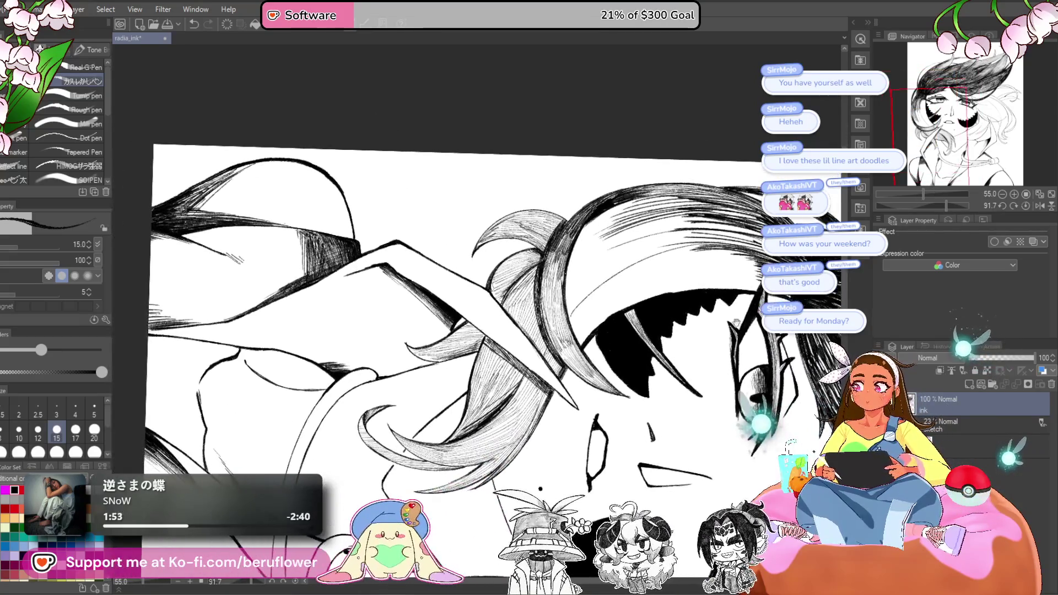
click(938, 206)
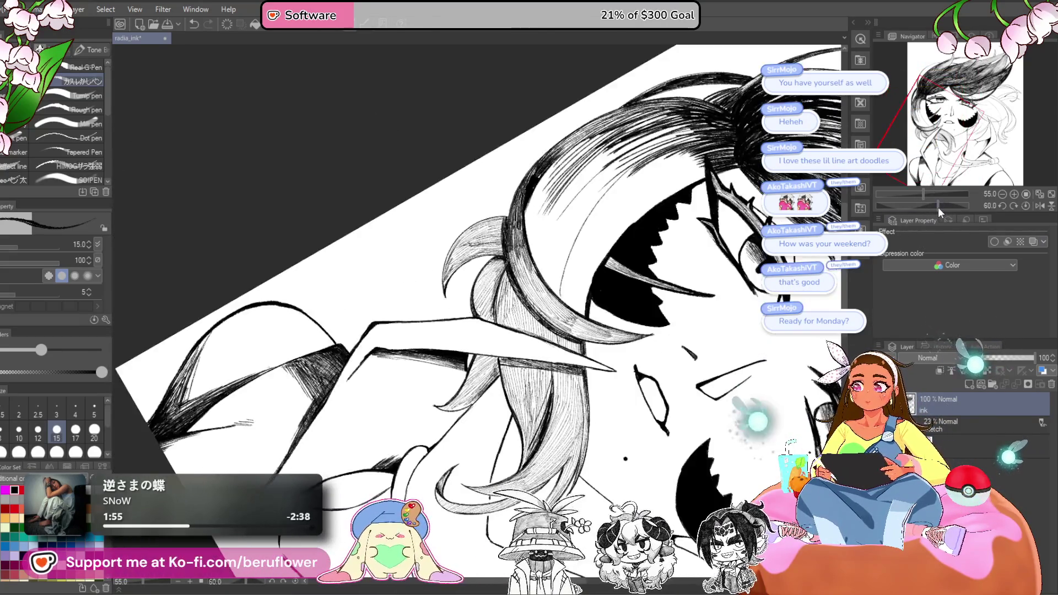
- At pen size 8, add fine hatch strokes over the hair band, then enlarge the brush to 25
scroll(589, 292, up, 4)
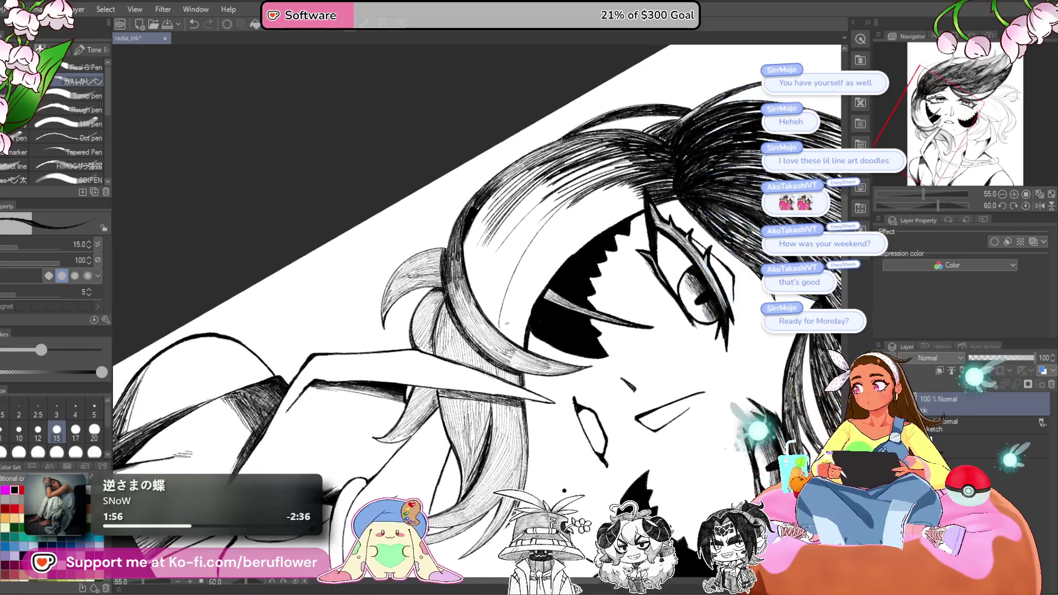
key(bracketleft)
key(bracketleft)
key(bracketleft)
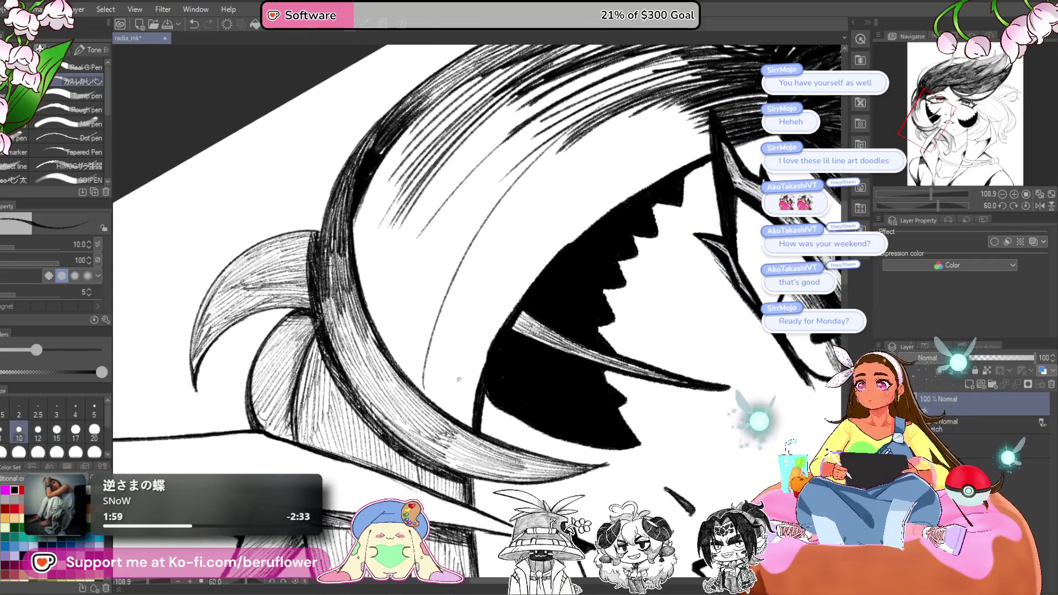
scroll(494, 332, up, 1)
drag(494, 334, 463, 418)
drag(477, 375, 457, 424)
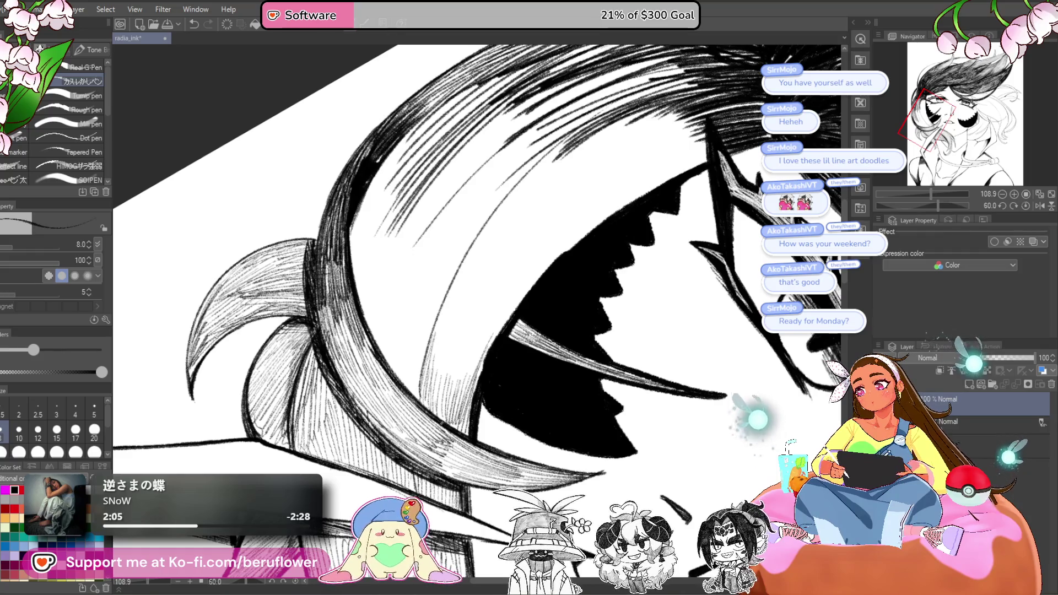
mouse_move(425, 326)
mouse_down()
mouse_move(412, 396)
mouse_move(407, 389)
mouse_up()
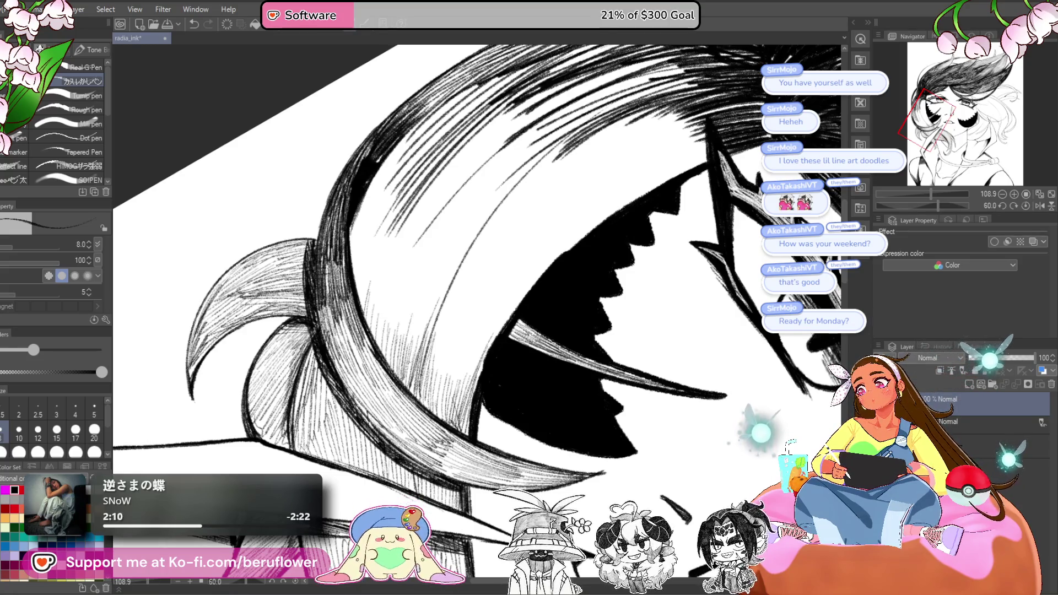
mouse_move(430, 304)
mouse_down()
mouse_move(417, 380)
mouse_move(420, 370)
mouse_up()
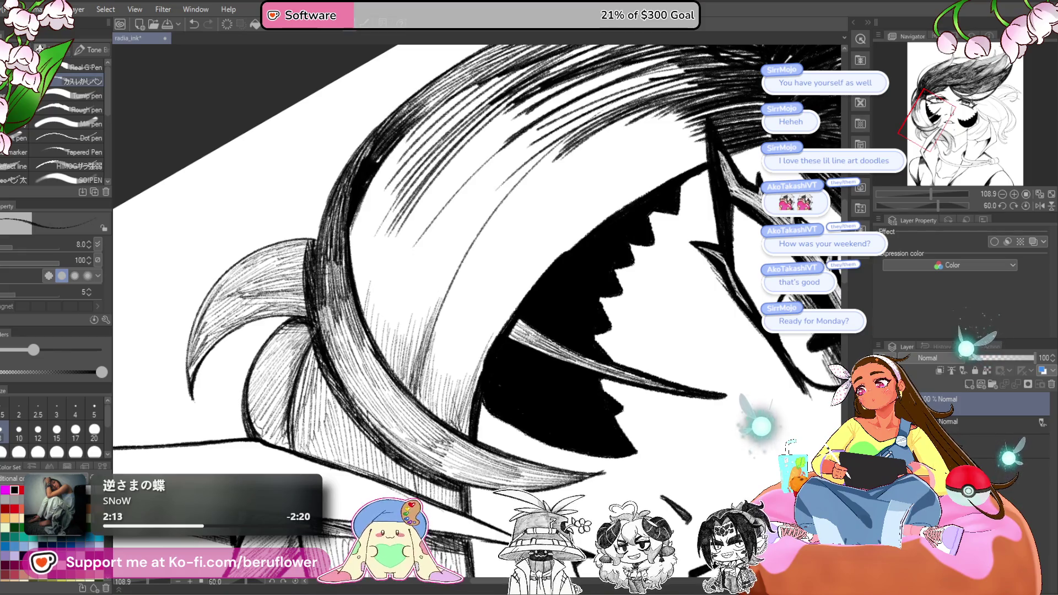
drag(444, 284, 418, 383)
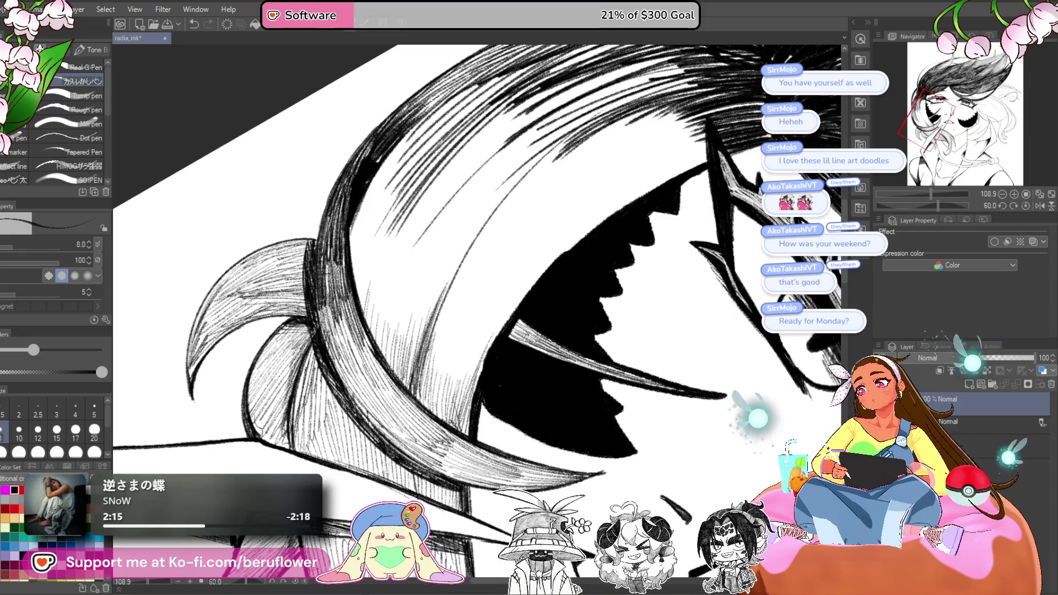
key(ctrl+minus)
key(ctrl+minus)
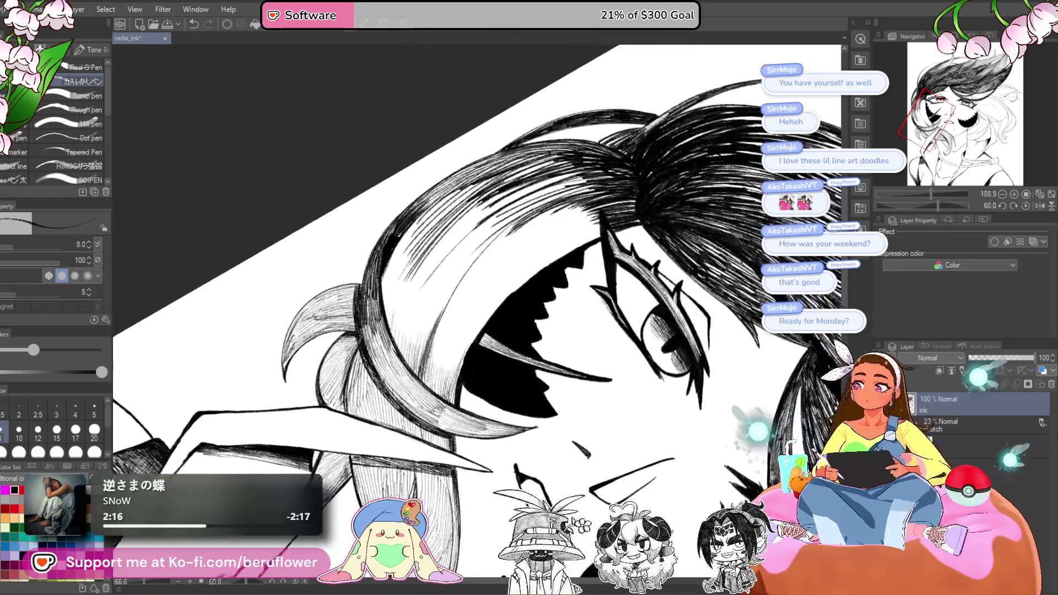
key(bracketright)
key(bracketright)
key(bracketright)
key(bracketright)
- Lay dense diagonal hatching over the hair strands above the eye
mouse_move(585, 201)
mouse_down()
mouse_move(508, 244)
mouse_move(496, 265)
mouse_move(539, 227)
mouse_up()
drag(538, 227, 494, 258)
drag(585, 195, 489, 252)
drag(579, 195, 457, 278)
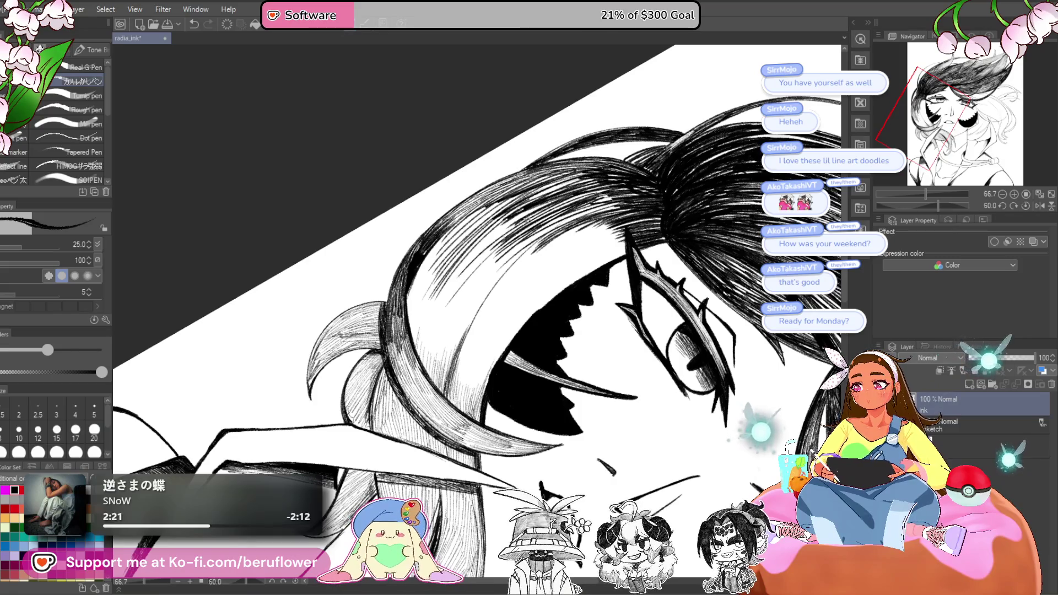
drag(531, 213, 428, 322)
drag(545, 203, 425, 326)
mouse_move(532, 190)
mouse_down()
mouse_move(424, 302)
mouse_move(441, 243)
mouse_up()
mouse_move(502, 200)
mouse_down()
mouse_move(453, 227)
mouse_move(416, 281)
mouse_up()
drag(465, 220, 419, 298)
drag(524, 212, 432, 297)
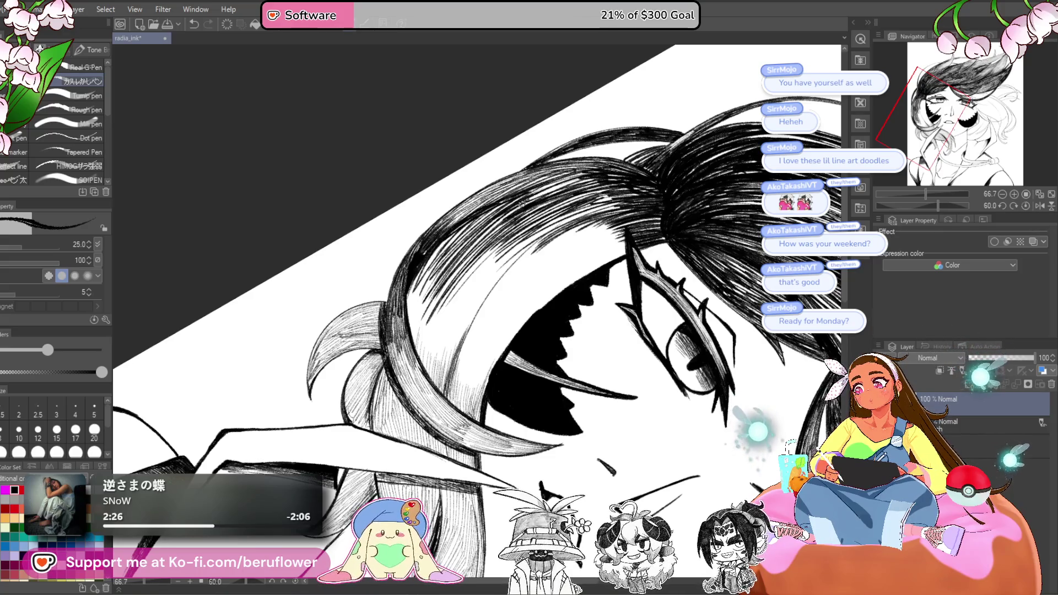
drag(615, 206, 557, 259)
mouse_move(617, 231)
mouse_down()
mouse_move(560, 264)
mouse_move(571, 269)
mouse_move(558, 285)
mouse_move(512, 323)
mouse_up()
- Darken the strand just above the eye with more overlapping hatch strokes
drag(557, 285, 495, 346)
drag(534, 303, 477, 381)
drag(548, 284, 484, 361)
drag(581, 266, 486, 355)
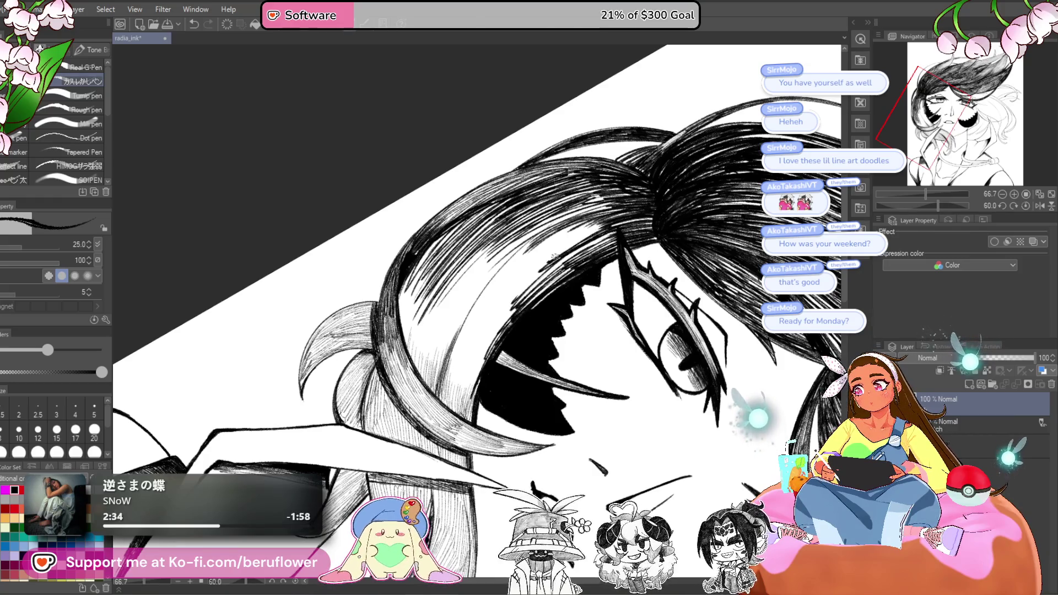
drag(603, 223, 500, 285)
mouse_move(565, 232)
mouse_down()
mouse_move(499, 290)
mouse_move(511, 292)
mouse_up()
mouse_move(601, 238)
mouse_down()
mouse_move(506, 297)
mouse_move(534, 289)
mouse_up()
drag(537, 279, 474, 358)
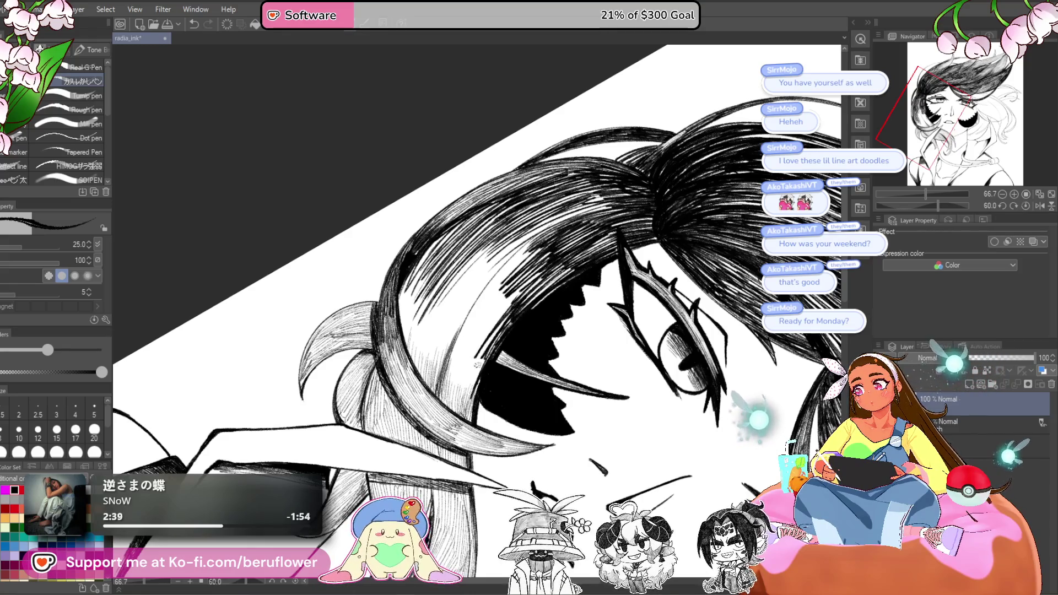
drag(524, 260, 456, 356)
mouse_move(533, 251)
mouse_down()
mouse_move(458, 347)
mouse_move(472, 316)
mouse_up()
mouse_move(539, 236)
mouse_down()
mouse_move(478, 306)
mouse_move(455, 394)
mouse_up()
- Hatch the hair strands hanging beside the face down toward the ear
mouse_move(480, 333)
mouse_down()
mouse_move(460, 405)
mouse_move(469, 400)
mouse_up()
drag(507, 298, 476, 367)
mouse_move(529, 245)
mouse_down()
mouse_move(463, 339)
mouse_move(449, 331)
mouse_up()
drag(496, 247, 447, 325)
drag(486, 248, 435, 324)
drag(477, 253, 430, 330)
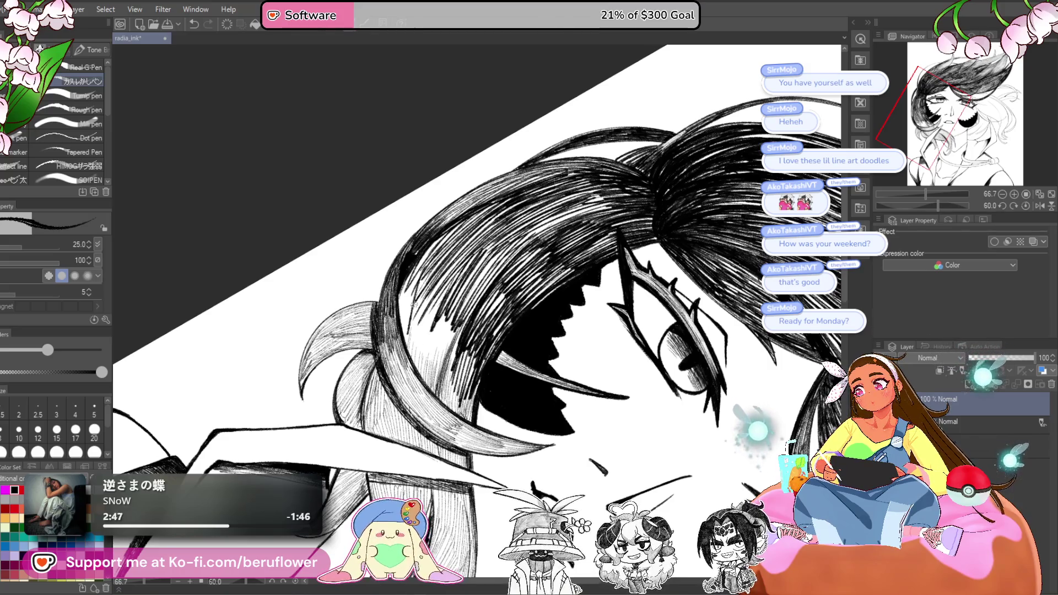
drag(408, 276, 398, 333)
mouse_move(422, 296)
mouse_down()
mouse_move(405, 361)
mouse_move(414, 359)
mouse_up()
mouse_move(459, 288)
mouse_down()
mouse_move(426, 368)
mouse_move(434, 375)
mouse_move(449, 356)
mouse_up()
- Build up more hatching across the upper hair mass and crown
drag(544, 222, 481, 285)
drag(600, 199, 504, 259)
drag(604, 200, 524, 243)
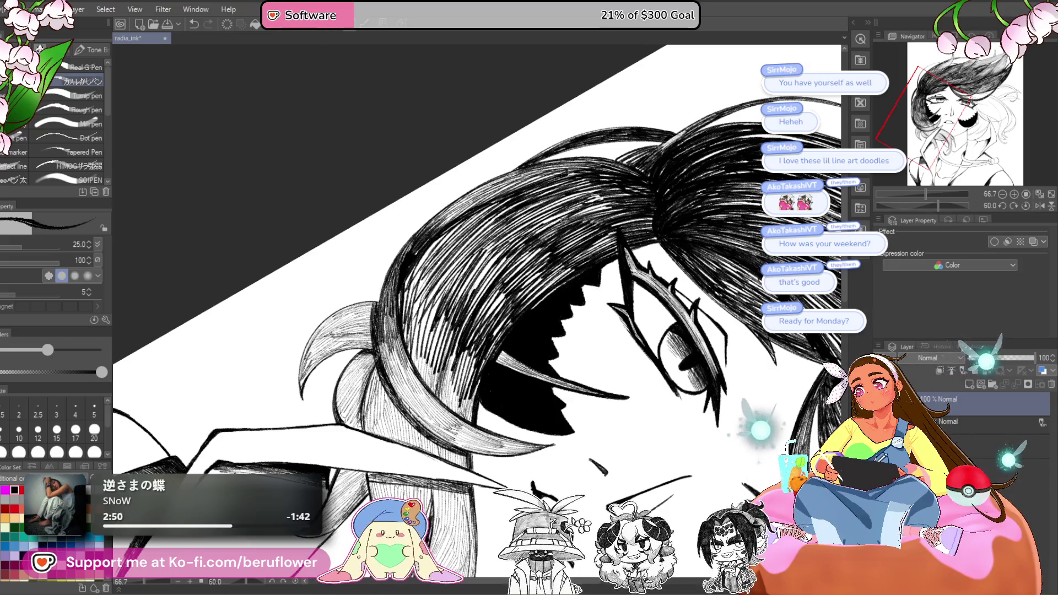
drag(540, 203, 458, 285)
drag(483, 220, 440, 265)
mouse_move(528, 228)
mouse_down()
mouse_move(459, 307)
mouse_move(466, 317)
mouse_move(491, 303)
mouse_up()
mouse_move(620, 201)
mouse_down()
mouse_move(567, 221)
mouse_move(563, 203)
mouse_up()
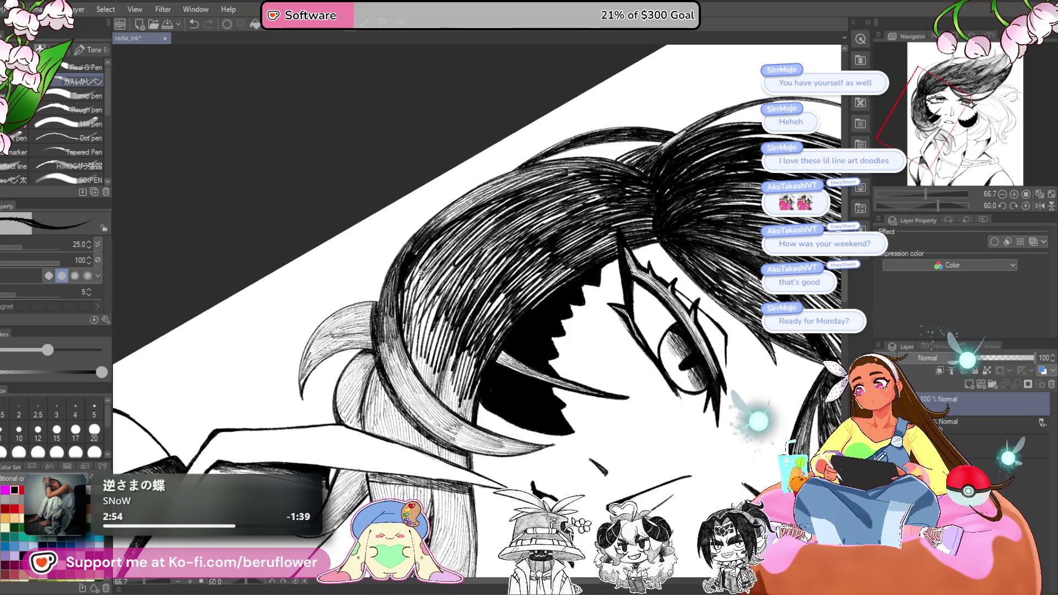
scroll(655, 392, down, 4)
scroll(656, 391, up, 1)
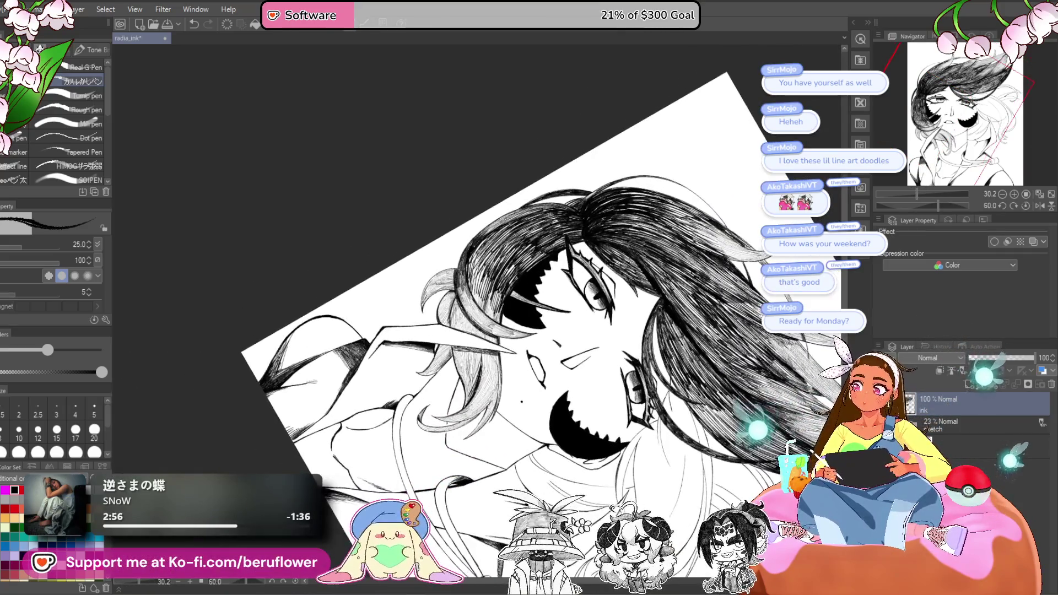
- Add short hatch strokes to the hair strands hanging beside the face
scroll(413, 265, up, 3)
mouse_move(456, 315)
mouse_down()
mouse_move(441, 364)
mouse_move(461, 386)
mouse_up()
drag(413, 275, 444, 251)
drag(446, 318, 446, 380)
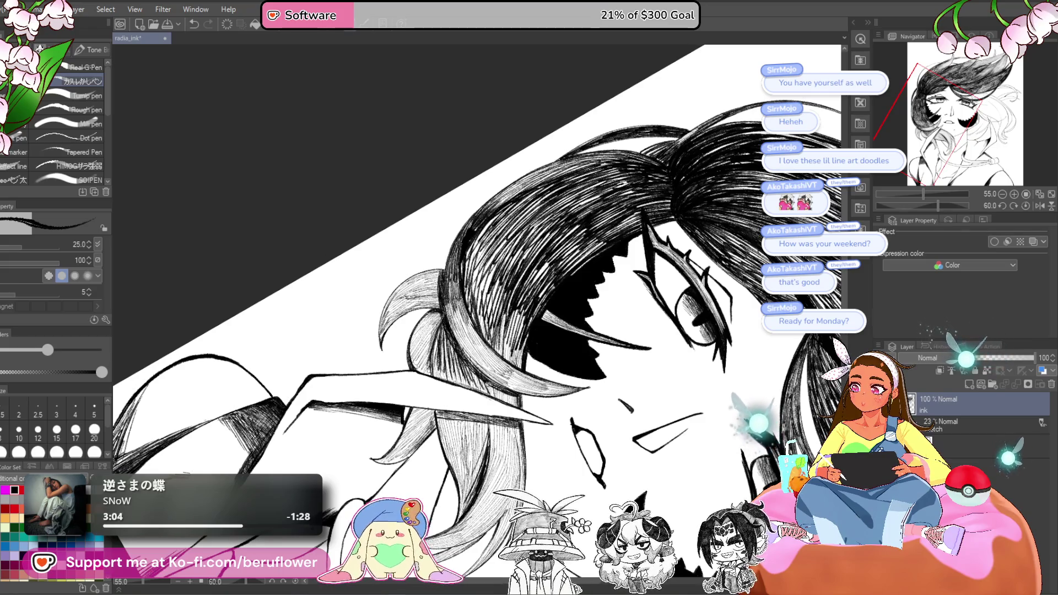
drag(458, 356, 440, 371)
drag(414, 275, 409, 251)
drag(504, 365, 490, 380)
mouse_move(525, 302)
mouse_down()
mouse_move(513, 343)
mouse_move(516, 332)
mouse_up()
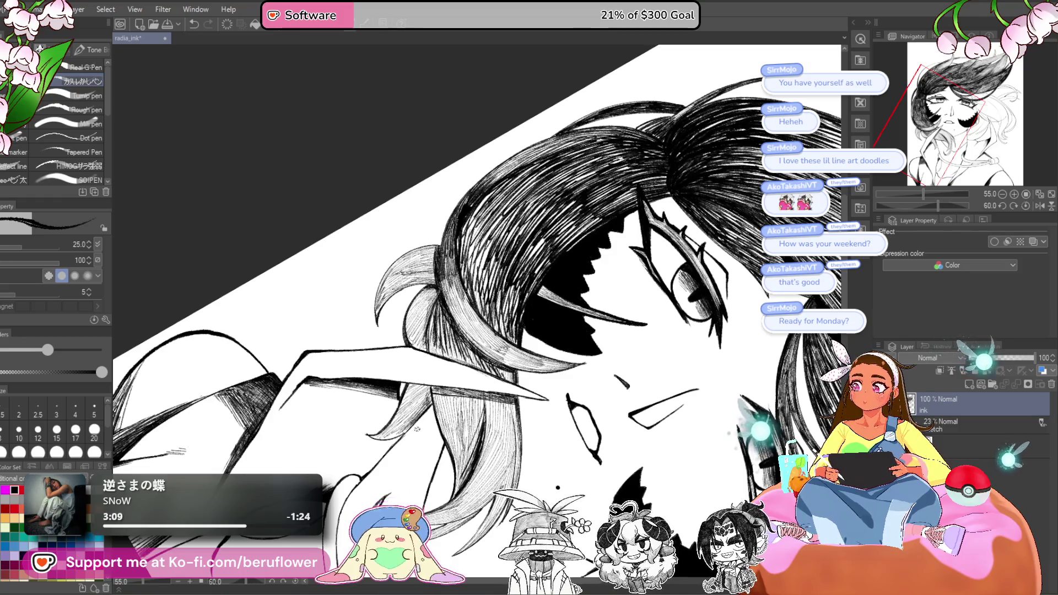
- Zoom out and reset the canvas rotation to upright
scroll(474, 320, down, 2)
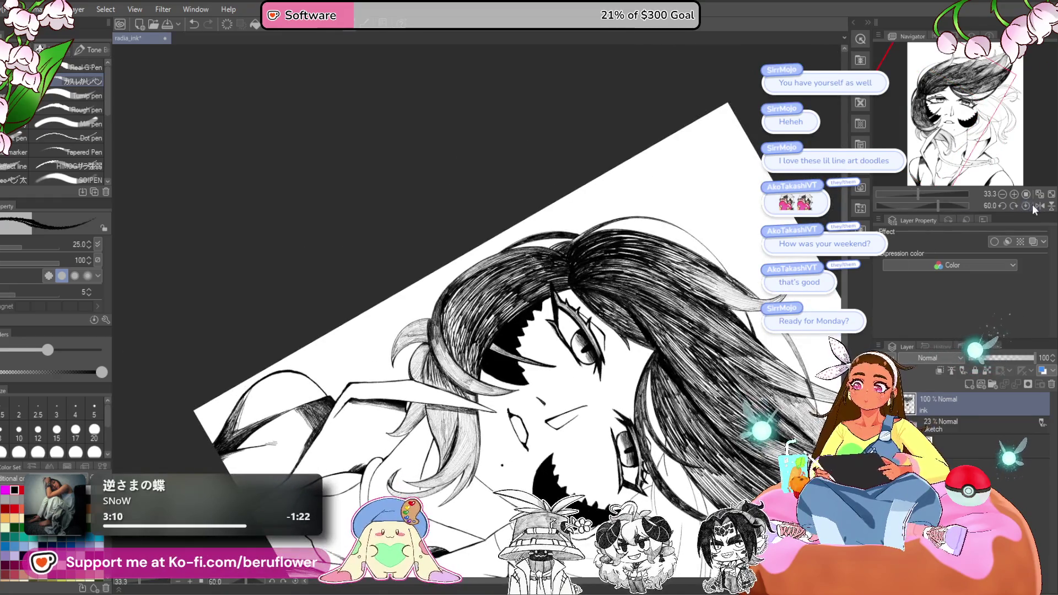
click(1025, 206)
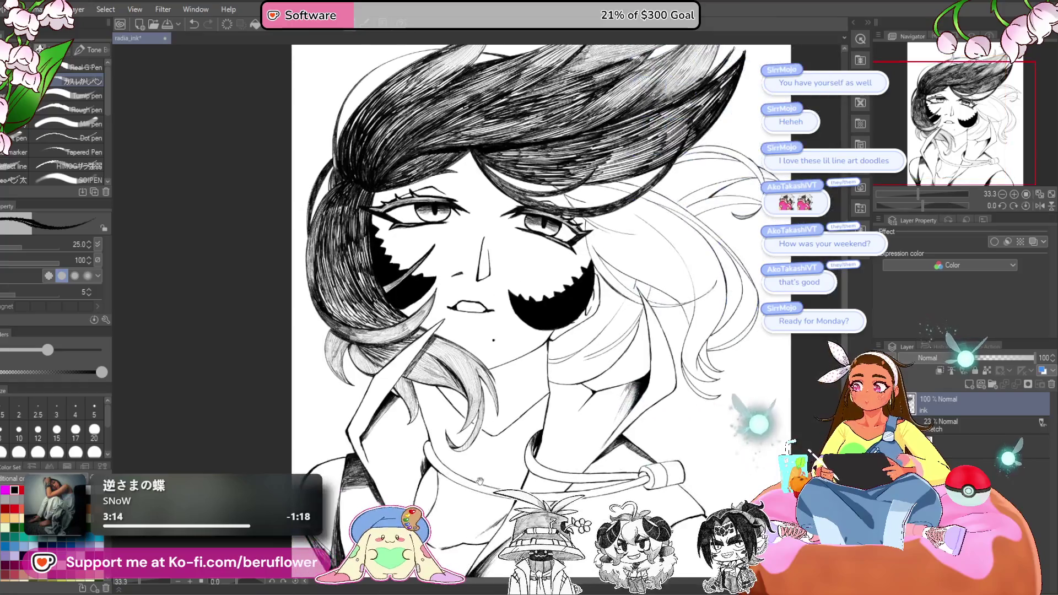
scroll(411, 353, up, 4)
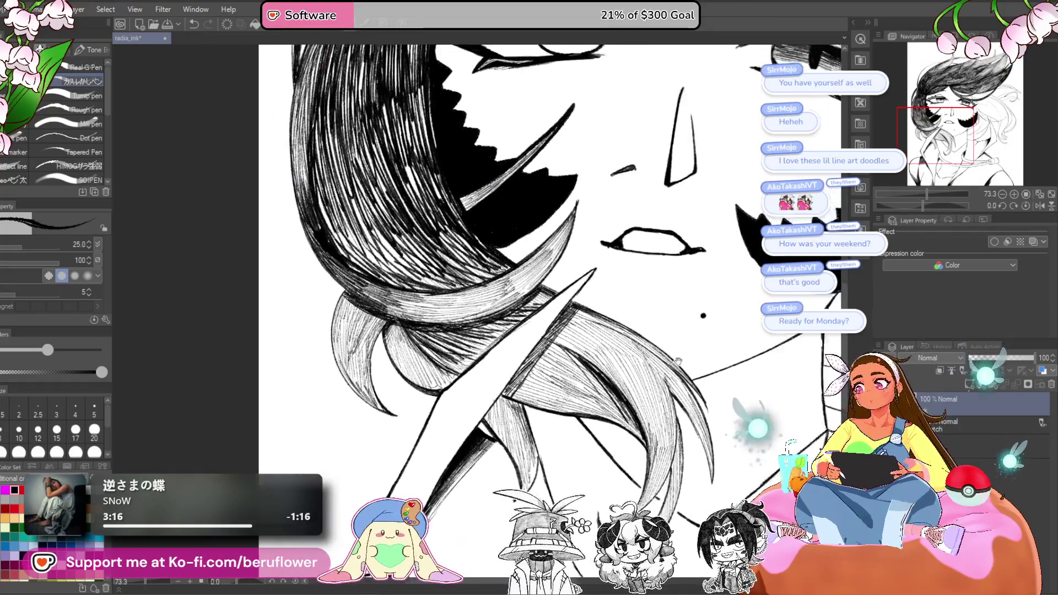
drag(922, 206, 941, 206)
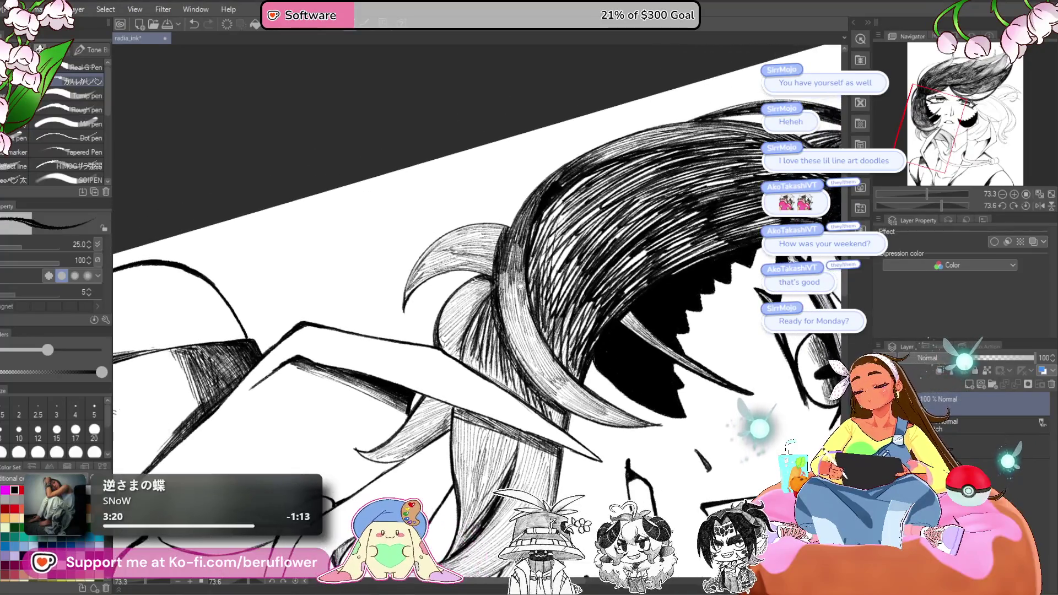
drag(500, 199, 555, 241)
click(76, 429)
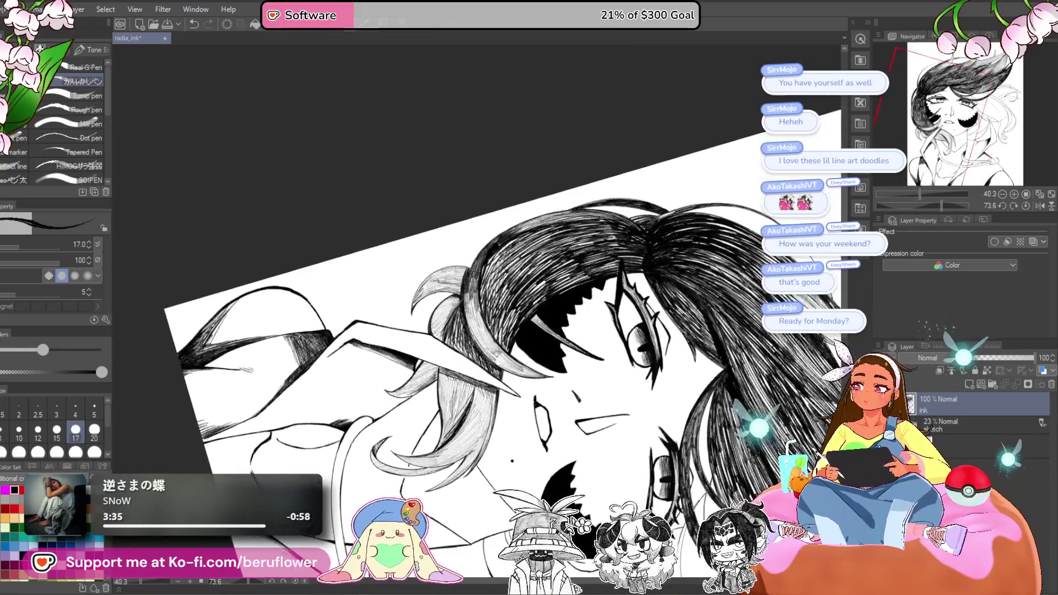
click(1023, 205)
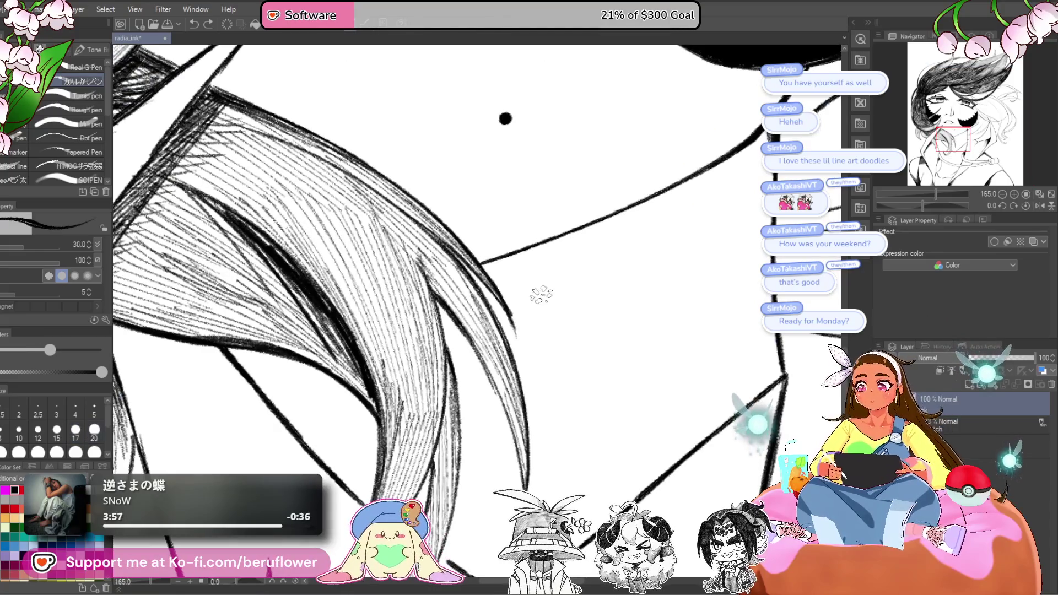
- Fill the hair shadow with solid black and ink a thick line along the jaw
mouse_move(451, 322)
mouse_down()
mouse_move(447, 337)
mouse_move(469, 353)
mouse_move(456, 352)
mouse_move(480, 407)
mouse_move(485, 386)
mouse_move(490, 435)
mouse_move(458, 380)
mouse_move(473, 419)
mouse_move(487, 399)
mouse_move(504, 433)
mouse_move(482, 396)
mouse_up()
scroll(483, 396, down, 3)
scroll(590, 286, up, 3)
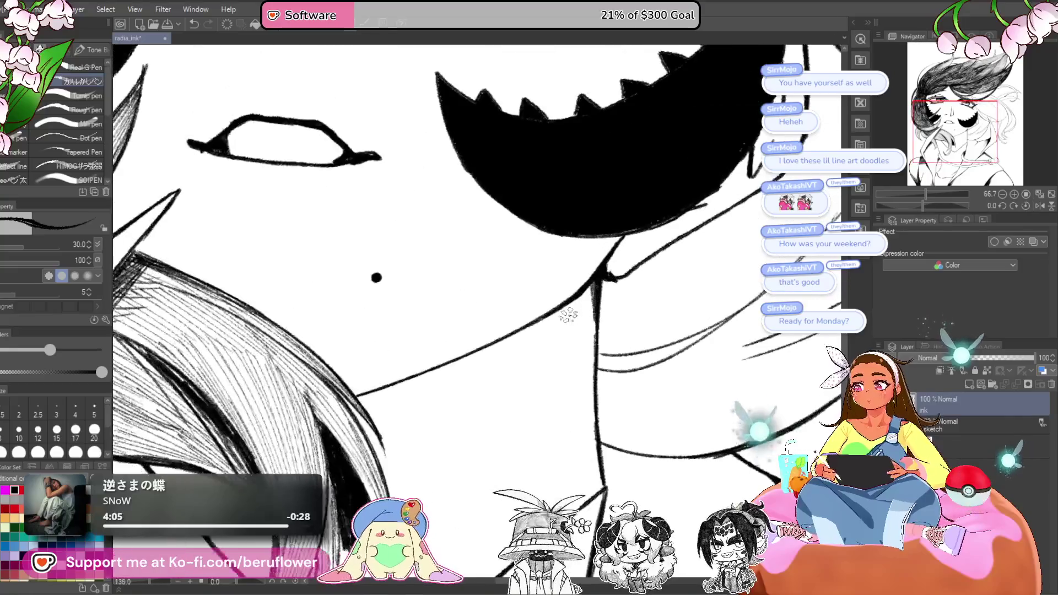
mouse_move(589, 288)
mouse_down()
mouse_move(551, 323)
mouse_move(479, 352)
mouse_up()
mouse_move(526, 330)
mouse_down()
mouse_move(670, 266)
mouse_move(623, 314)
mouse_move(513, 351)
mouse_move(553, 286)
mouse_up()
- With a size 15 pen, thin the hair-edge hatching and densely rehatch the hair tip
click(57, 429)
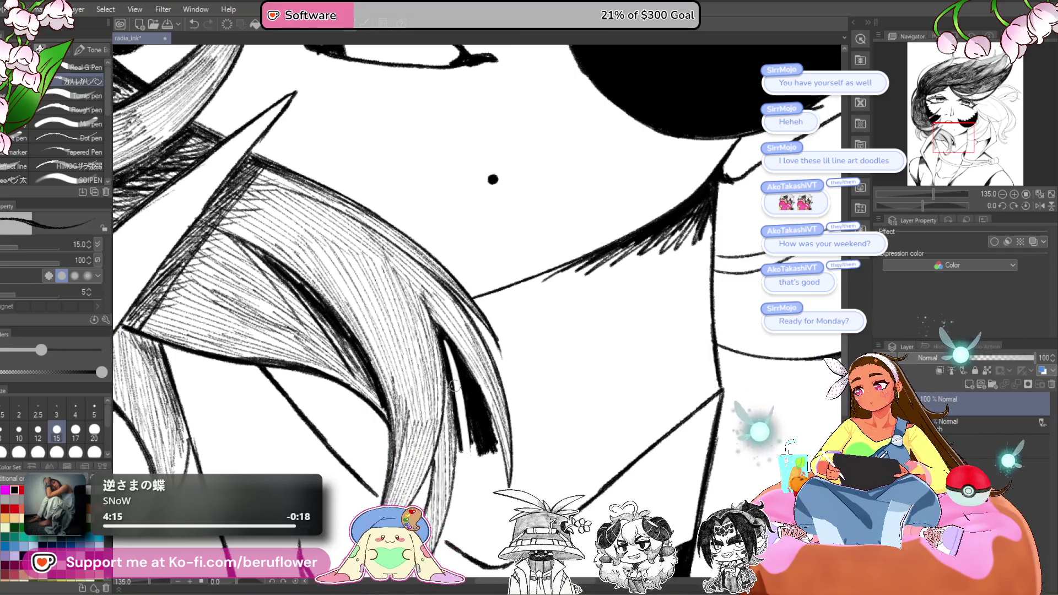
drag(451, 376, 474, 460)
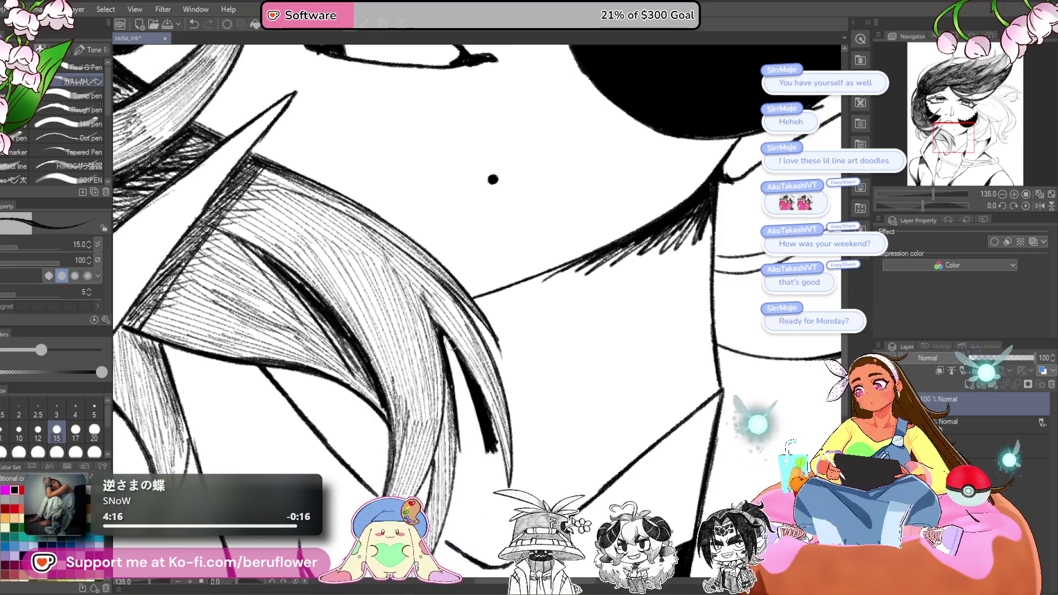
drag(451, 345, 488, 447)
drag(453, 361, 493, 449)
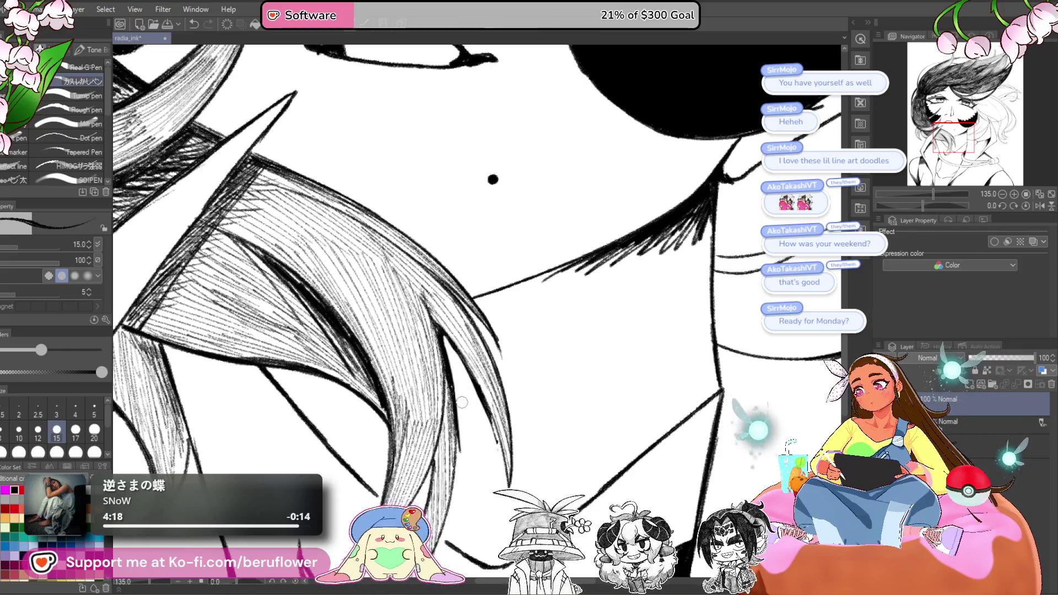
mouse_move(451, 392)
mouse_down()
mouse_move(453, 346)
mouse_move(477, 401)
mouse_up()
mouse_move(447, 334)
mouse_down()
mouse_move(463, 436)
mouse_move(493, 444)
mouse_move(498, 459)
mouse_move(486, 415)
mouse_move(503, 450)
mouse_up()
scroll(485, 386, down, 3)
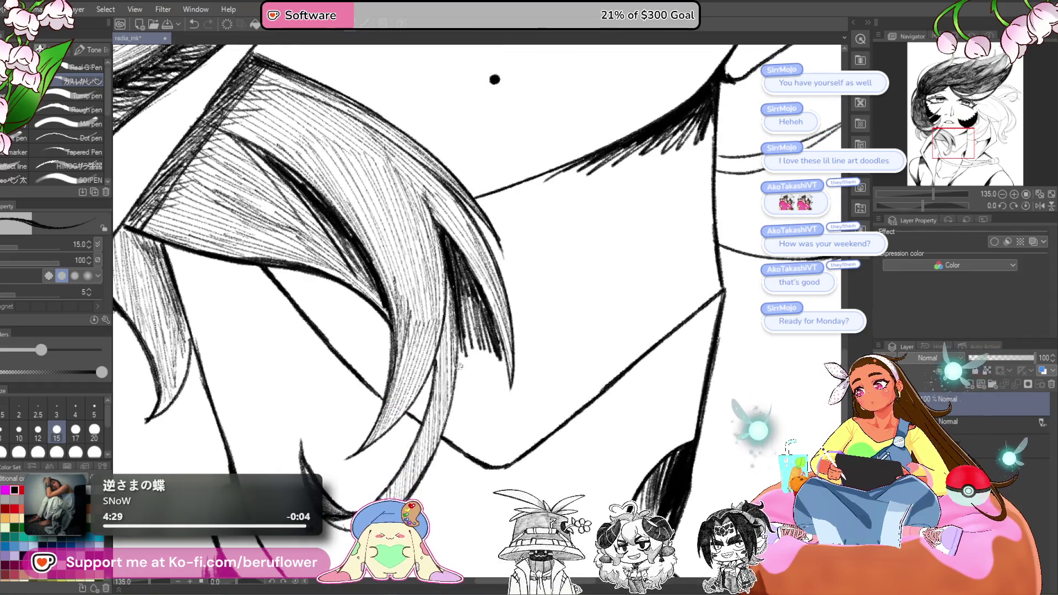
drag(460, 341, 503, 412)
mouse_move(496, 359)
mouse_down()
mouse_move(502, 443)
mouse_move(475, 386)
mouse_move(466, 405)
mouse_up()
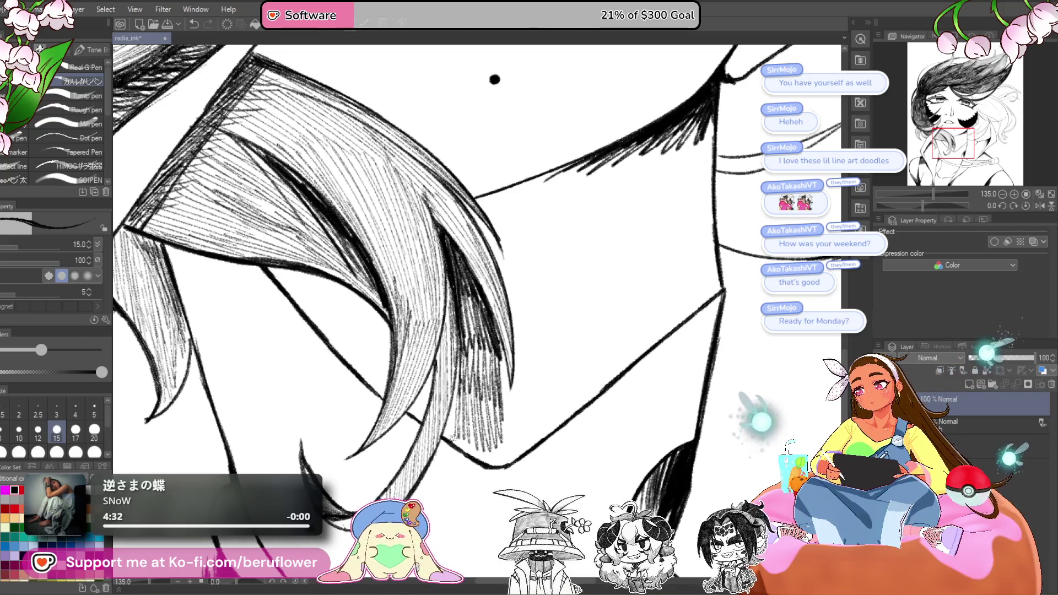
mouse_move(468, 337)
mouse_down()
mouse_move(480, 408)
mouse_move(493, 408)
mouse_up()
drag(471, 298, 466, 397)
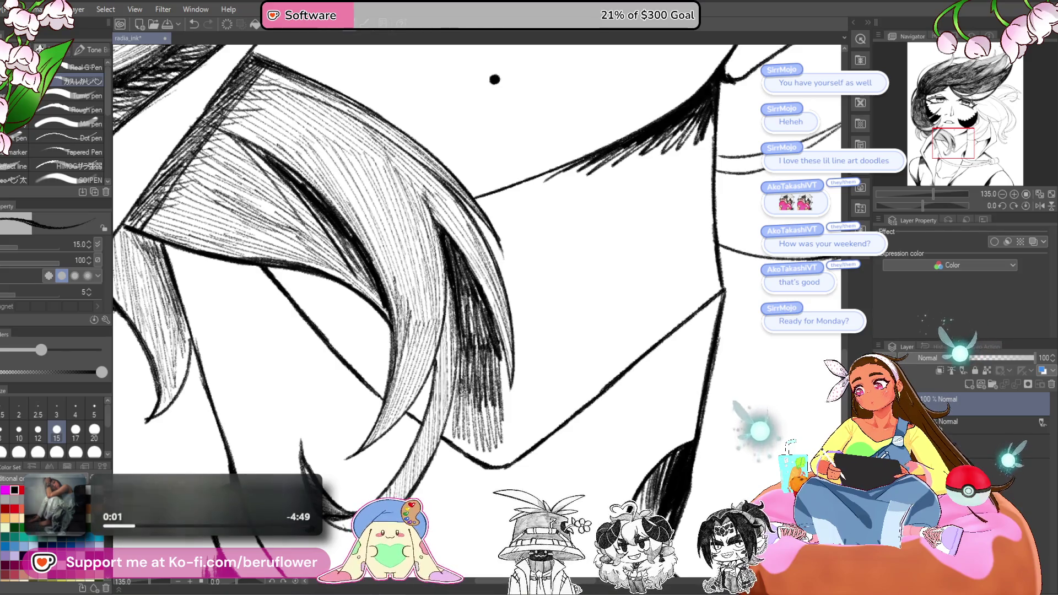
mouse_move(427, 366)
mouse_down()
mouse_move(448, 368)
mouse_move(440, 421)
mouse_up()
- Ink over the thin neck line boldly and hatch shading along the neck
drag(952, 144, 913, 206)
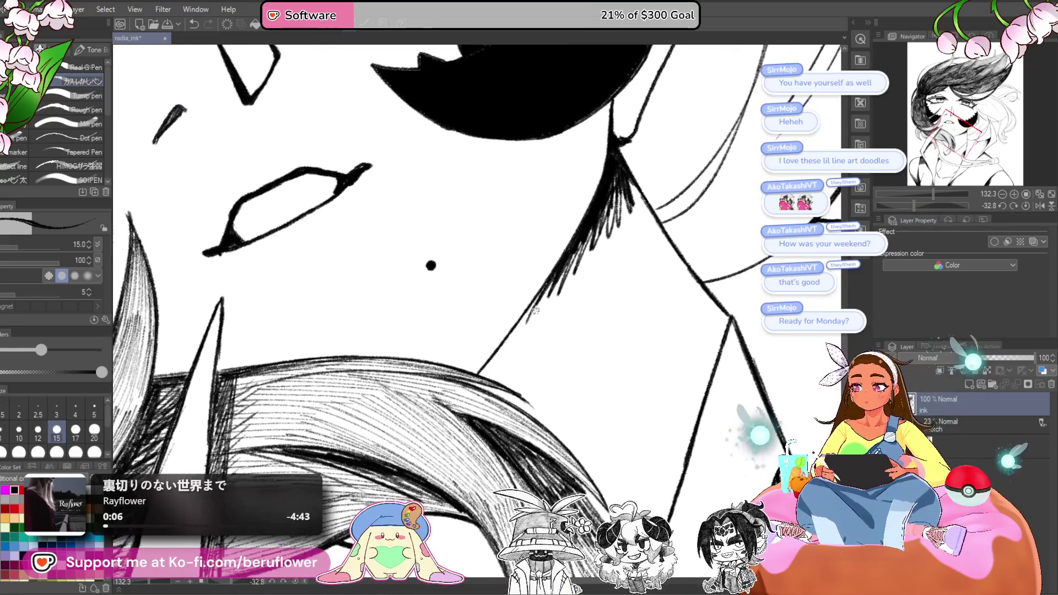
drag(499, 352, 523, 318)
mouse_move(511, 336)
mouse_down()
mouse_move(478, 376)
mouse_move(545, 303)
mouse_move(515, 365)
mouse_up()
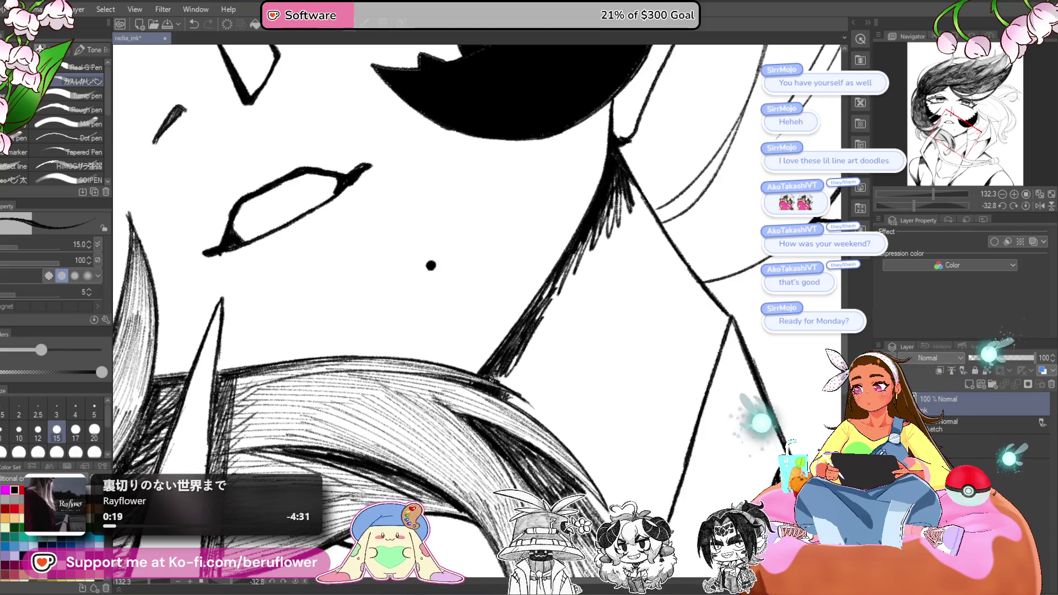
mouse_move(503, 374)
mouse_down()
mouse_move(521, 383)
mouse_move(555, 313)
mouse_up()
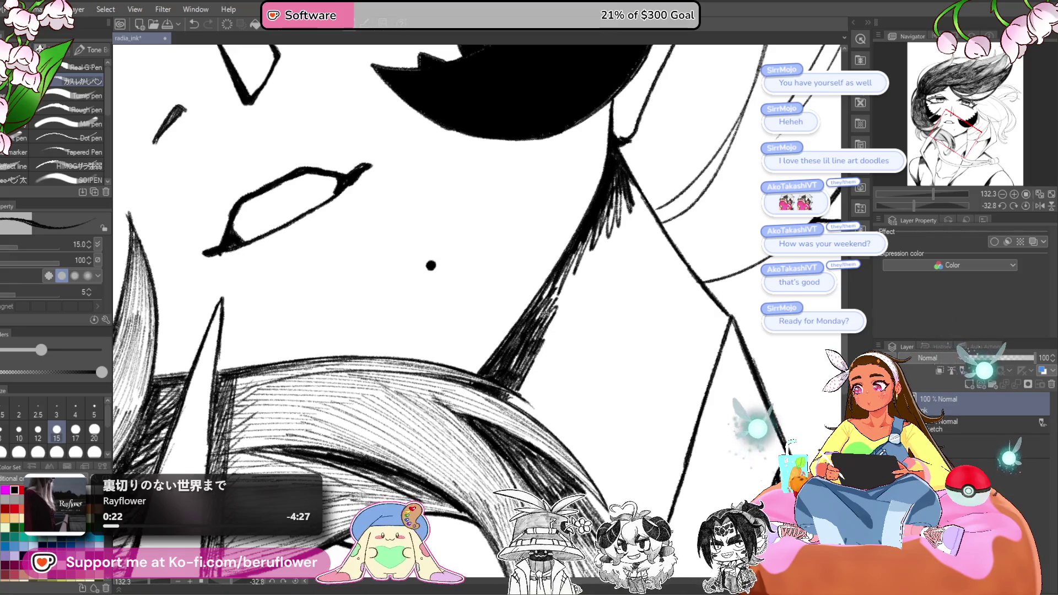
drag(619, 194, 568, 310)
mouse_move(593, 270)
mouse_down()
mouse_move(584, 303)
mouse_move(601, 302)
mouse_move(557, 328)
mouse_up()
scroll(557, 326, down, 5)
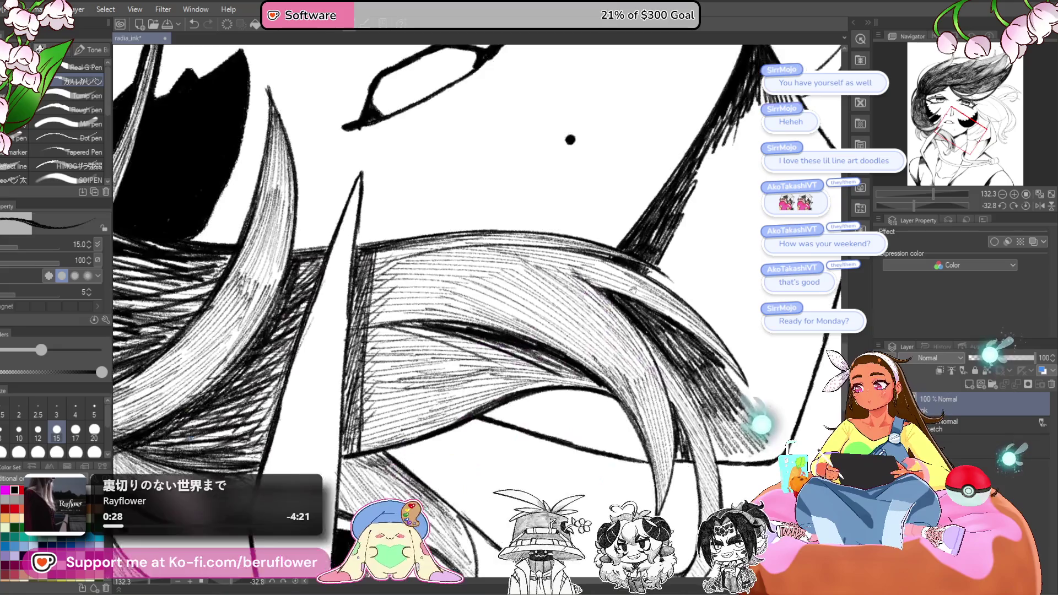
scroll(556, 327, up, 3)
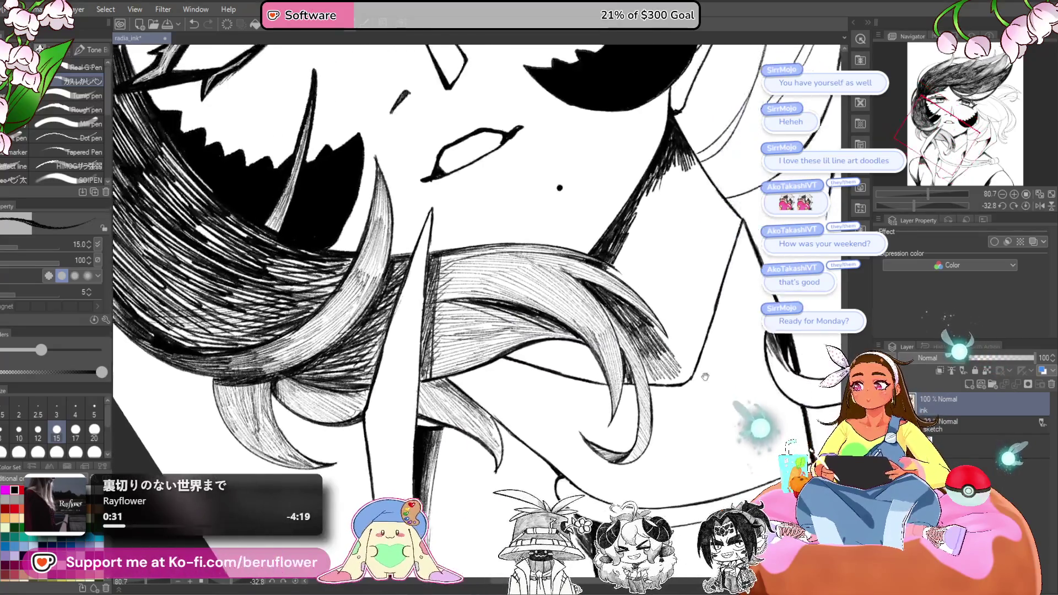
- Rotate the canvas to follow the hair curve and thicken the curved hair outline
click(911, 207)
drag(910, 207, 902, 207)
scroll(506, 376, up, 6)
drag(505, 377, 485, 426)
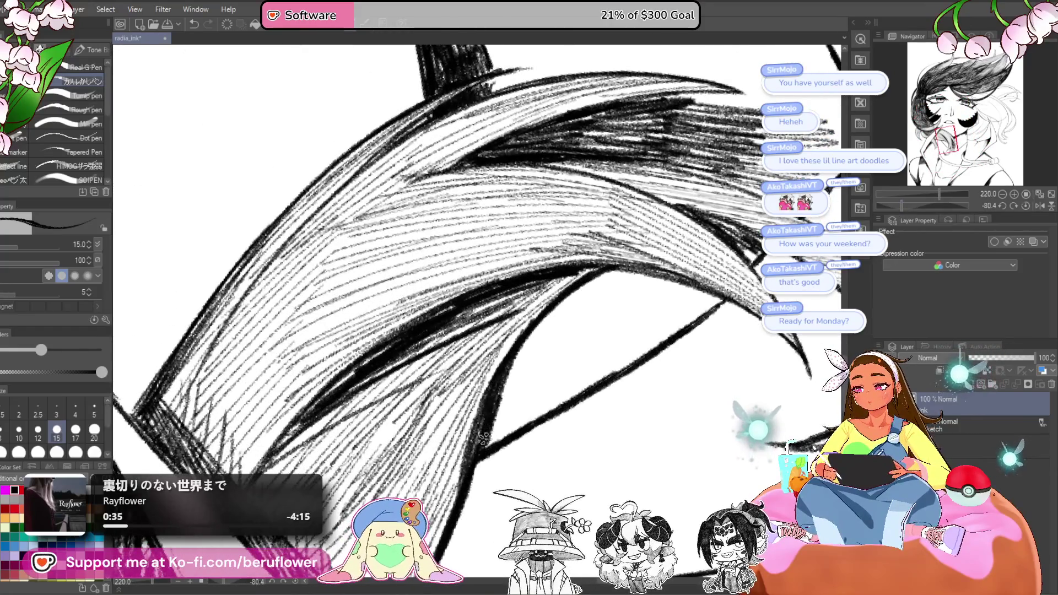
mouse_move(546, 406)
mouse_down()
mouse_move(631, 439)
mouse_move(633, 419)
mouse_up()
- With a size 20 pen, fill the shadowed inner curve of the hair lock with dark hatching
click(94, 429)
mouse_move(596, 449)
mouse_down()
mouse_move(639, 407)
mouse_move(612, 405)
mouse_move(622, 374)
mouse_up()
mouse_move(596, 414)
mouse_down()
mouse_move(644, 345)
mouse_move(661, 339)
mouse_up()
drag(612, 447, 653, 380)
drag(664, 425, 610, 409)
mouse_move(567, 430)
mouse_down()
mouse_move(598, 372)
mouse_move(629, 361)
mouse_move(664, 367)
mouse_up()
drag(633, 408, 703, 348)
mouse_move(665, 369)
mouse_down()
mouse_move(573, 348)
mouse_move(568, 358)
mouse_move(642, 288)
mouse_move(662, 314)
mouse_move(719, 304)
mouse_move(733, 323)
mouse_move(678, 359)
mouse_move(631, 345)
mouse_up()
scroll(631, 344, down, 5)
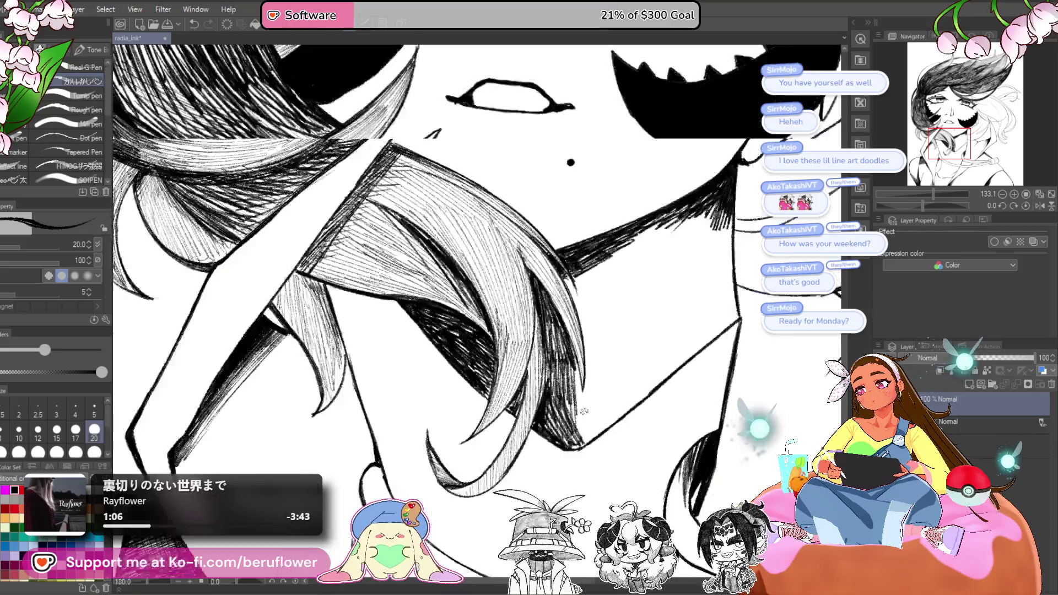
- Hatch shading along the shoulder, neck and collar contour
scroll(623, 385, up, 2)
drag(603, 404, 627, 367)
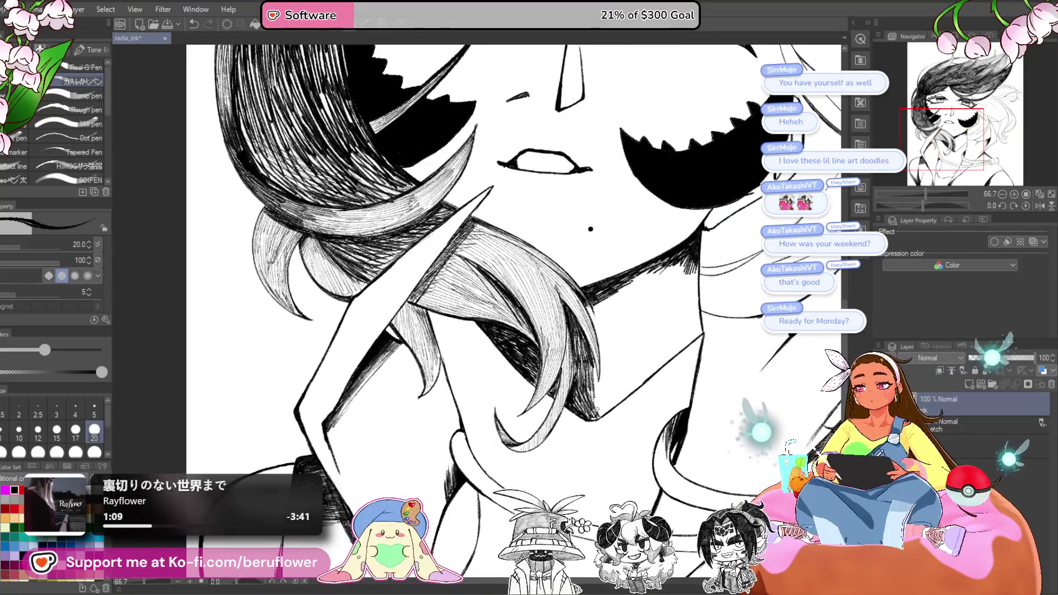
drag(613, 403, 674, 353)
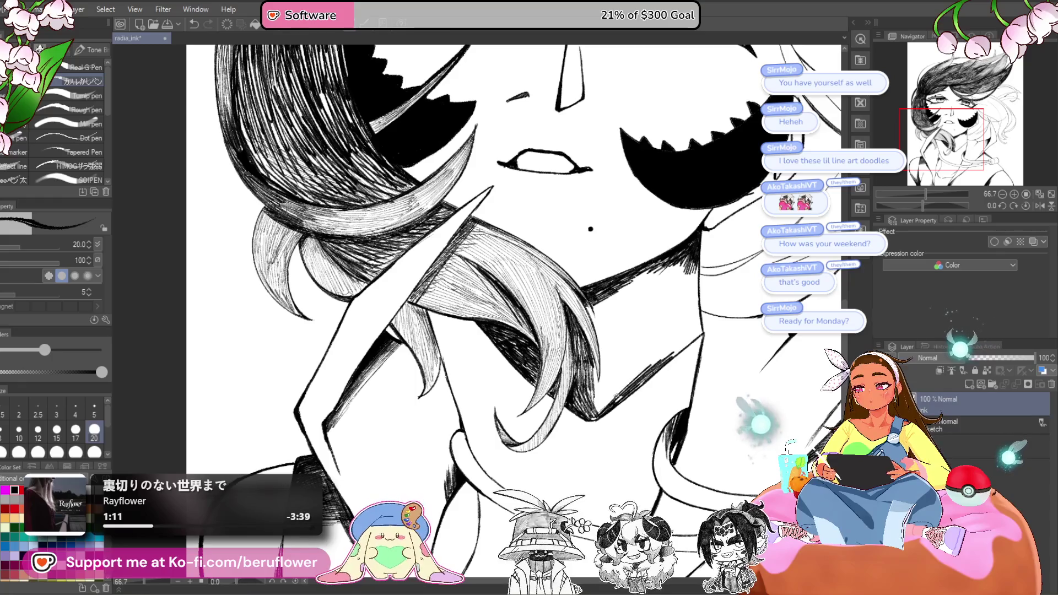
drag(596, 395, 559, 437)
mouse_move(656, 304)
mouse_down()
mouse_move(655, 358)
mouse_move(644, 366)
mouse_up()
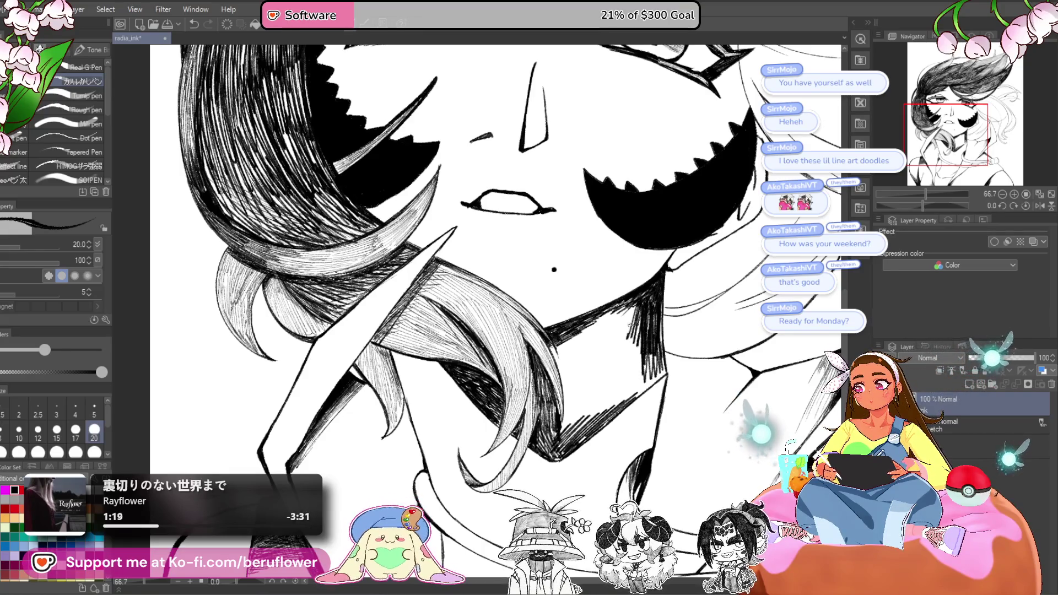
mouse_move(622, 370)
mouse_down()
mouse_move(661, 402)
mouse_move(604, 411)
mouse_up()
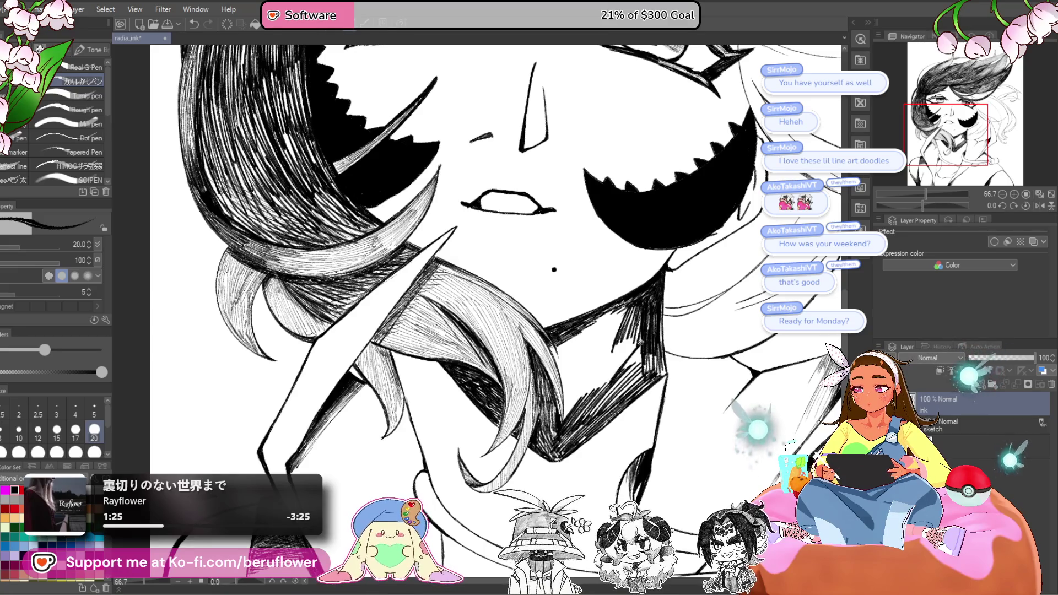
- Fill the neck and collar shadow under the chin with dense dark hatching
mouse_move(626, 385)
mouse_down()
mouse_move(657, 351)
mouse_move(666, 365)
mouse_move(598, 396)
mouse_up()
mouse_move(636, 335)
mouse_down()
mouse_move(598, 394)
mouse_move(595, 386)
mouse_up()
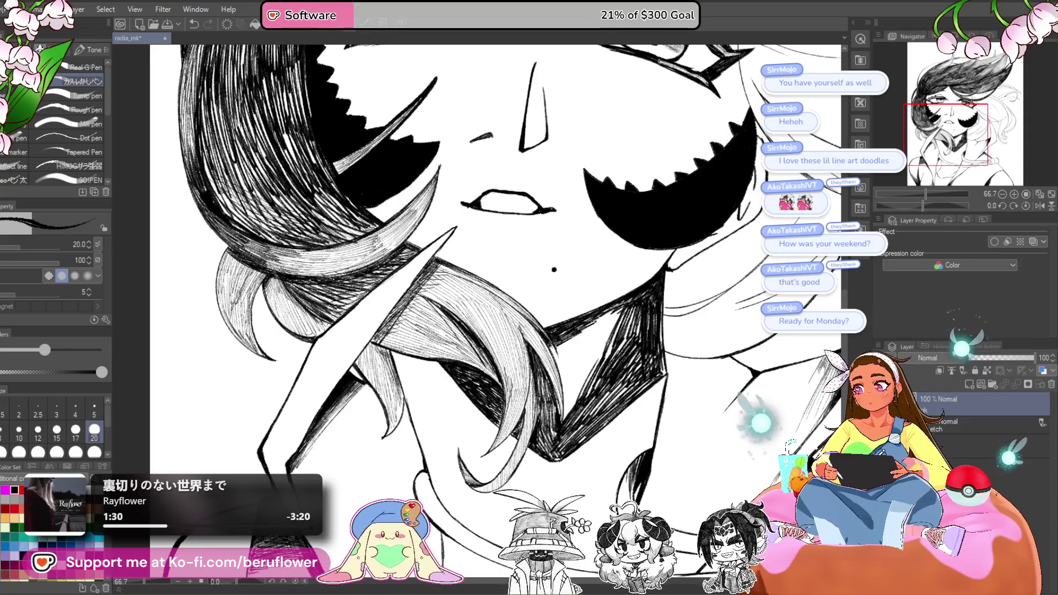
mouse_move(622, 309)
mouse_down()
mouse_move(590, 366)
mouse_move(603, 343)
mouse_move(562, 357)
mouse_up()
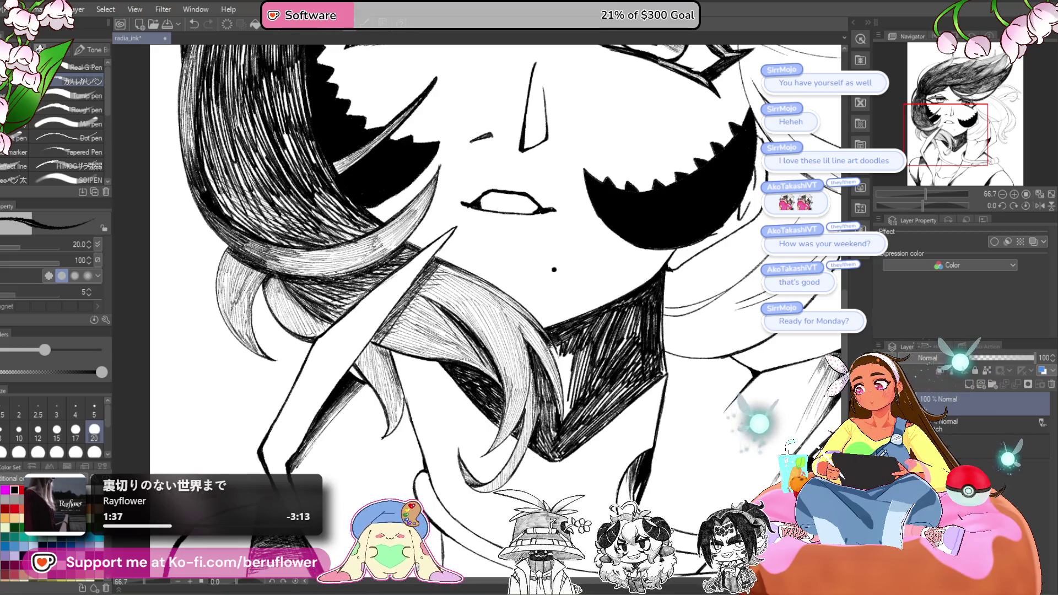
drag(561, 341, 554, 373)
drag(573, 333, 560, 387)
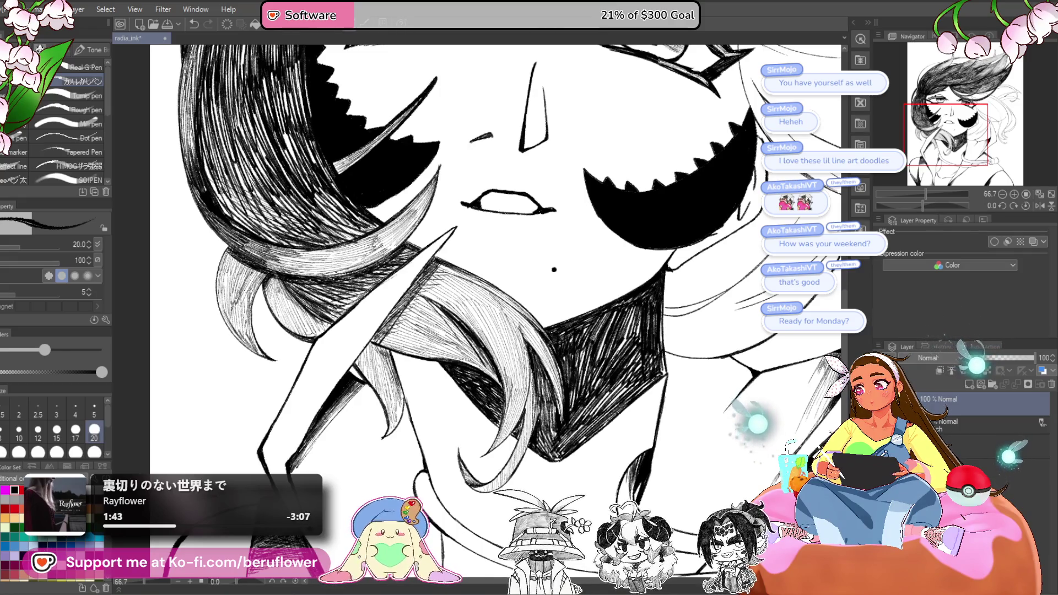
drag(639, 312, 592, 419)
drag(625, 380, 605, 411)
- Darken patches of the collar shadow with a larger brush, returning to size 20 afterward
scroll(496, 265, down, 3)
scroll(496, 265, up, 2)
scroll(496, 265, up, 2)
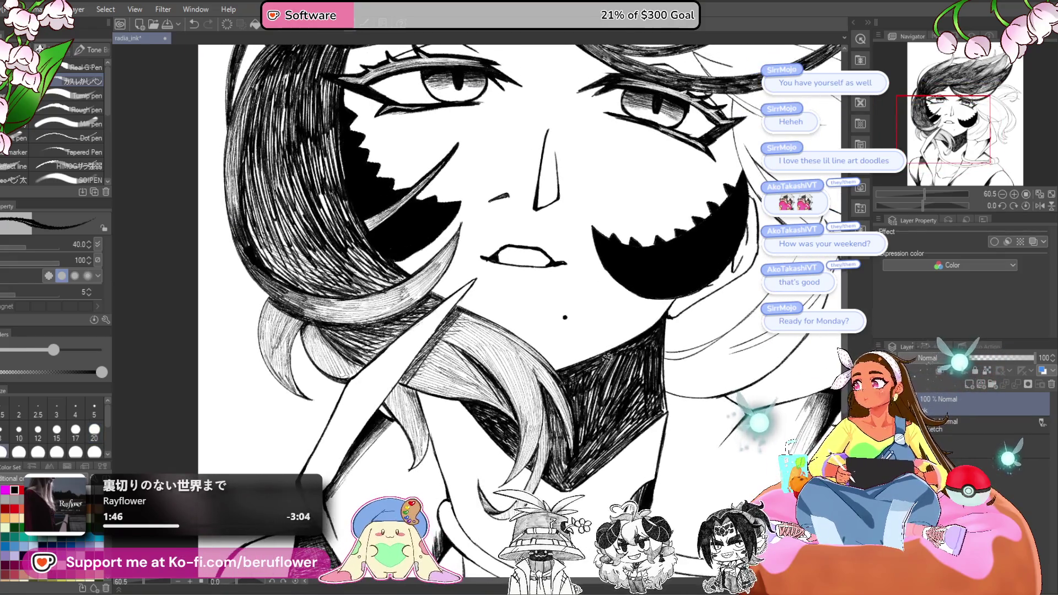
key(bracketright)
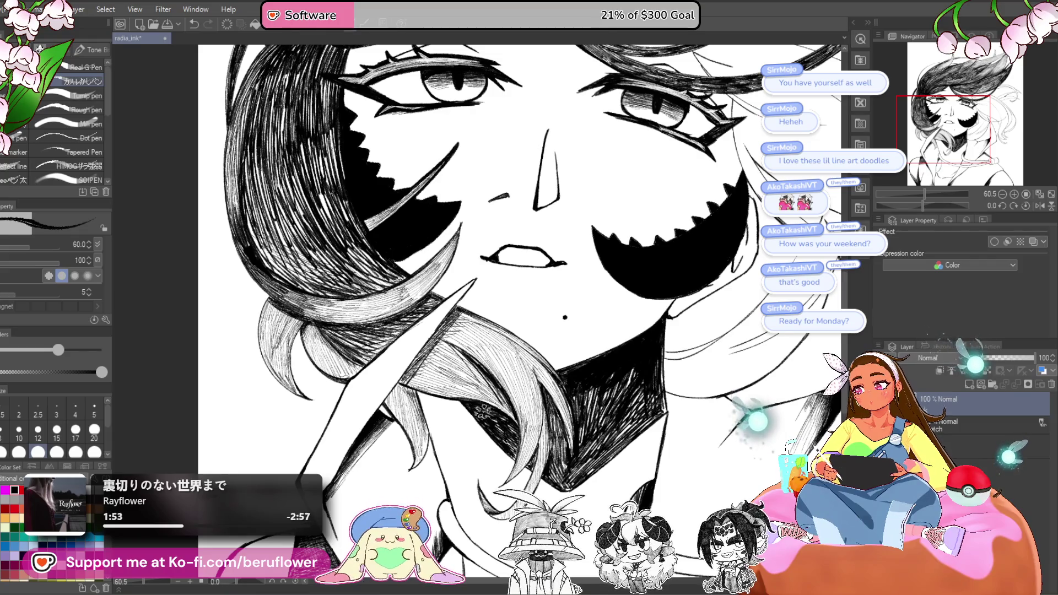
scroll(496, 419, down, 2)
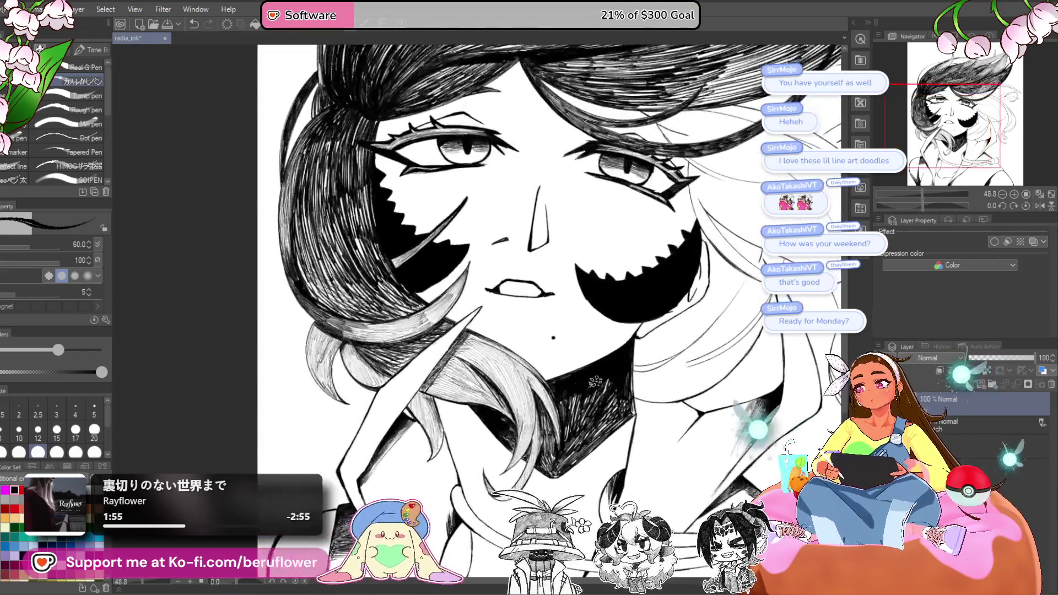
mouse_move(594, 381)
mouse_down()
mouse_move(590, 399)
mouse_move(611, 381)
mouse_move(609, 410)
mouse_move(598, 388)
mouse_up()
scroll(529, 352, down, 3)
scroll(529, 353, up, 2)
drag(516, 348, 527, 343)
key(bracketleft)
key(bracketleft)
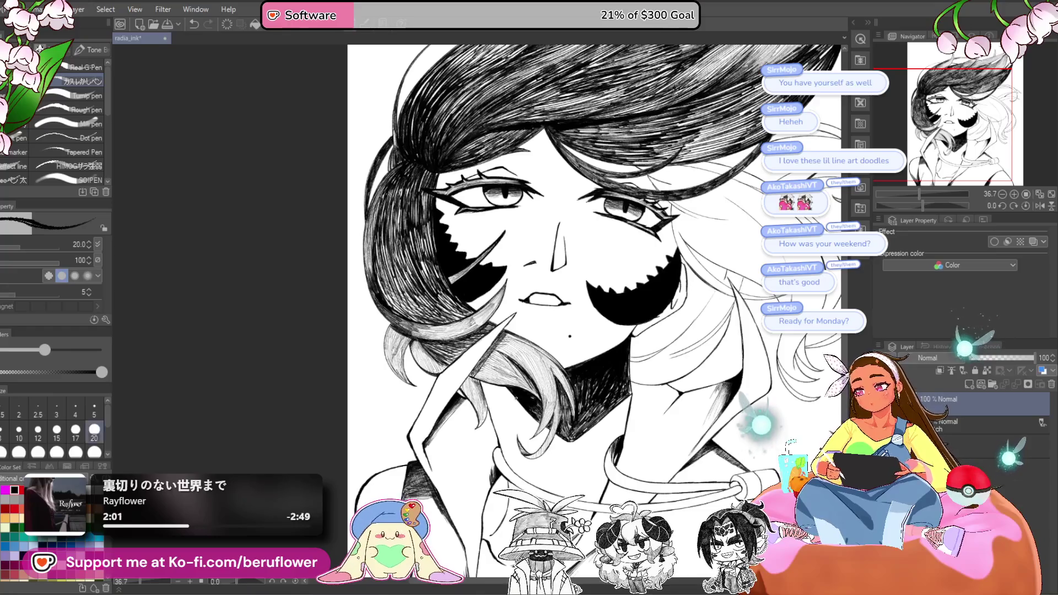
- Reposition and tilt the view to survey the hand, collar and whole drawing
scroll(516, 398, up, 3)
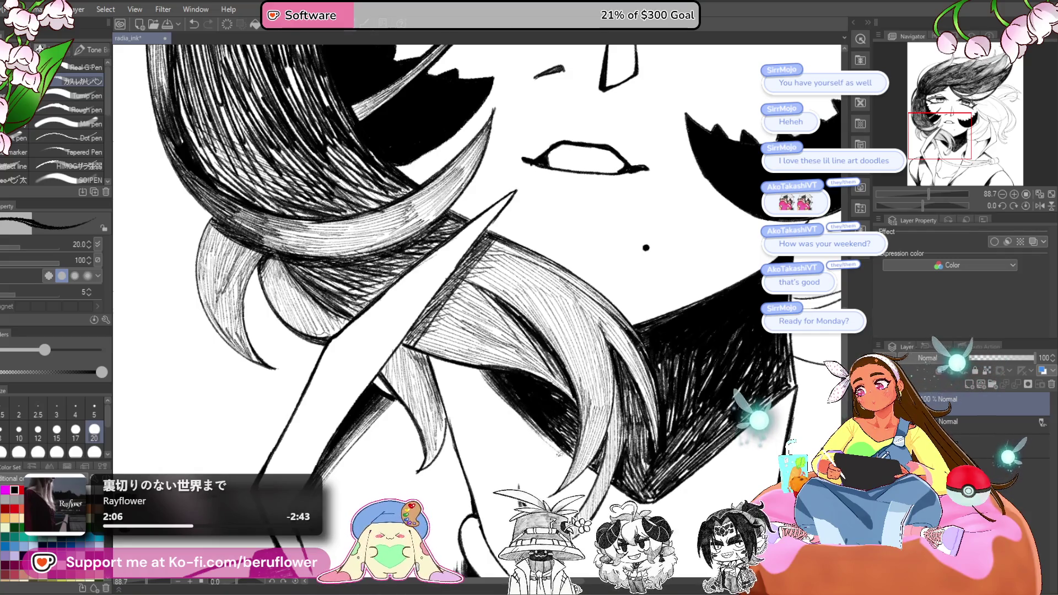
drag(719, 398, 607, 360)
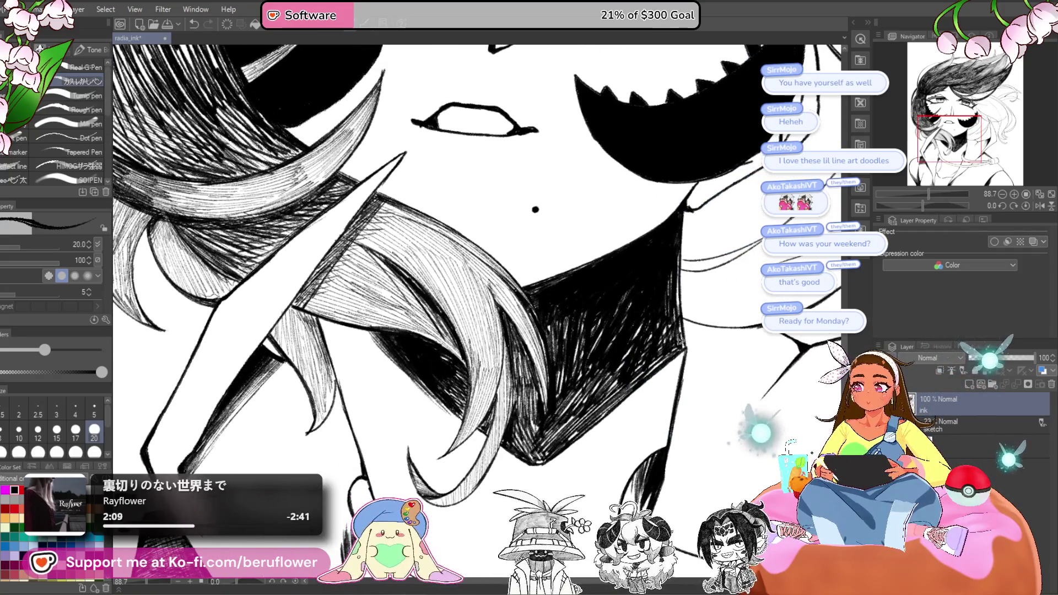
scroll(673, 275, down, 1)
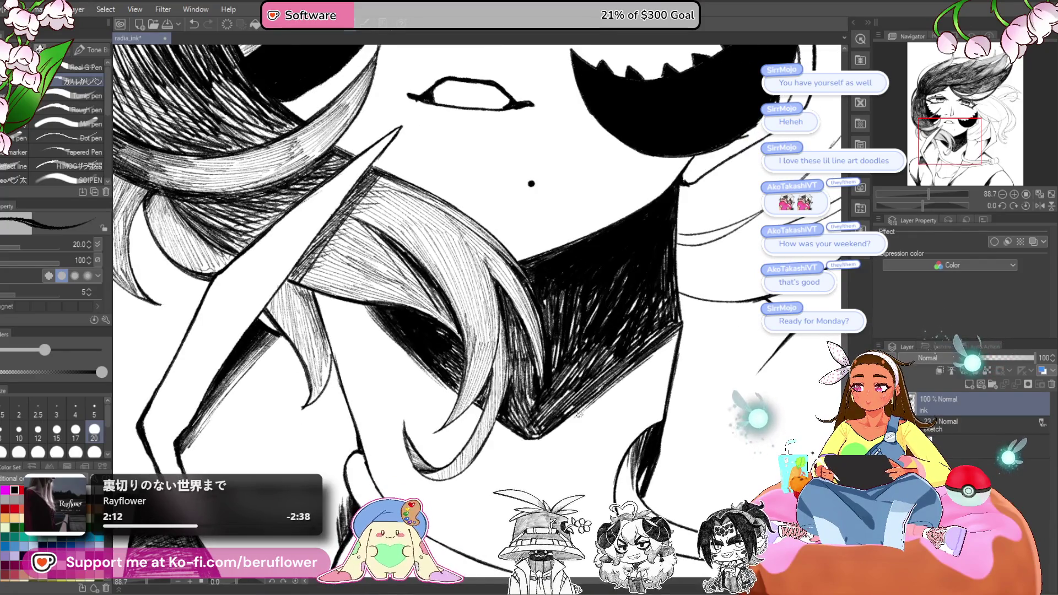
scroll(607, 386, down, 5)
mouse_move(650, 443)
mouse_down()
mouse_move(625, 425)
mouse_move(600, 482)
mouse_up()
mouse_move(914, 194)
mouse_down()
mouse_move(922, 206)
mouse_move(908, 207)
mouse_move(931, 194)
mouse_up()
- Straighten the view, lasso the mouth and widen it slightly with a free transform
click(1026, 205)
key(m)
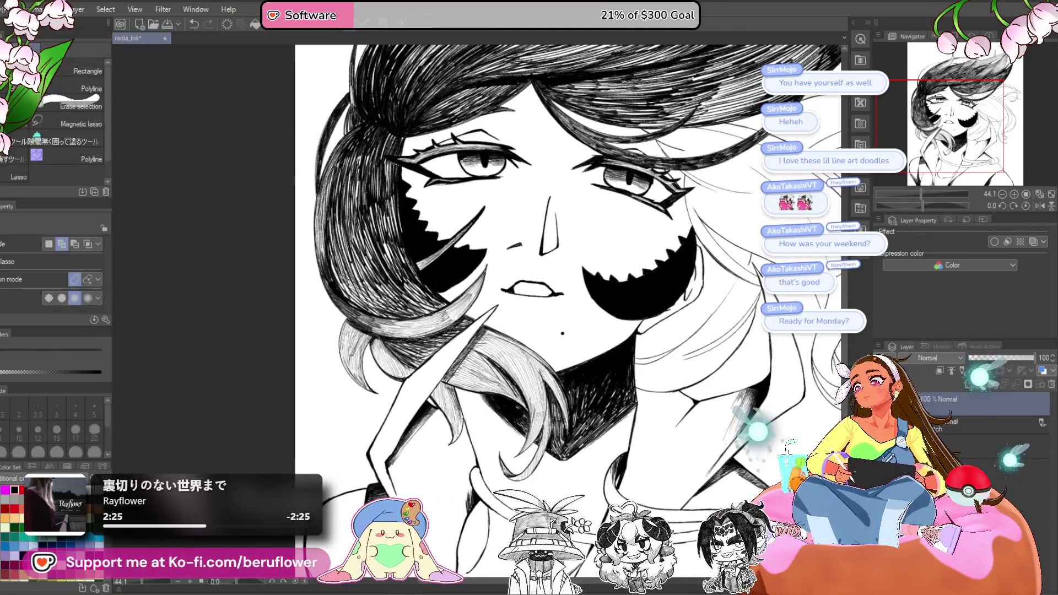
mouse_move(570, 276)
mouse_down()
mouse_move(496, 292)
mouse_move(570, 278)
mouse_up()
mouse_move(675, 243)
mouse_down()
mouse_move(642, 246)
mouse_move(637, 277)
mouse_up()
key(ctrl+t)
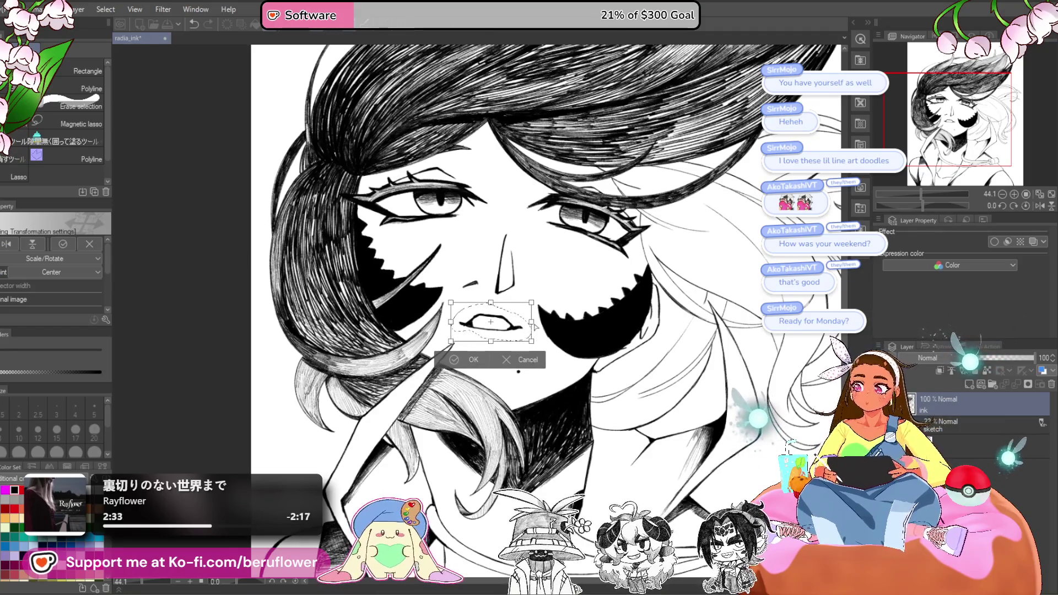
mouse_move(550, 323)
mouse_down()
mouse_move(539, 332)
mouse_move(577, 319)
mouse_up()
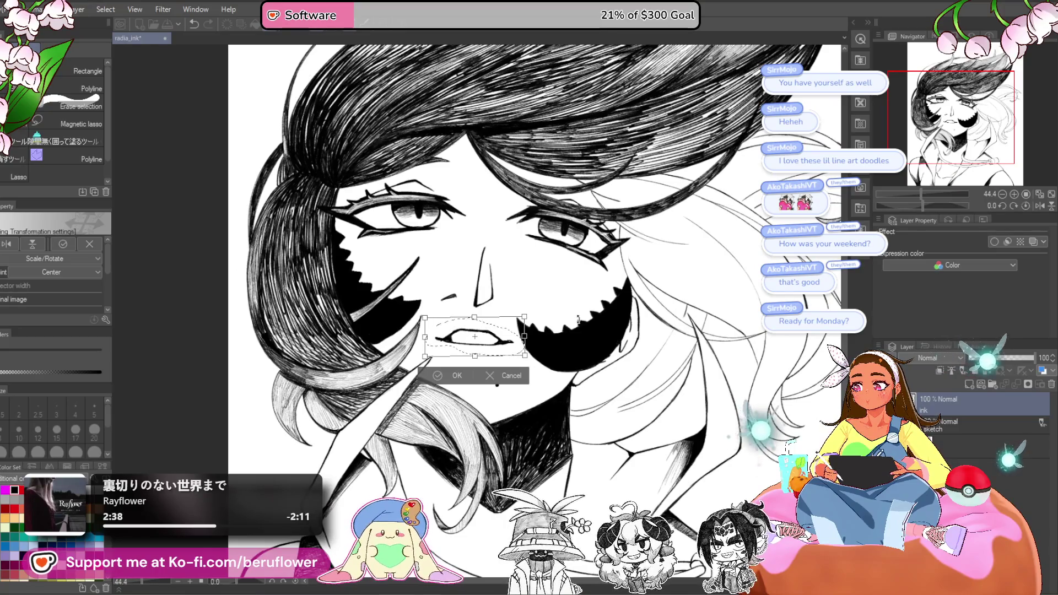
key(Return)
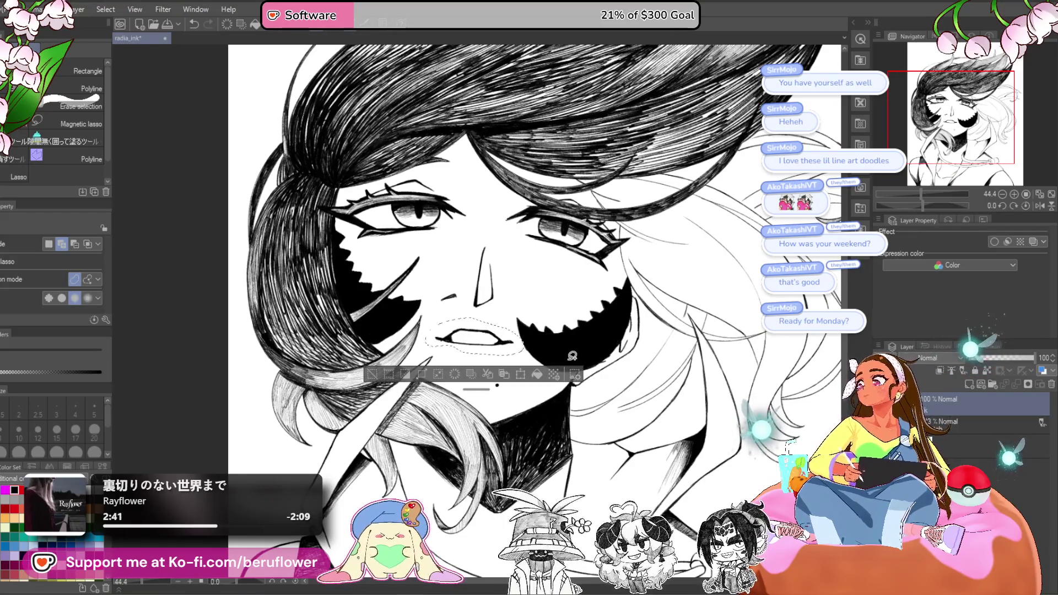
key(ctrl+0)
scroll(534, 292, up, 3)
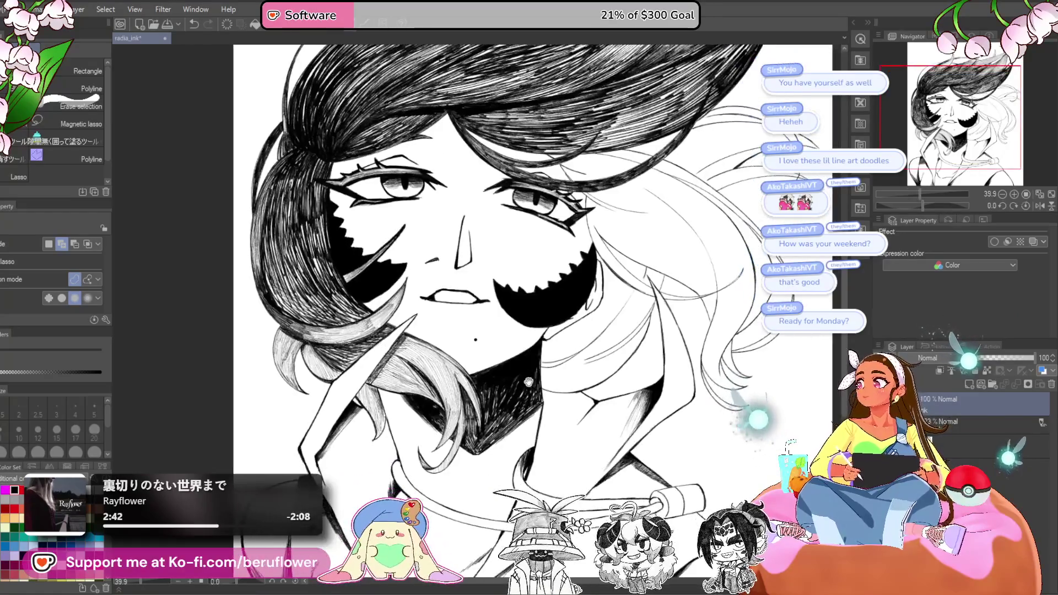
- Back on the pen, dot a small beauty mark just below the lips
key(p)
scroll(529, 275, down, 2)
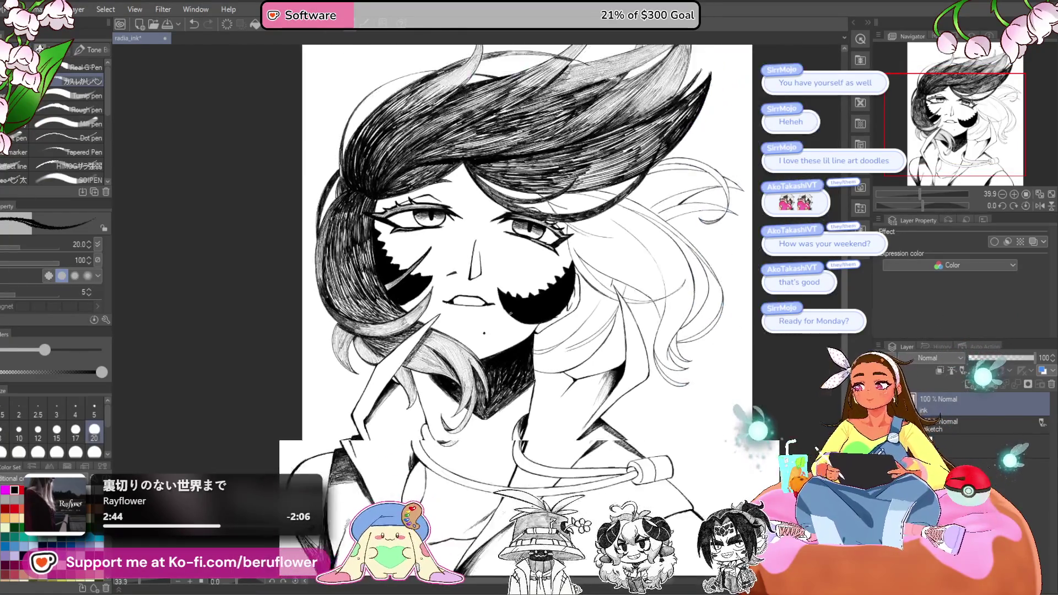
scroll(511, 313, up, 2)
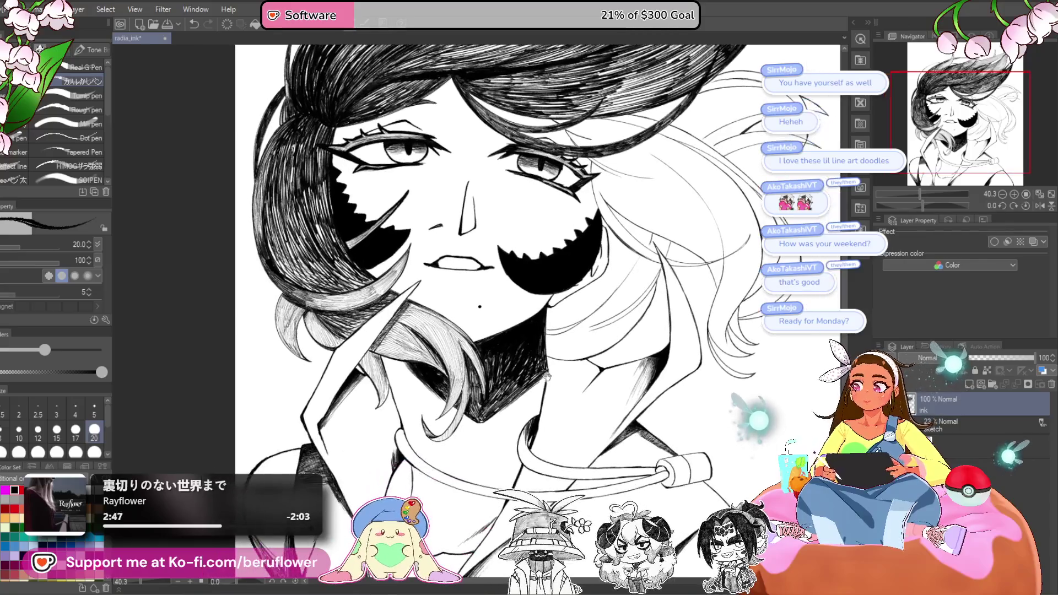
drag(526, 397, 508, 447)
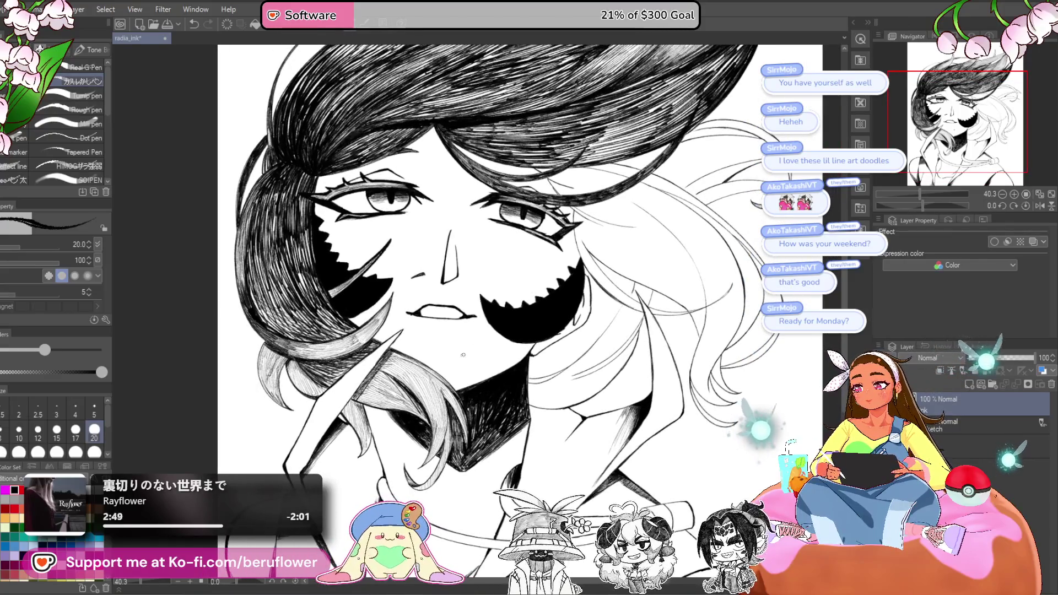
scroll(465, 354, up, 5)
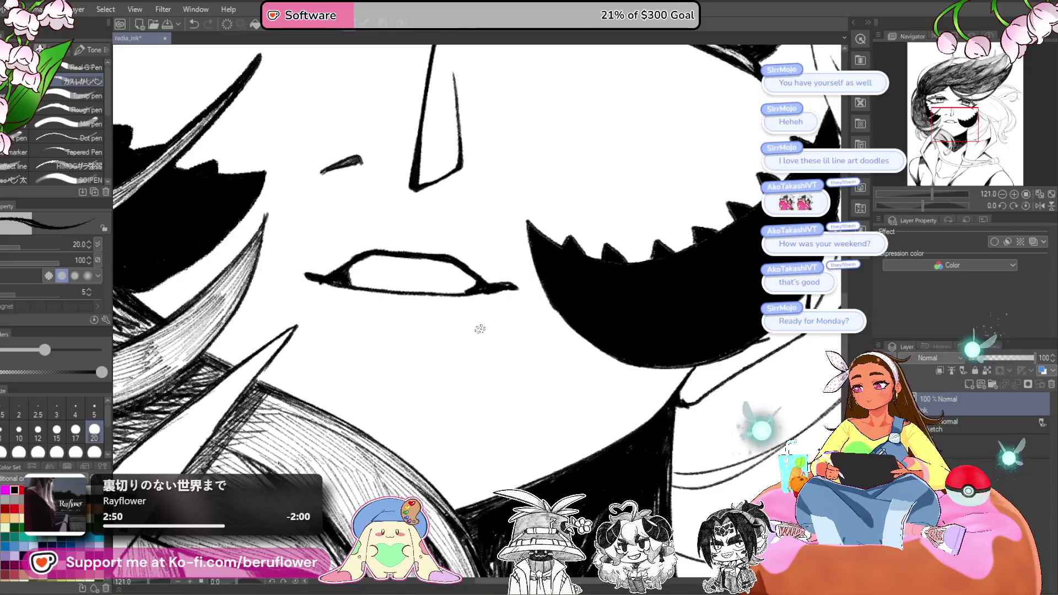
scroll(479, 328, down, 6)
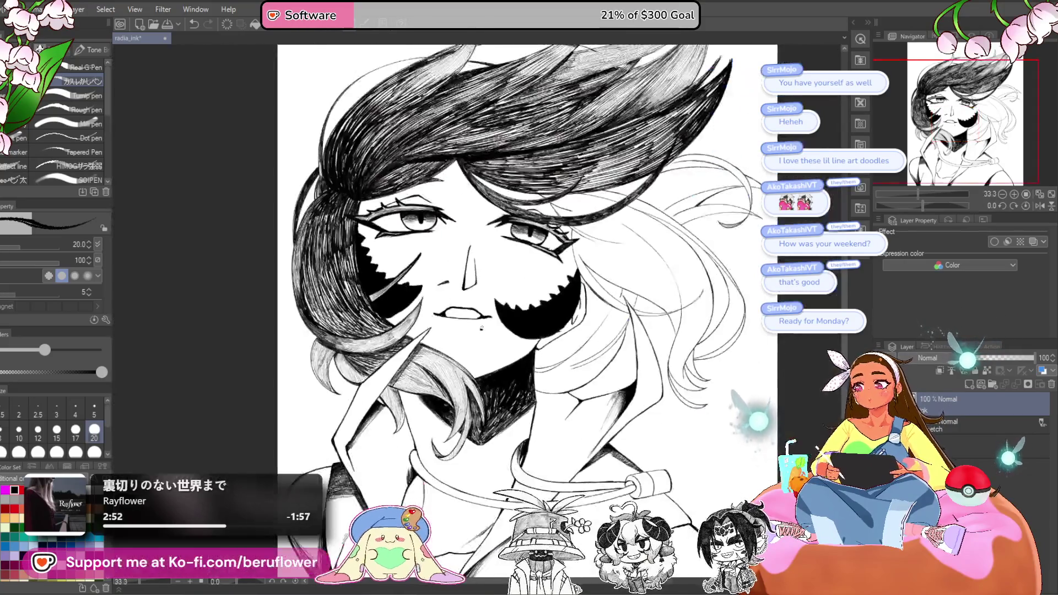
scroll(576, 386, up, 3)
drag(576, 386, 578, 410)
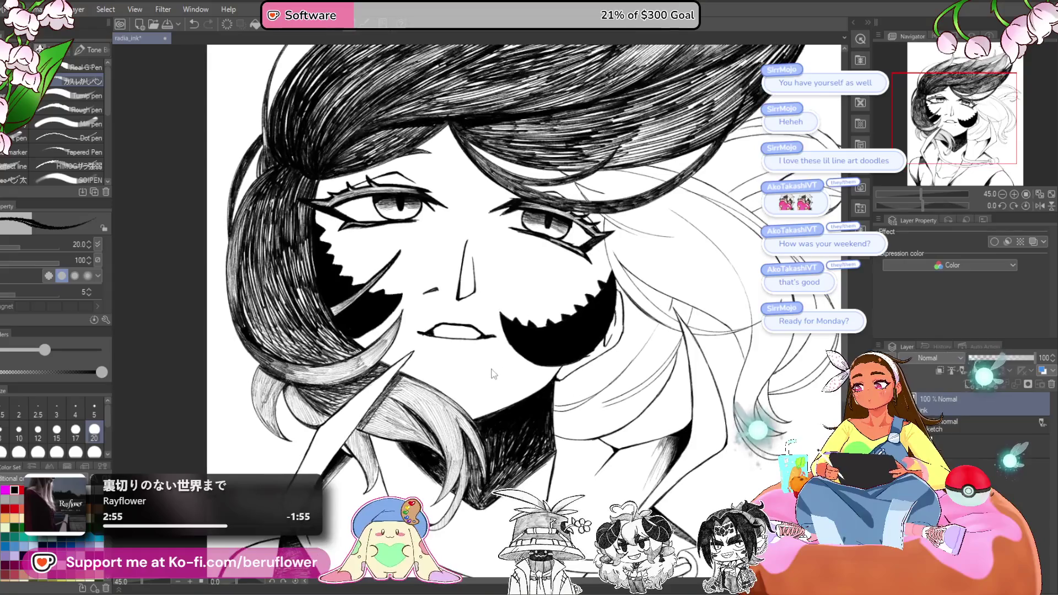
click(486, 359)
mouse_move(727, 357)
mouse_down()
mouse_move(690, 382)
mouse_move(664, 440)
mouse_up()
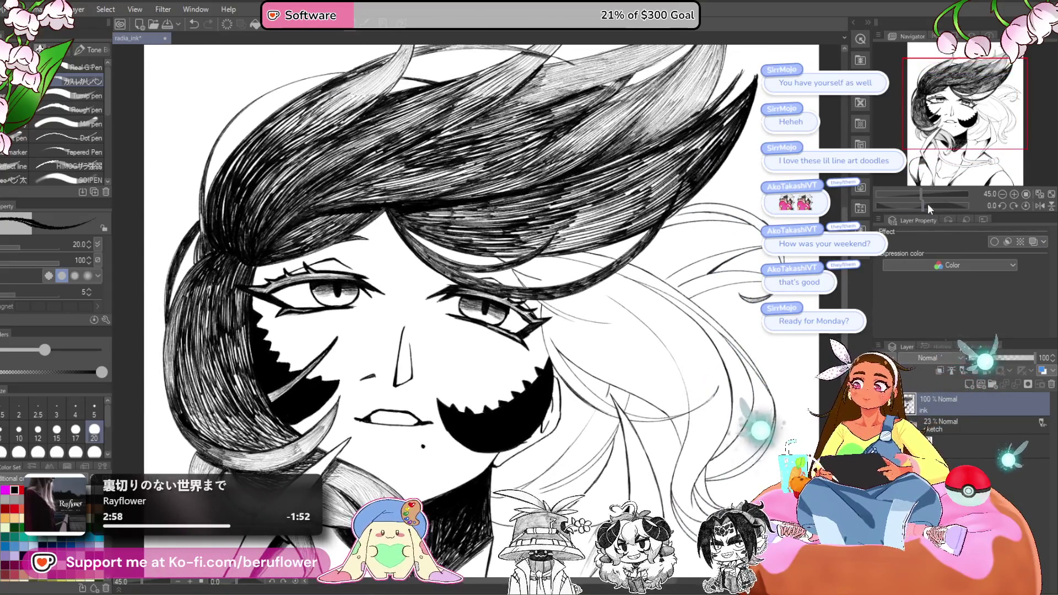
- Rotate the canvas sideways, zoom in, and ink dense downward G-Pen strokes into the hair beside the eye
drag(928, 203, 946, 206)
scroll(515, 370, up, 3)
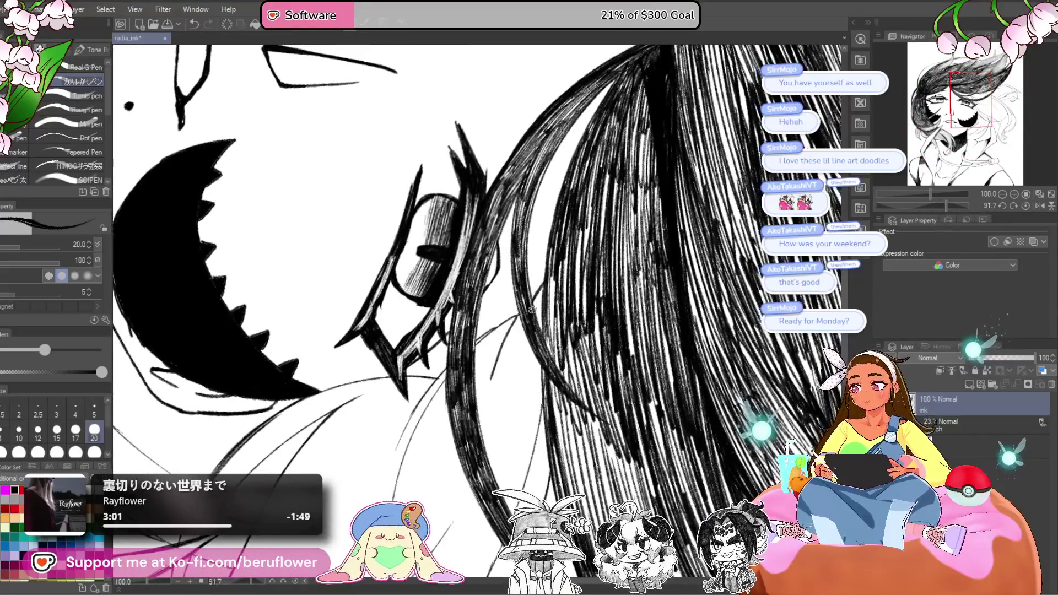
mouse_move(523, 317)
mouse_down()
mouse_move(496, 411)
mouse_move(501, 384)
mouse_move(516, 377)
mouse_up()
drag(529, 336, 521, 435)
mouse_move(517, 358)
mouse_down()
mouse_move(503, 431)
mouse_move(496, 424)
mouse_up()
drag(503, 337, 490, 410)
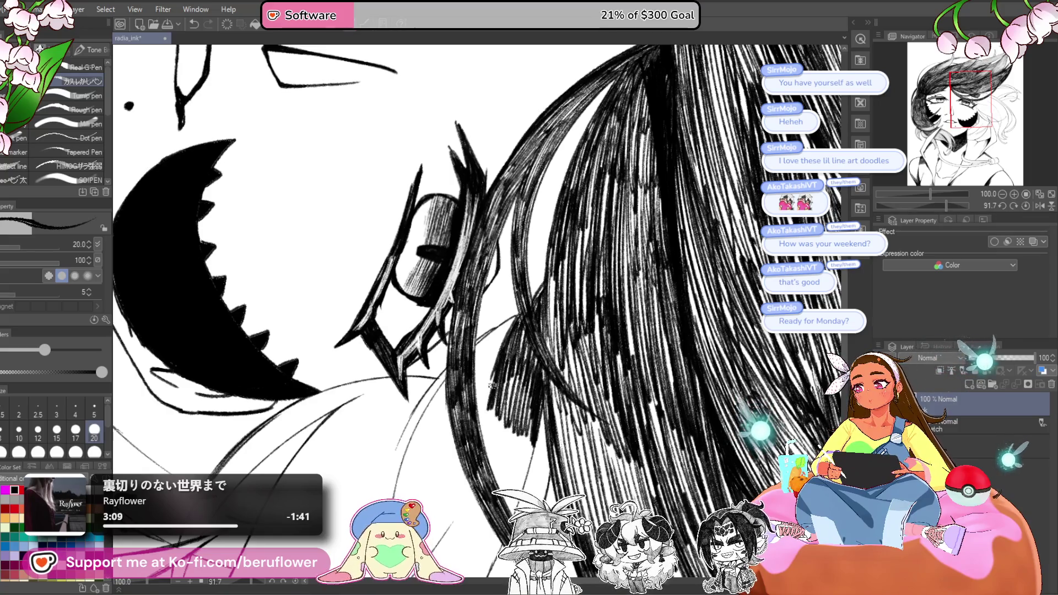
mouse_move(517, 317)
mouse_down()
mouse_move(479, 351)
mouse_move(478, 391)
mouse_up()
drag(498, 334, 477, 369)
mouse_move(513, 320)
mouse_down()
mouse_move(486, 356)
mouse_move(475, 405)
mouse_up()
drag(483, 358, 478, 439)
- Continue dense hatching through the next hair sections and fill gaps, then rotate back toward upright
mouse_move(489, 393)
mouse_down()
mouse_move(592, 363)
mouse_move(533, 356)
mouse_move(495, 432)
mouse_up()
drag(537, 353, 512, 396)
drag(511, 398, 491, 449)
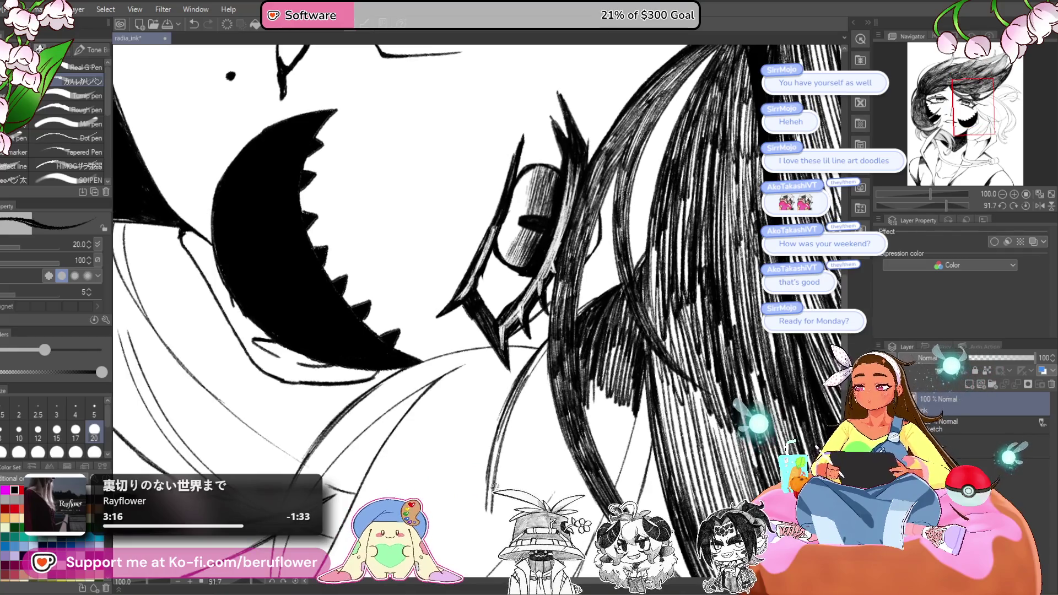
mouse_move(548, 408)
mouse_down()
mouse_move(561, 345)
mouse_move(510, 433)
mouse_up()
mouse_move(536, 364)
mouse_down()
mouse_move(515, 442)
mouse_move(525, 435)
mouse_up()
mouse_move(561, 308)
mouse_down()
mouse_move(549, 350)
mouse_move(595, 437)
mouse_up()
mouse_move(623, 325)
mouse_down()
mouse_move(543, 334)
mouse_move(572, 394)
mouse_up()
drag(566, 273, 555, 310)
drag(564, 251, 553, 288)
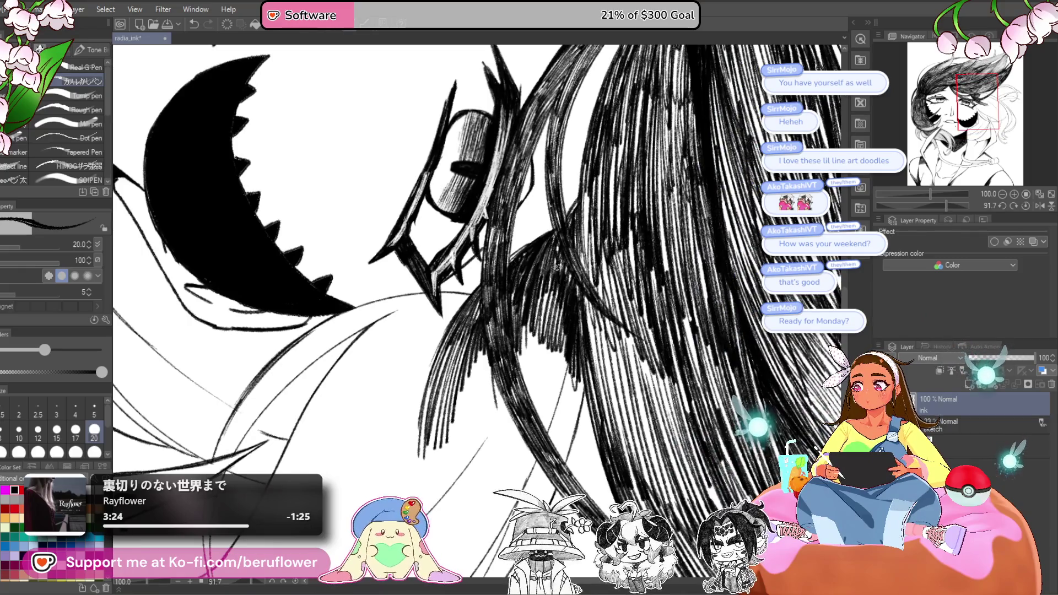
mouse_move(570, 335)
mouse_down()
mouse_move(541, 283)
mouse_move(534, 394)
mouse_up()
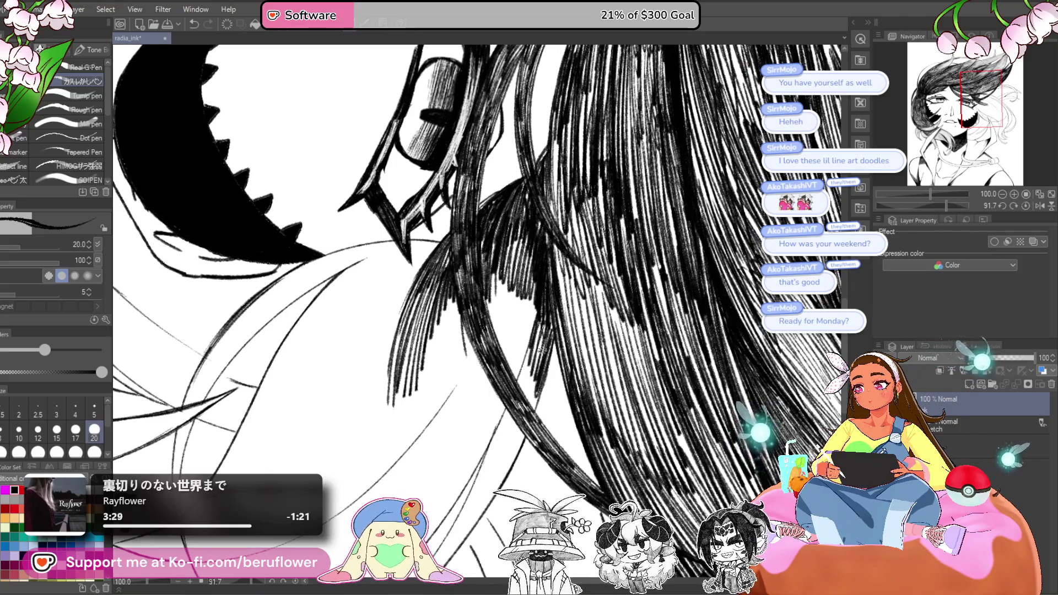
scroll(555, 297, down, 3)
drag(946, 205, 911, 202)
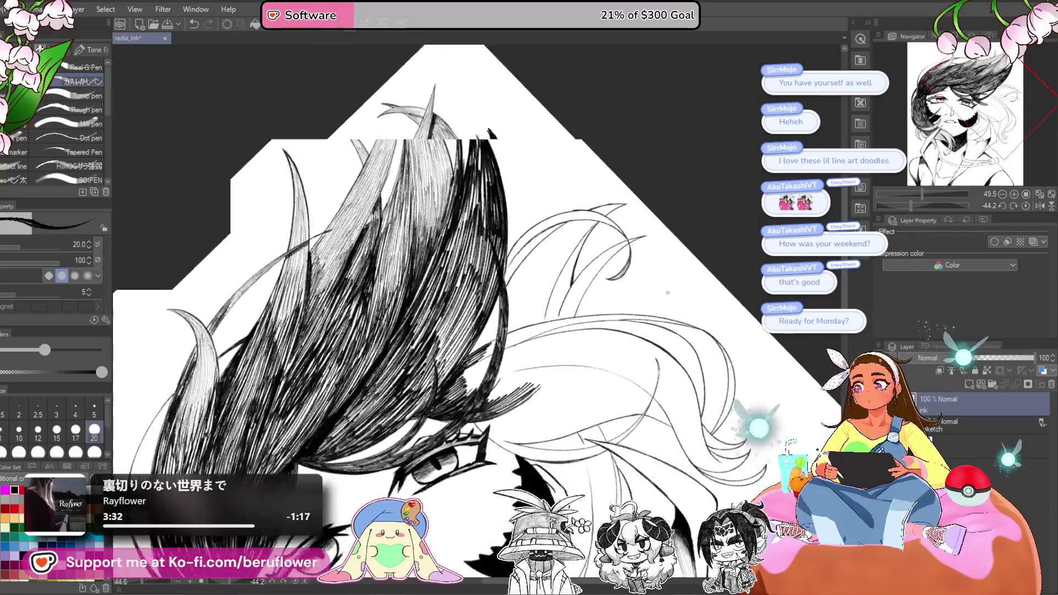
- At brush size 10, hatch fine diagonal strokes down the curved strand's left edge
scroll(667, 293, up, 6)
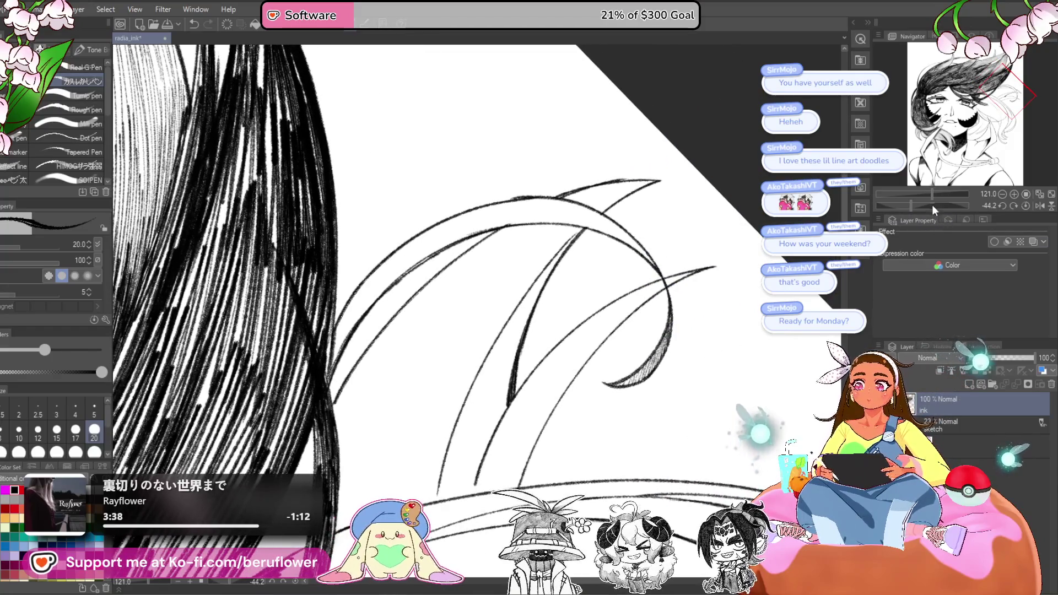
drag(911, 205, 894, 205)
key(bracketleft)
key(bracketleft)
key(bracketleft)
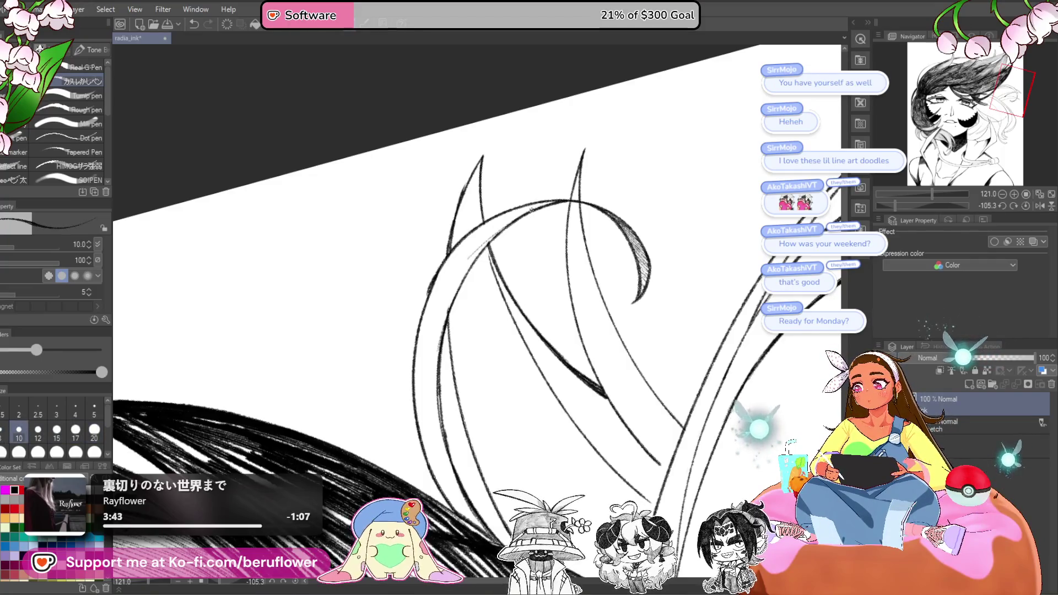
mouse_move(452, 268)
mouse_down()
mouse_move(523, 211)
mouse_move(479, 233)
mouse_move(549, 202)
mouse_move(537, 205)
mouse_up()
drag(438, 317, 493, 237)
drag(434, 345, 490, 240)
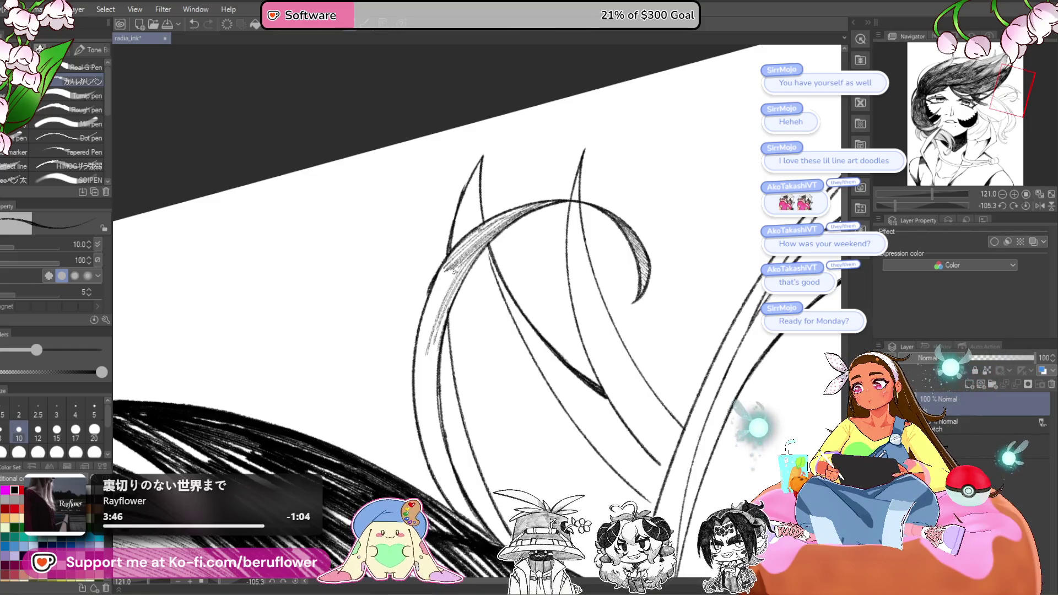
mouse_move(415, 419)
mouse_down()
mouse_move(427, 330)
mouse_move(440, 331)
mouse_up()
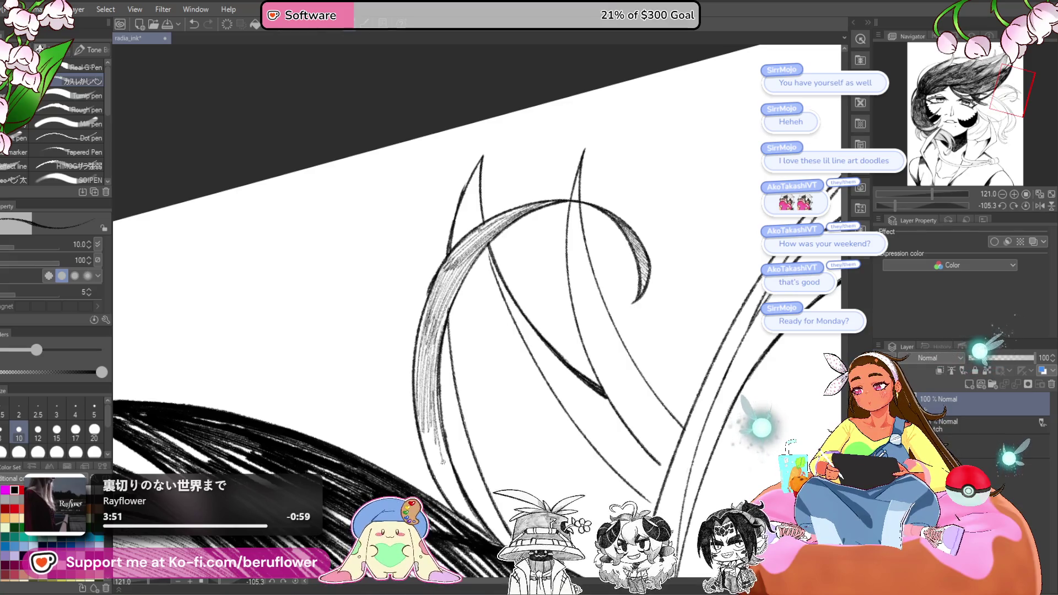
drag(434, 450, 441, 422)
drag(428, 449, 438, 428)
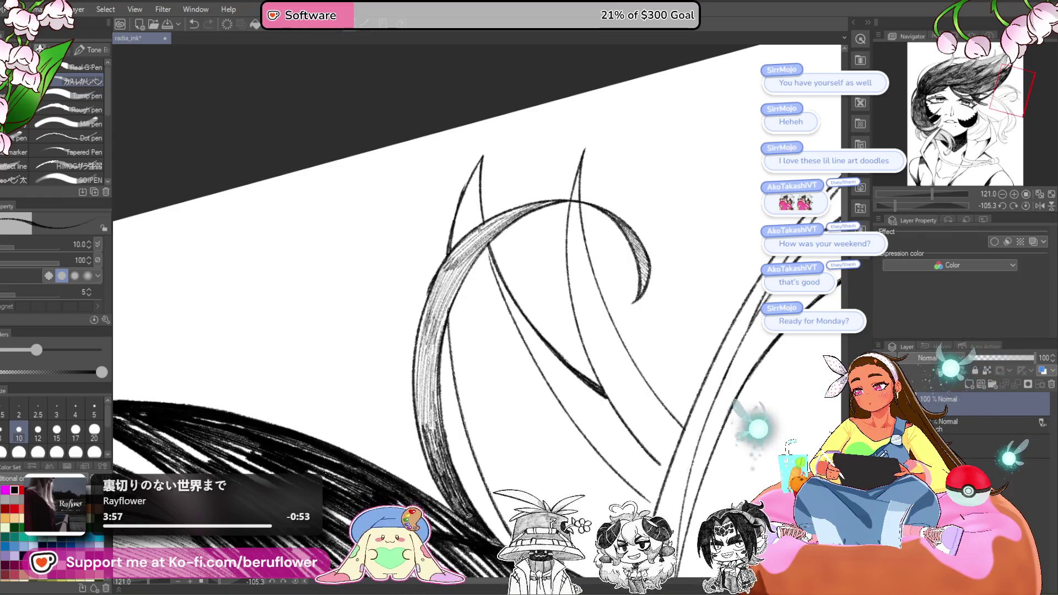
drag(440, 449, 433, 361)
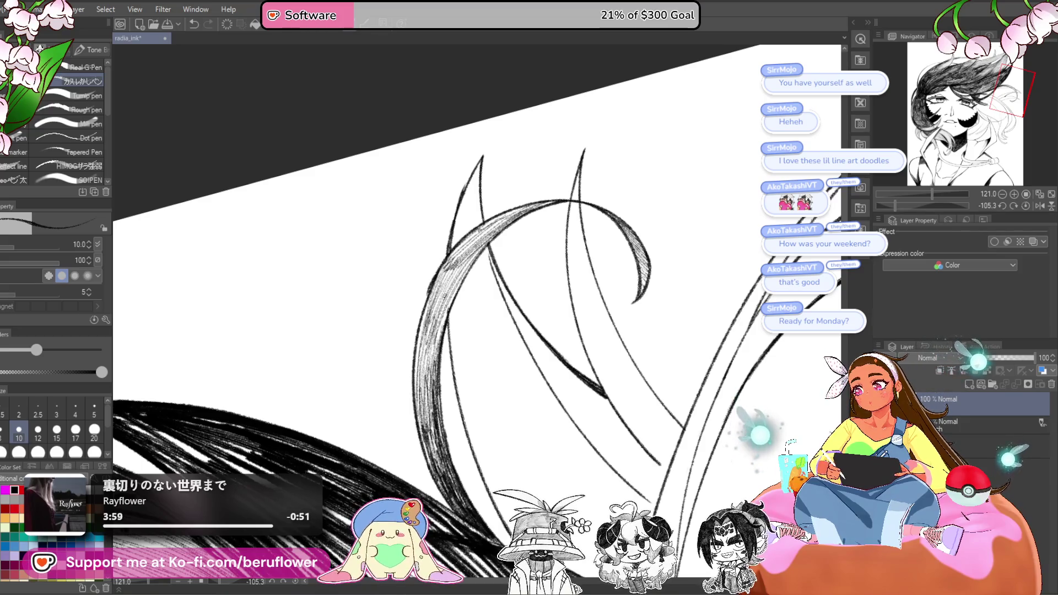
key(ctrl+minus)
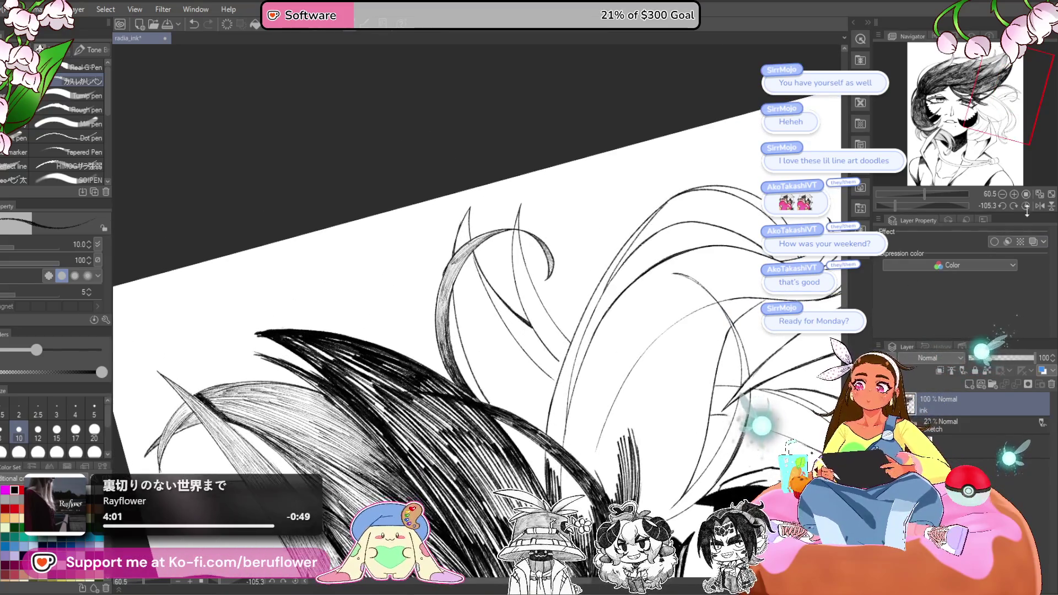
- At brush size 20, densely hatch the dark hair strands, covering the white patch
click(1026, 208)
drag(565, 380, 717, 406)
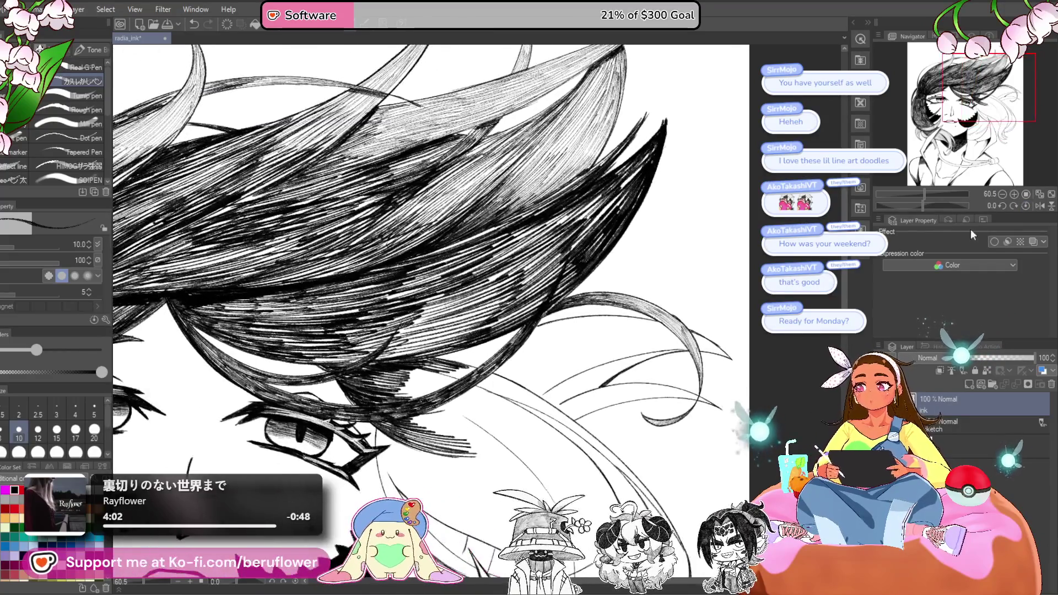
drag(931, 206, 908, 206)
key(ctrl+plus)
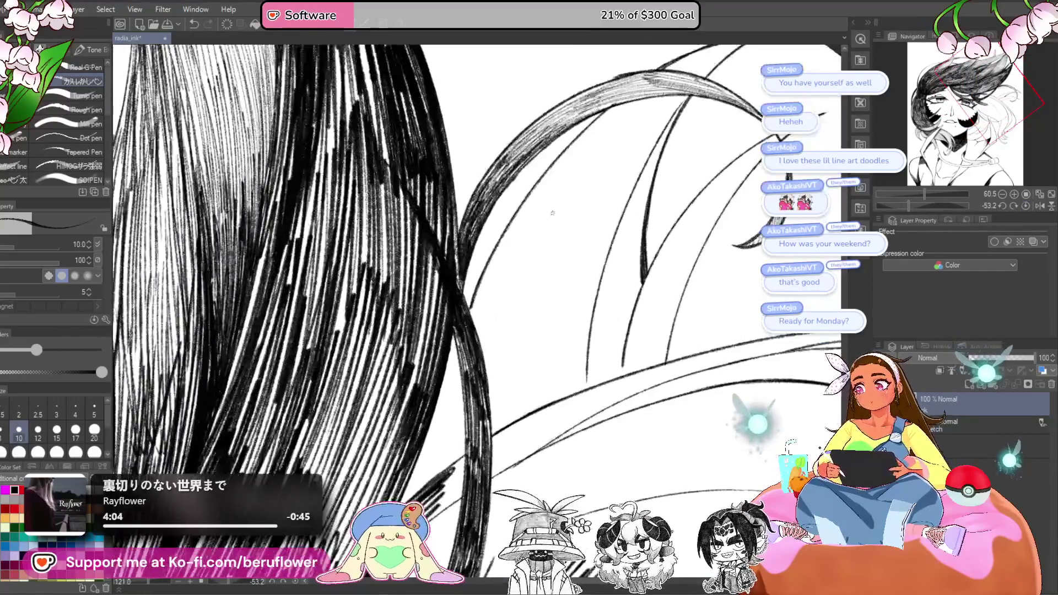
key(bracketright)
key(bracketright)
key(bracketright)
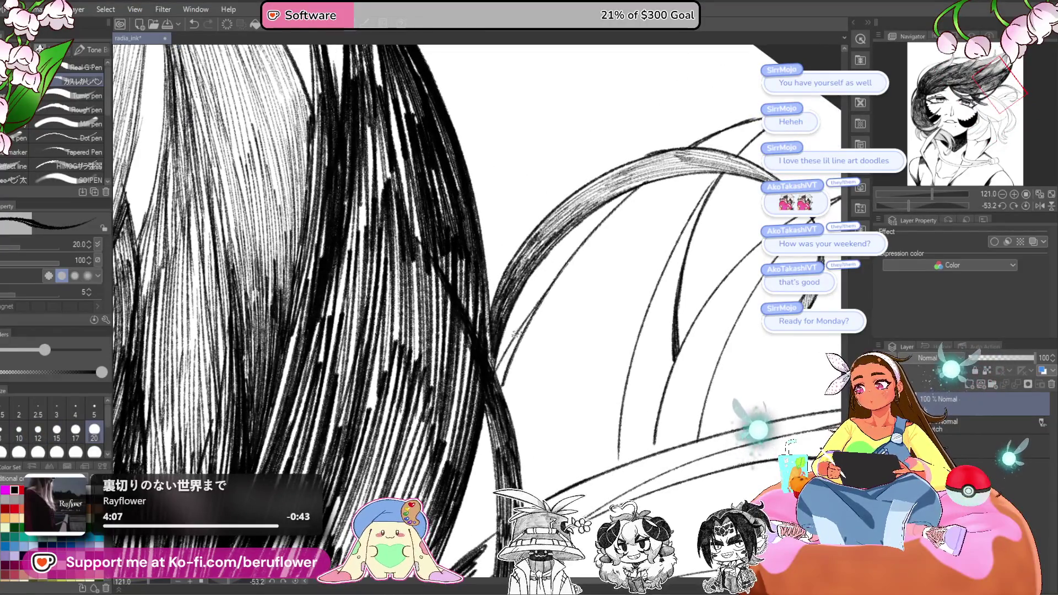
mouse_move(499, 374)
mouse_down()
mouse_move(527, 319)
mouse_move(609, 292)
mouse_up()
drag(490, 441, 528, 405)
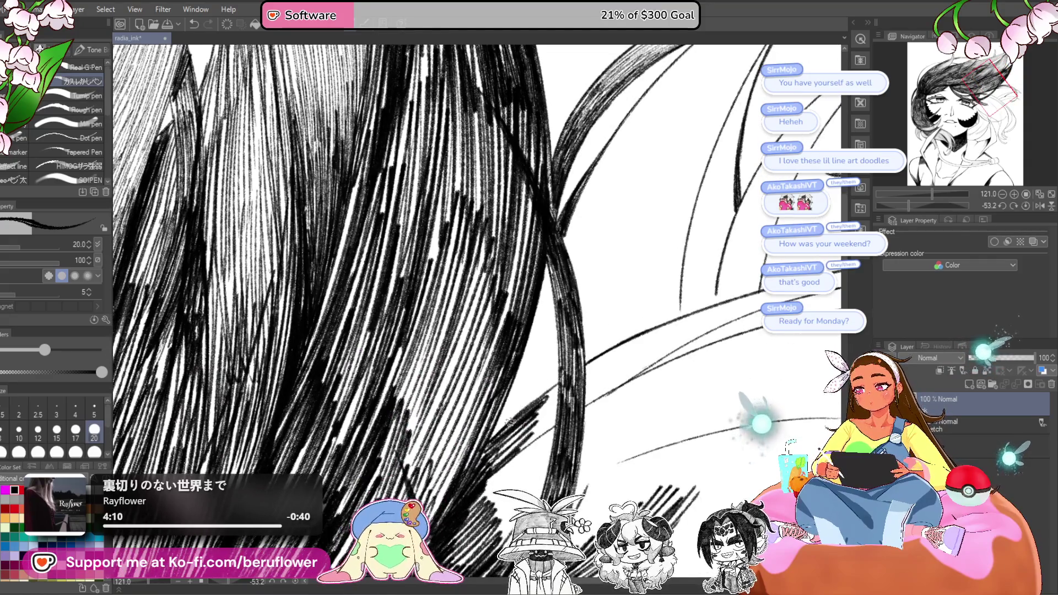
mouse_move(488, 456)
mouse_down()
mouse_move(538, 324)
mouse_move(588, 302)
mouse_up()
drag(523, 366, 573, 319)
mouse_move(513, 385)
mouse_down()
mouse_move(570, 327)
mouse_move(566, 338)
mouse_up()
mouse_move(551, 376)
mouse_down()
mouse_move(601, 309)
mouse_move(598, 323)
mouse_up()
mouse_move(559, 407)
mouse_down()
mouse_move(589, 352)
mouse_move(546, 395)
mouse_move(564, 357)
mouse_up()
mouse_move(505, 427)
mouse_down()
mouse_move(562, 348)
mouse_move(551, 386)
mouse_up()
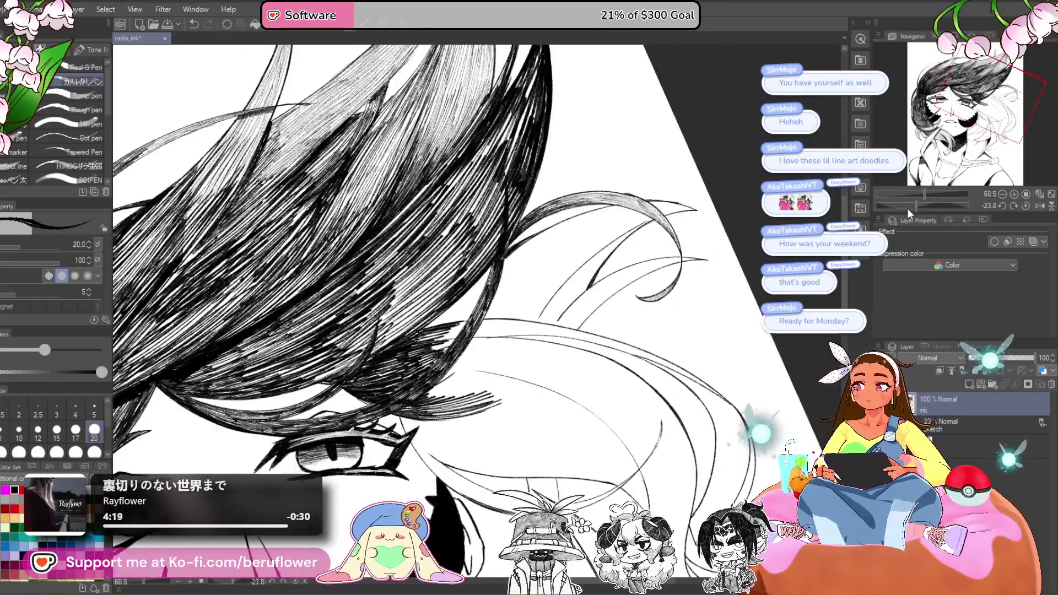
- Ink long thin strokes along the diagonal dark hair bundle
drag(908, 209, 897, 210)
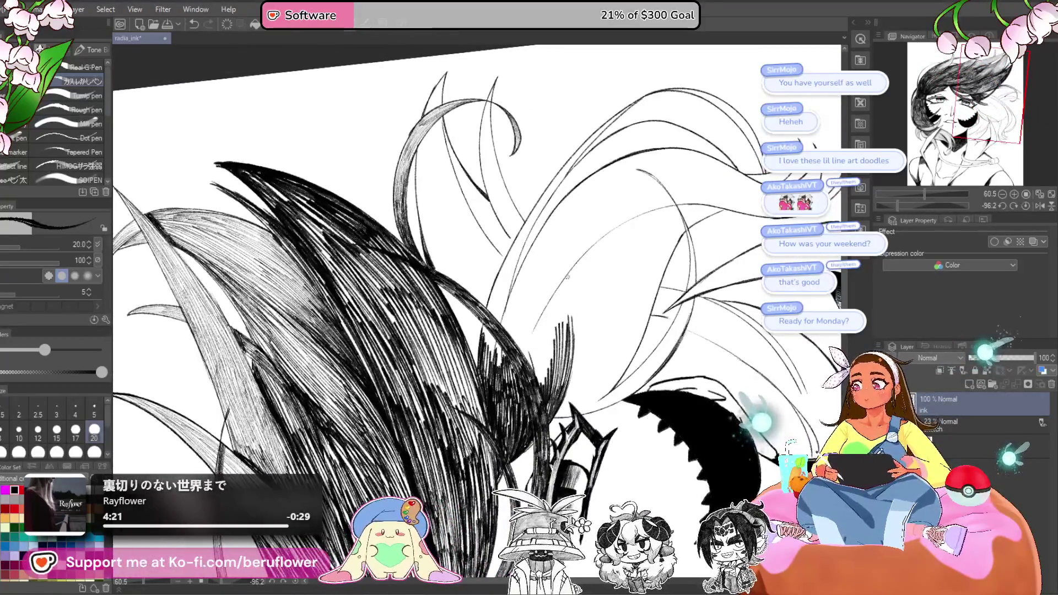
scroll(540, 213, up, 3)
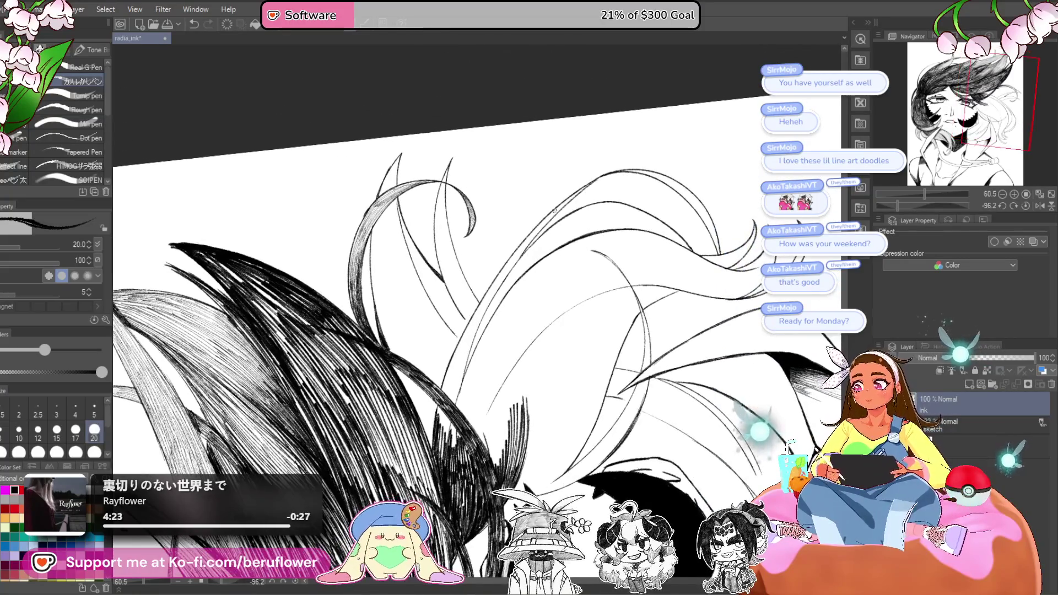
drag(537, 229, 480, 316)
drag(516, 256, 466, 330)
scroll(597, 172, up, 5)
drag(603, 166, 463, 311)
drag(521, 237, 386, 396)
drag(482, 281, 353, 449)
drag(550, 233, 466, 327)
drag(612, 190, 478, 318)
drag(587, 204, 468, 321)
drag(563, 229, 462, 324)
drag(488, 300, 405, 390)
- Extend the hatching down the diagonal hair line toward the lower left
scroll(348, 440, down, 5)
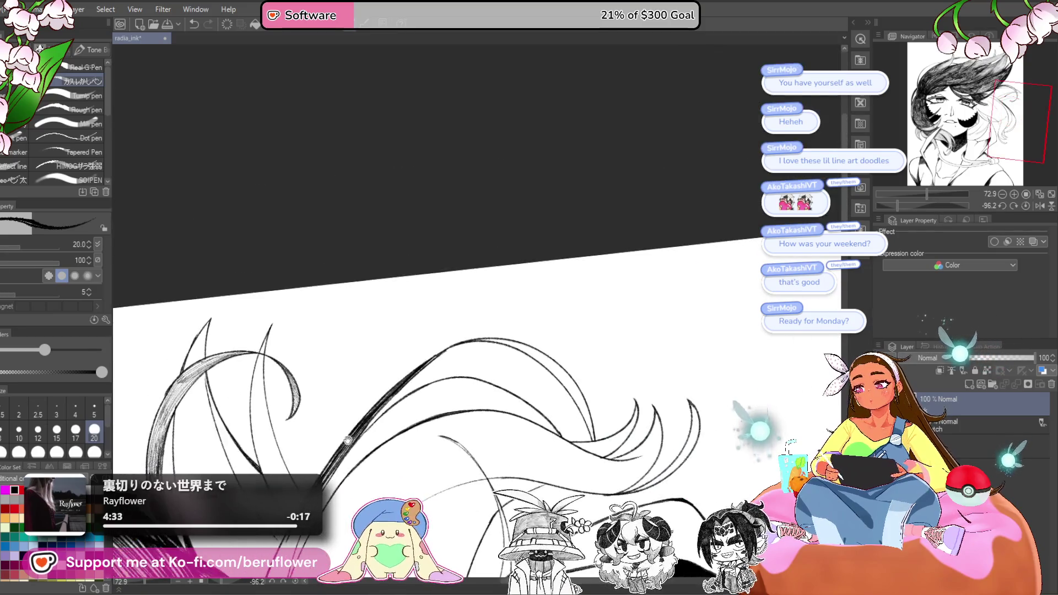
drag(347, 441, 403, 259)
drag(334, 386, 428, 387)
drag(473, 306, 426, 393)
drag(473, 308, 415, 414)
drag(448, 334, 409, 424)
drag(427, 387, 411, 440)
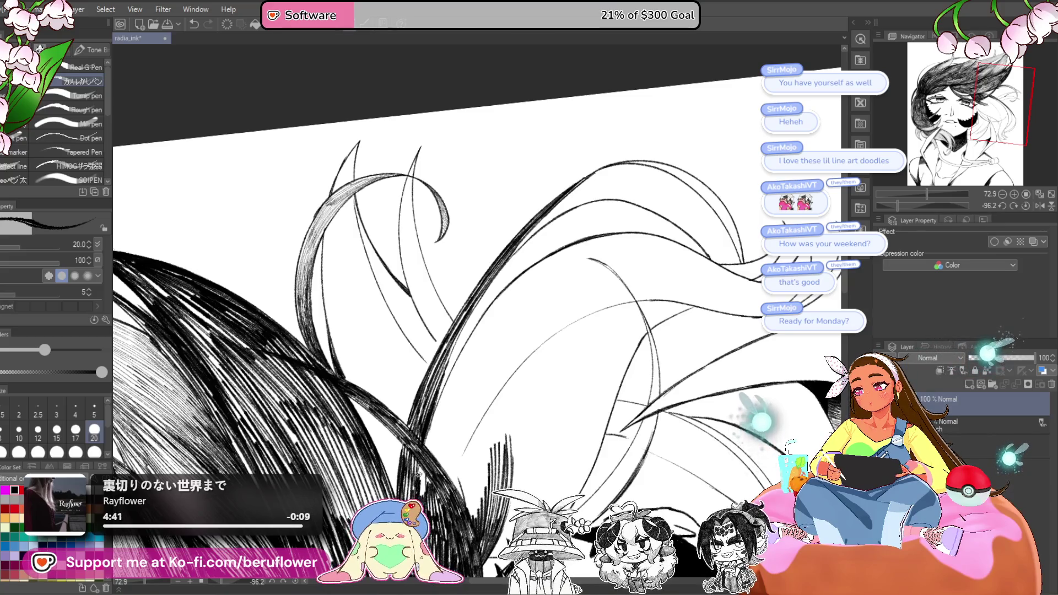
scroll(740, 304, down, 2)
drag(662, 231, 740, 303)
drag(920, 195, 871, 209)
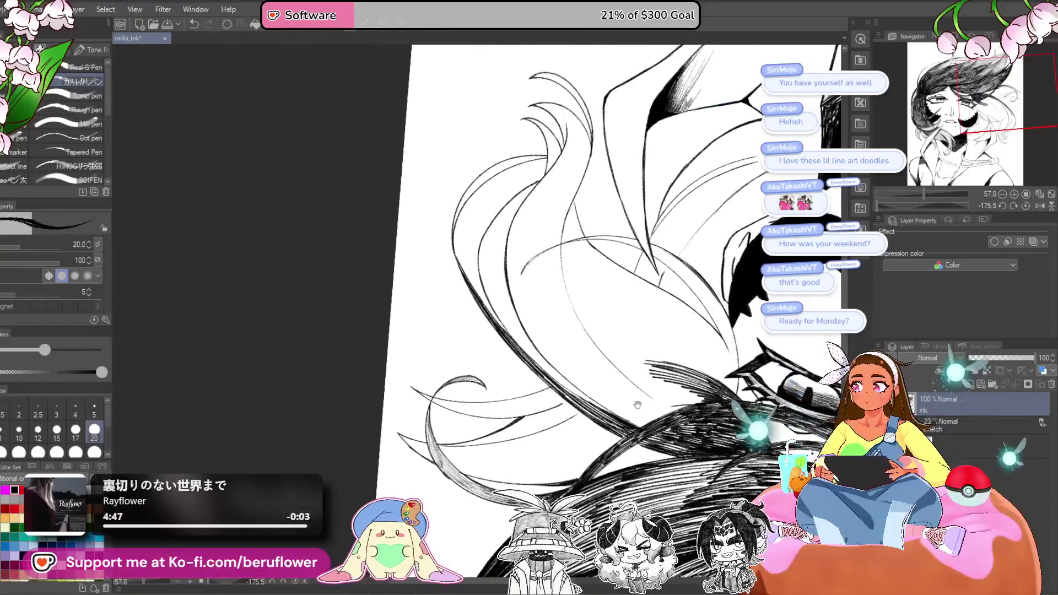
scroll(637, 227, up, 5)
- At brush size 10, hatch the inner and upper edges of the big curved light strand
key(bracketleft)
key(bracketleft)
key(bracketleft)
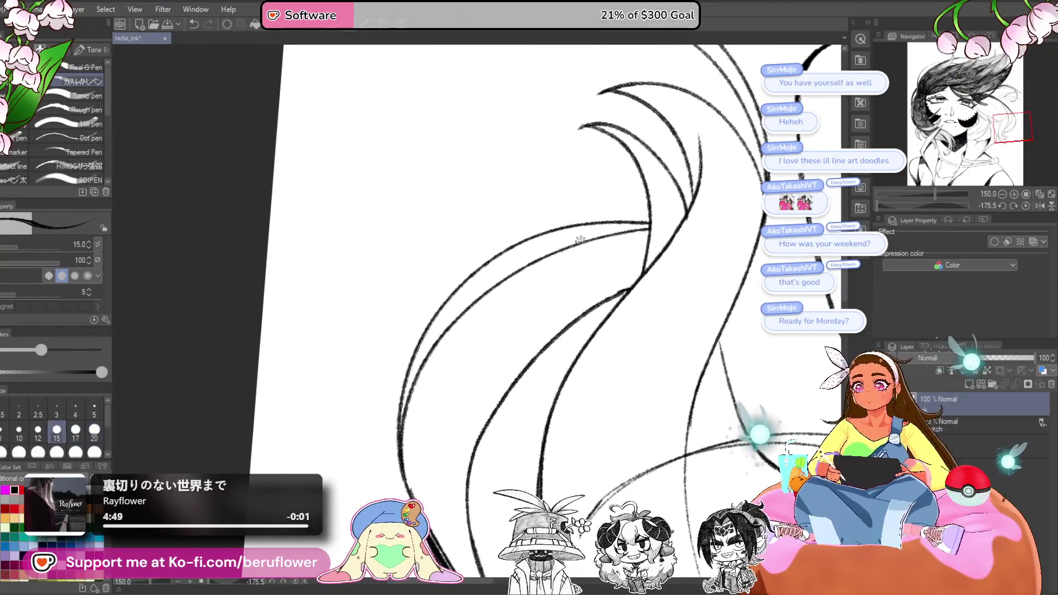
mouse_move(637, 227)
mouse_down()
mouse_move(485, 267)
mouse_move(448, 311)
mouse_move(405, 403)
mouse_move(491, 278)
mouse_up()
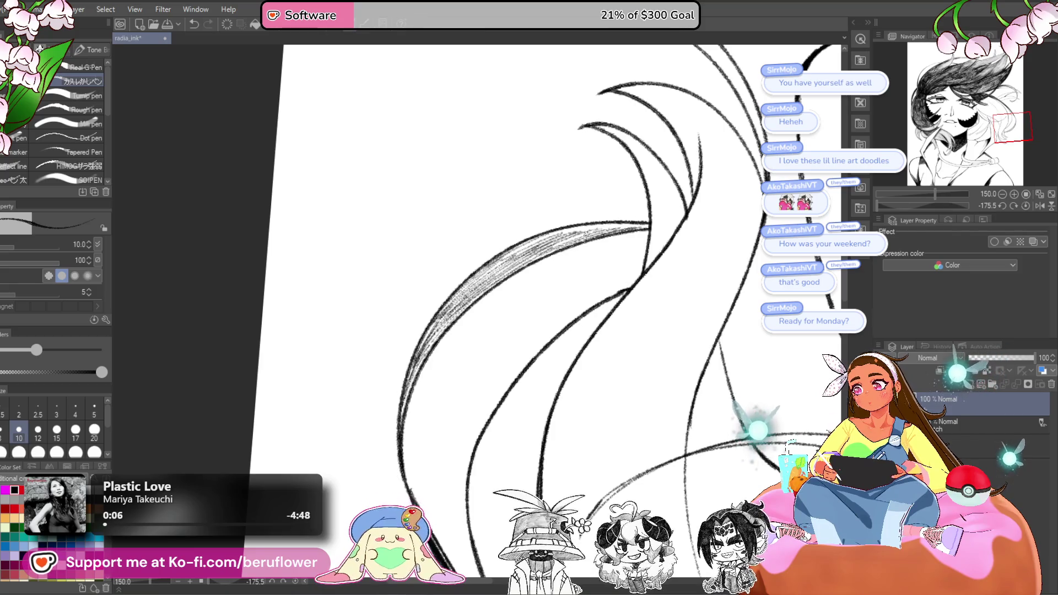
drag(579, 228, 652, 223)
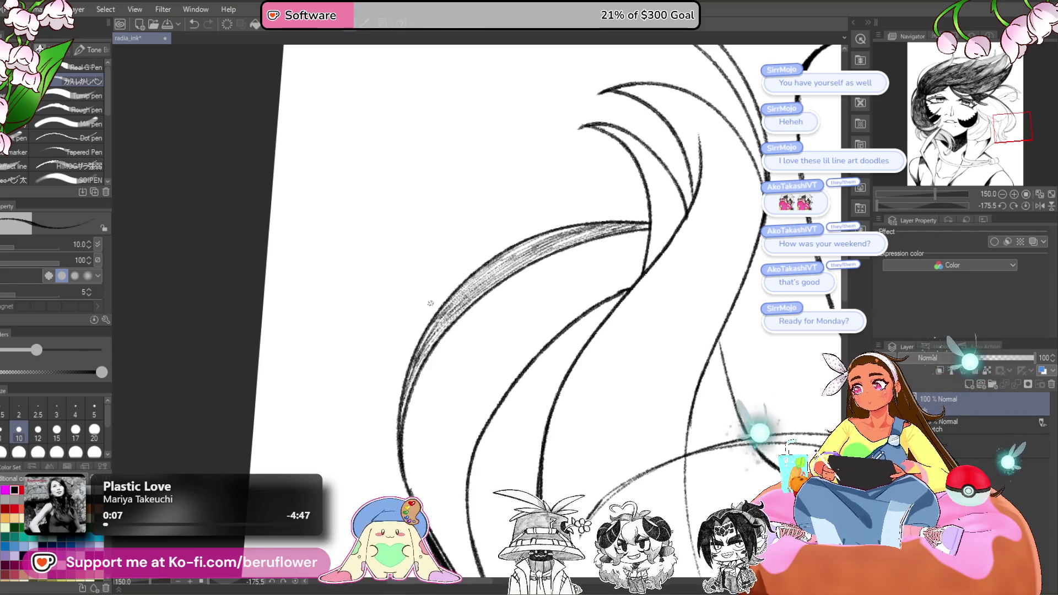
key(ctrl+minus)
key(ctrl+shift+r)
key(ctrl+0)
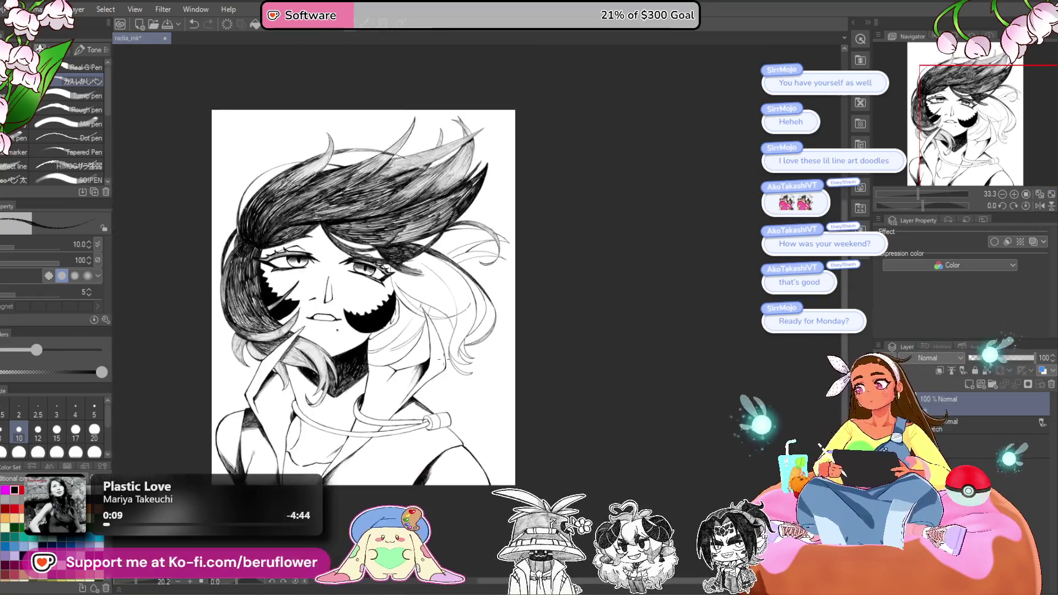
- Zoom and pan around to review the whole inked portrait
scroll(441, 359, up, 1)
drag(458, 309, 569, 390)
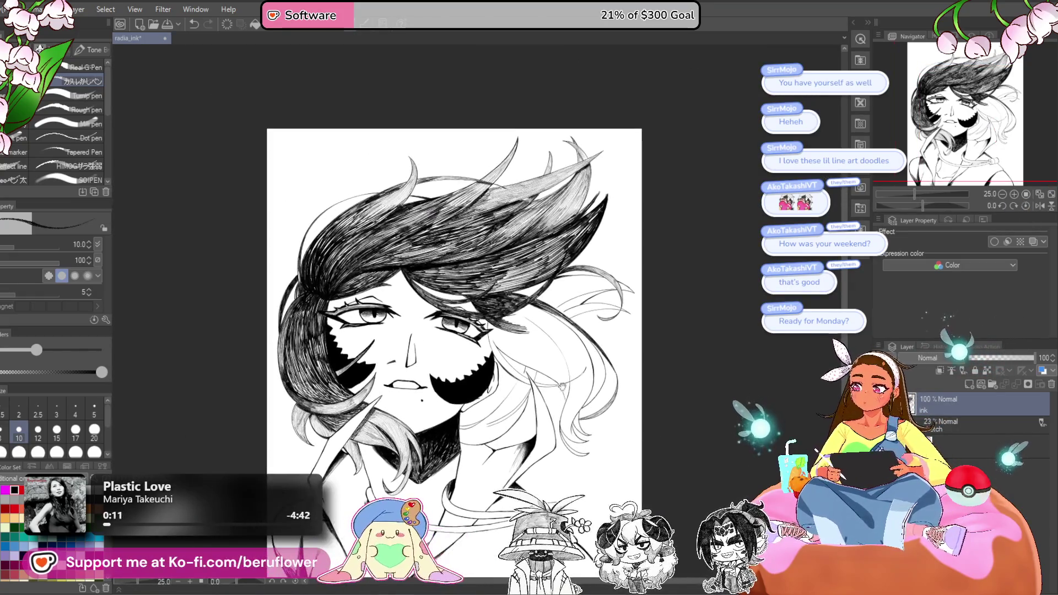
scroll(513, 374, down, 1)
scroll(628, 334, up, 2)
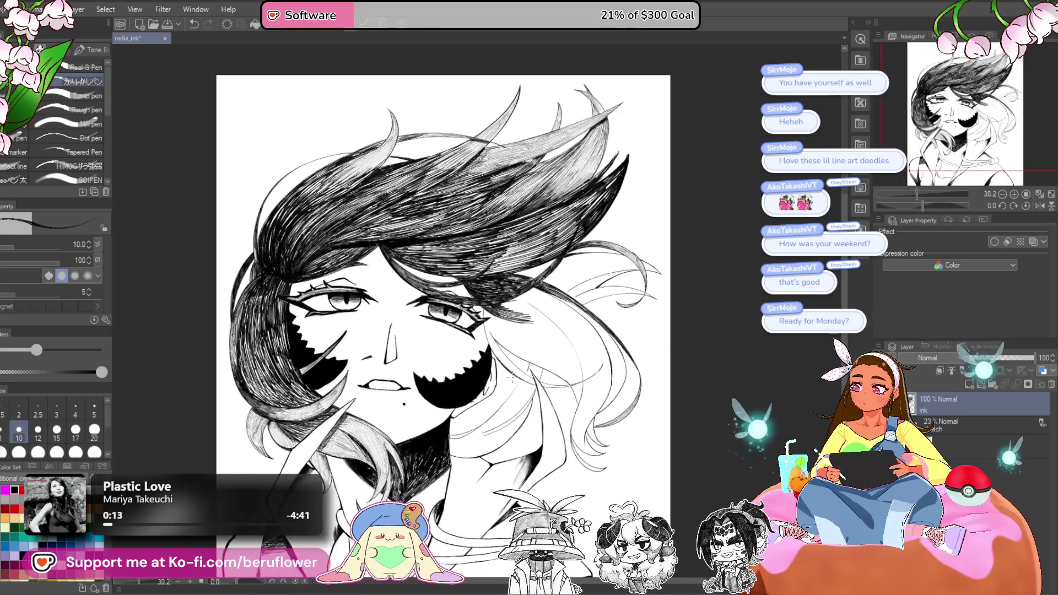
drag(628, 333, 694, 353)
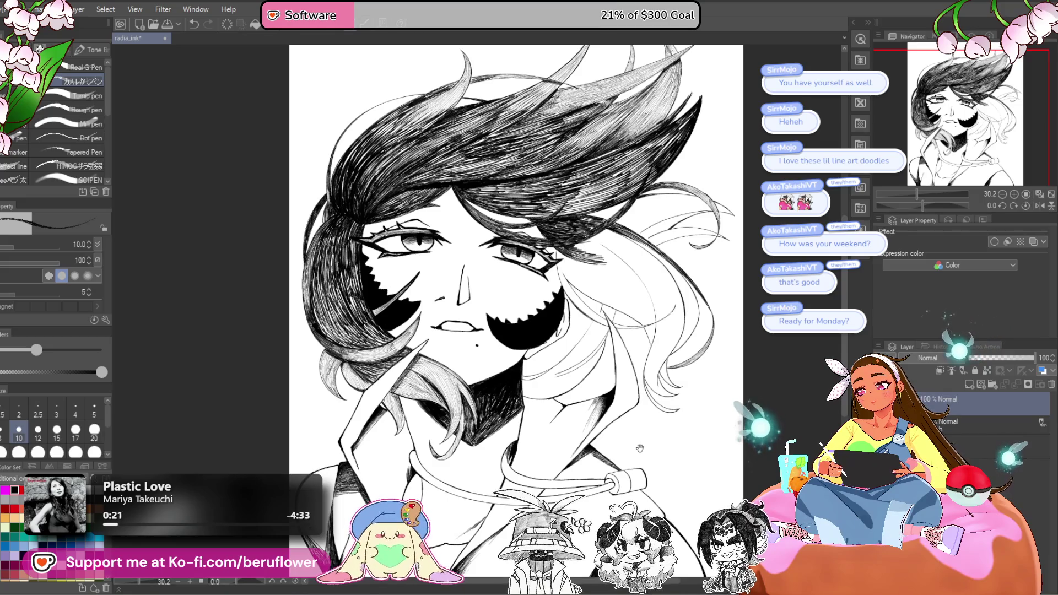
drag(643, 433, 631, 440)
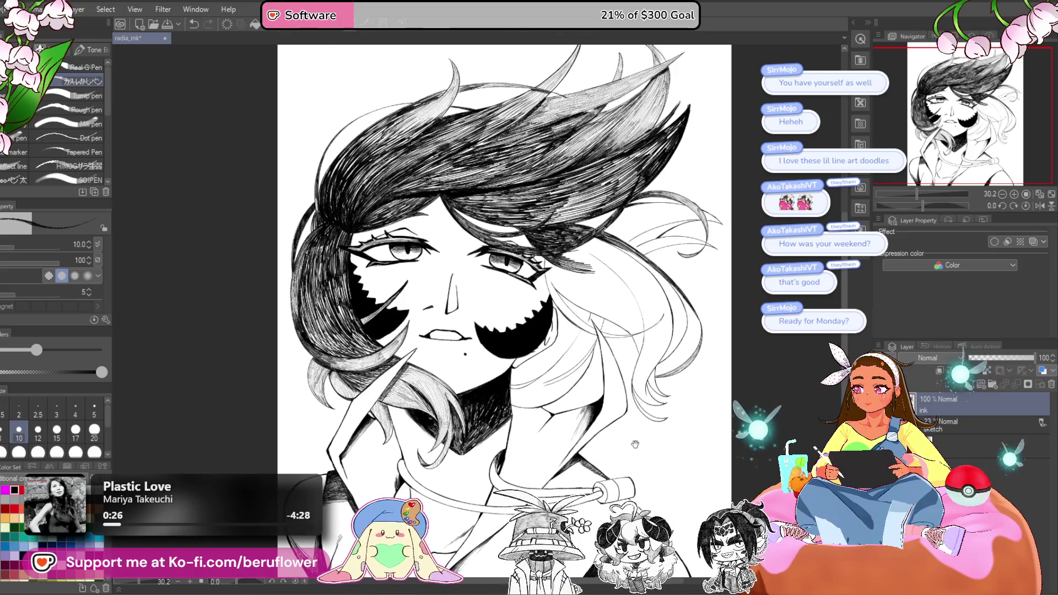
- Lasso the cheek mark beside the mouth, nudge it up-left with Ctrl+T, apply, and deselect
key(m)
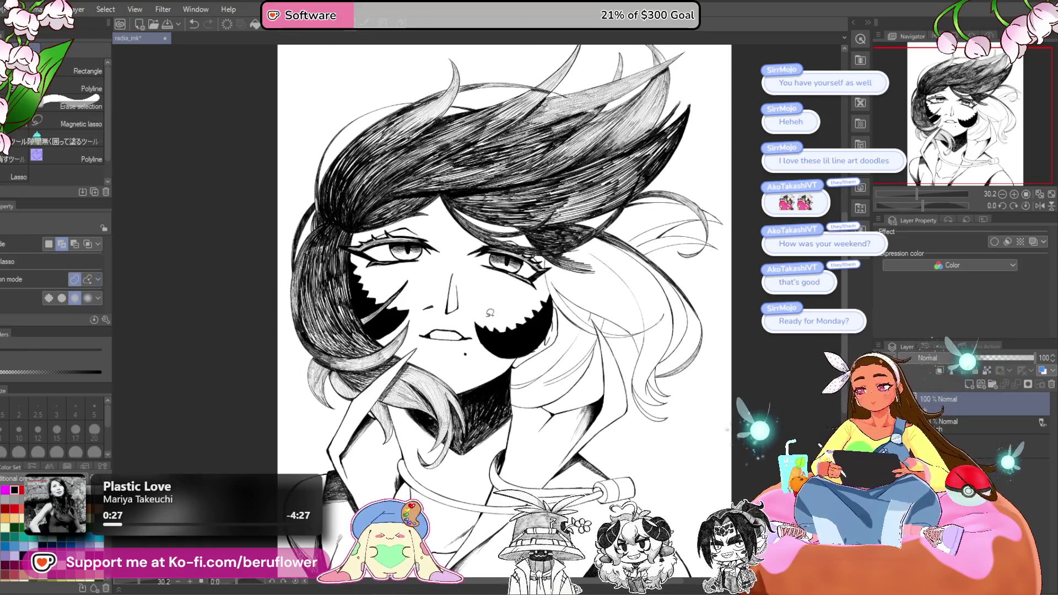
scroll(485, 317, up, 5)
mouse_move(452, 314)
mouse_down()
mouse_move(567, 380)
mouse_move(436, 342)
mouse_move(545, 325)
mouse_move(603, 279)
mouse_up()
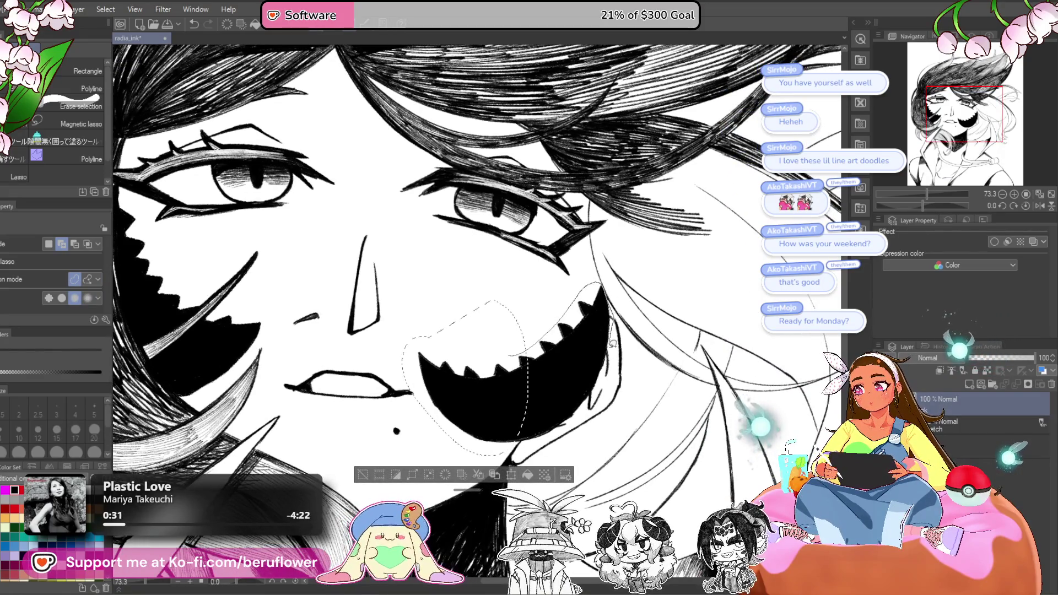
drag(533, 440, 531, 442)
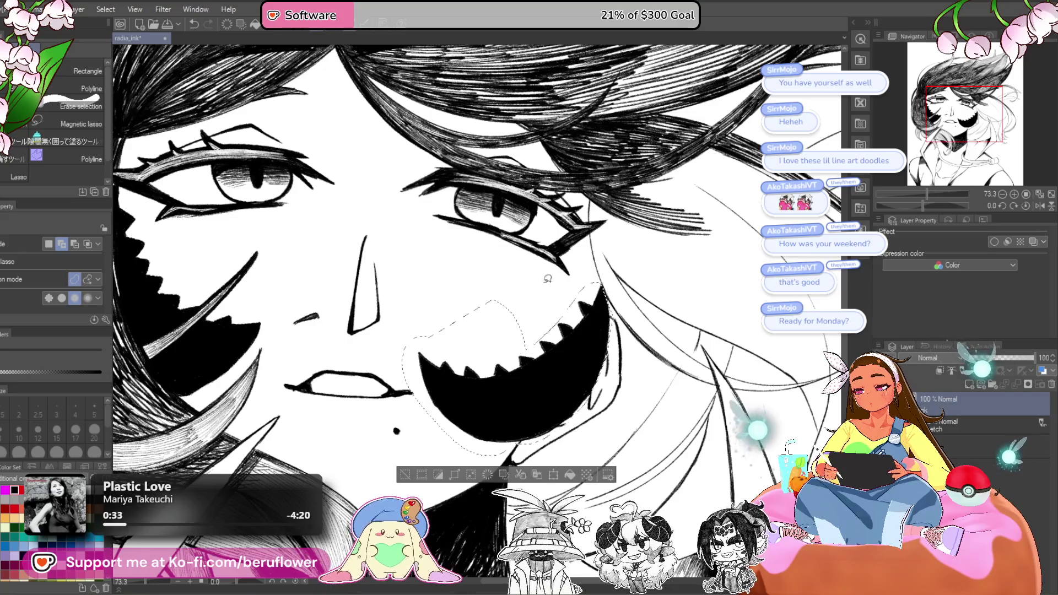
key(ctrl+t)
scroll(641, 222, down, 3)
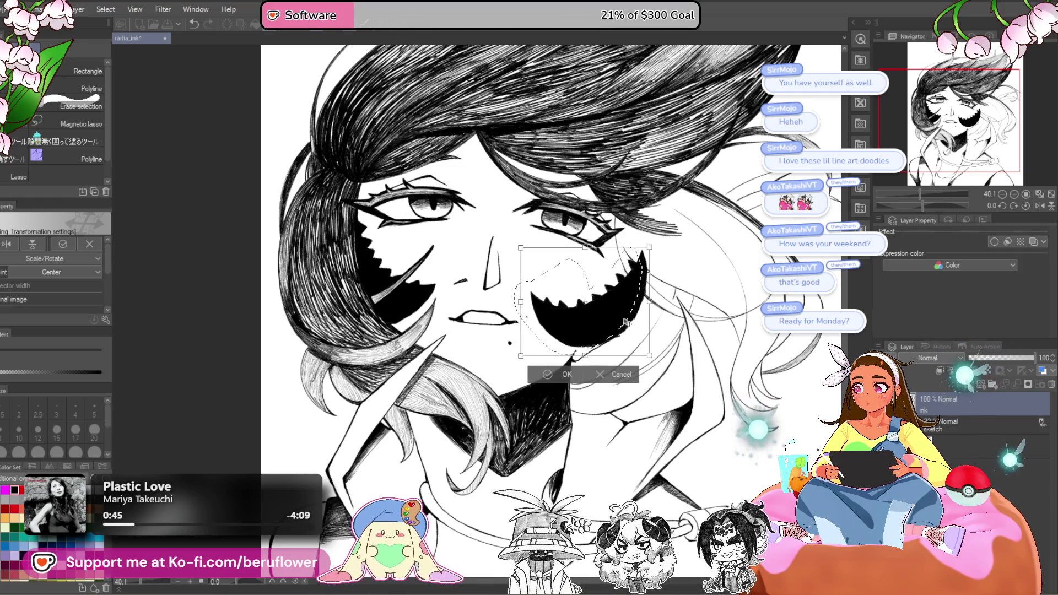
drag(627, 321, 626, 321)
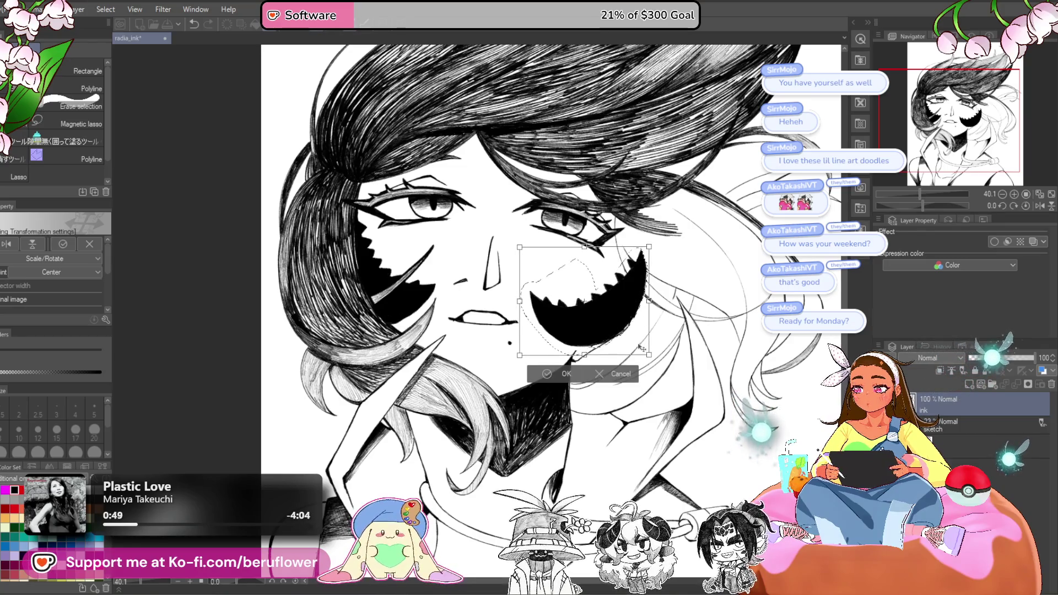
key(Return)
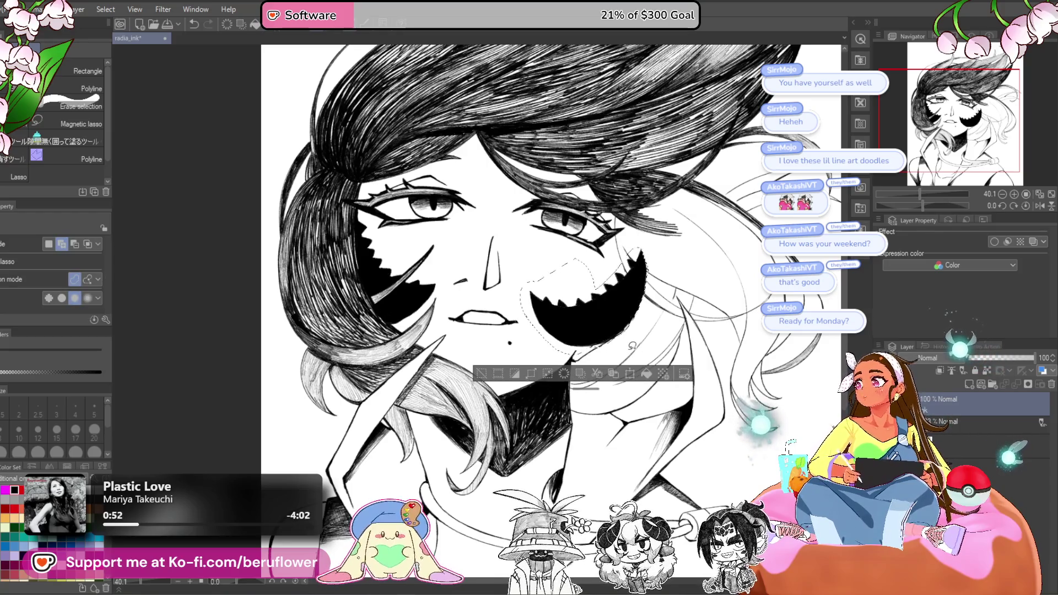
key(ctrl+d)
scroll(643, 244, up, 2)
- Paint white along the cheek spike's edge to narrow its left side
scroll(643, 244, up, 3)
drag(923, 205, 934, 205)
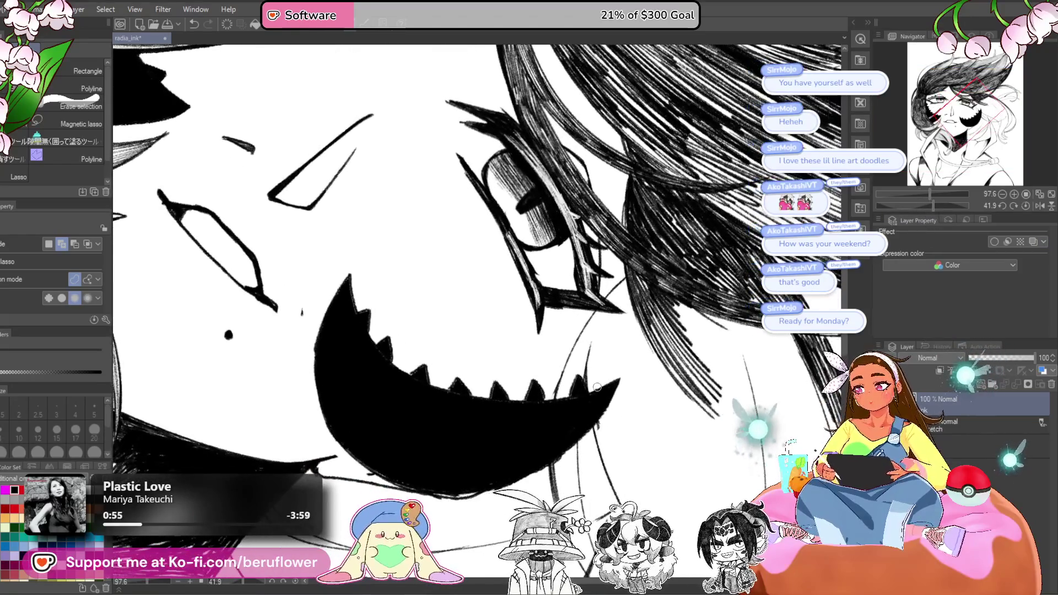
drag(620, 366, 637, 295)
mouse_move(576, 328)
mouse_down()
mouse_move(576, 396)
mouse_move(573, 386)
mouse_up()
drag(590, 302, 581, 373)
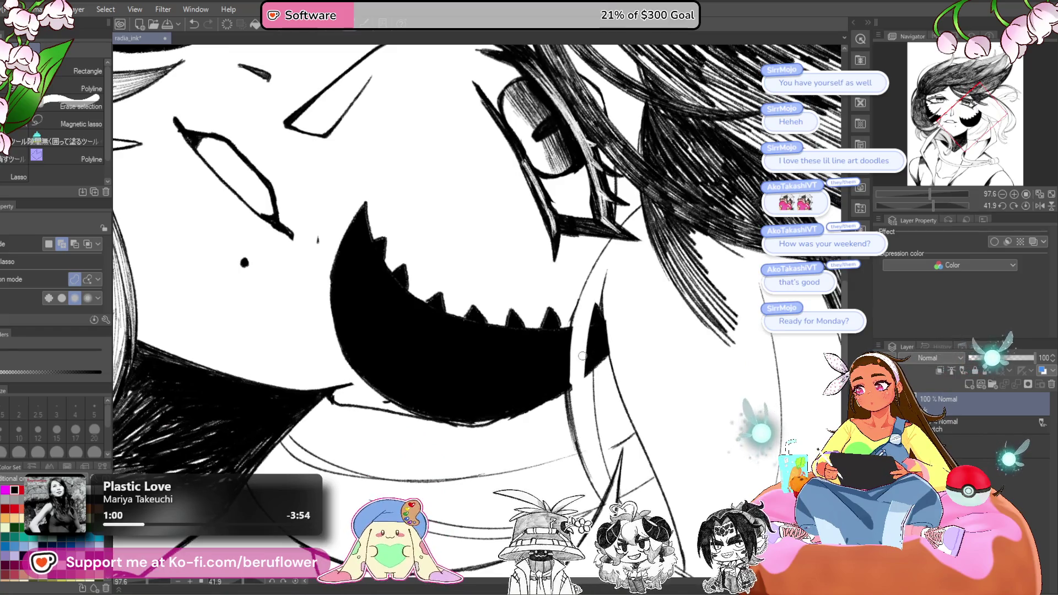
drag(592, 303, 585, 372)
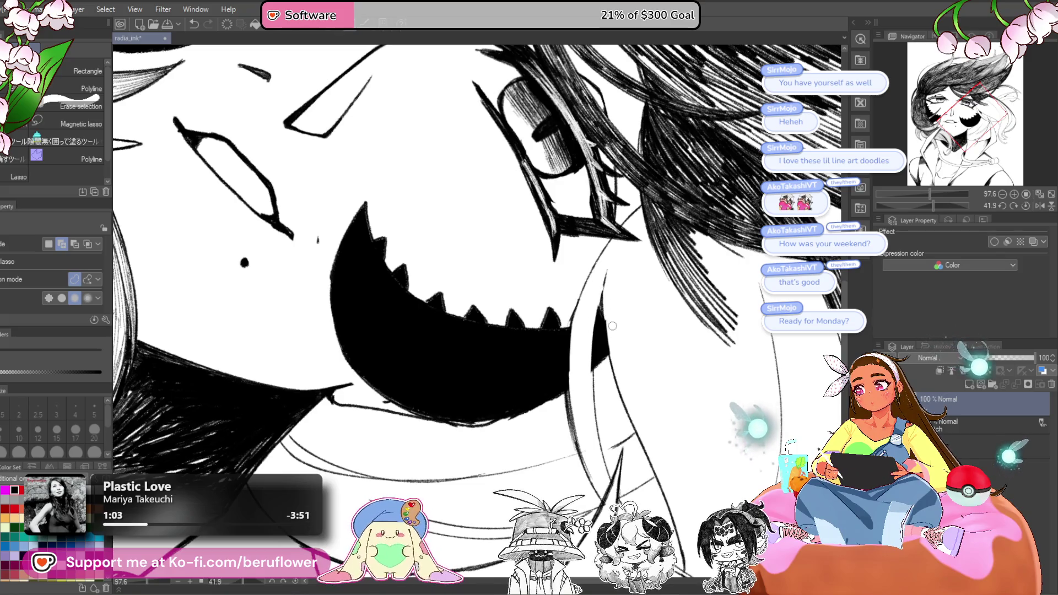
scroll(612, 350, down, 5)
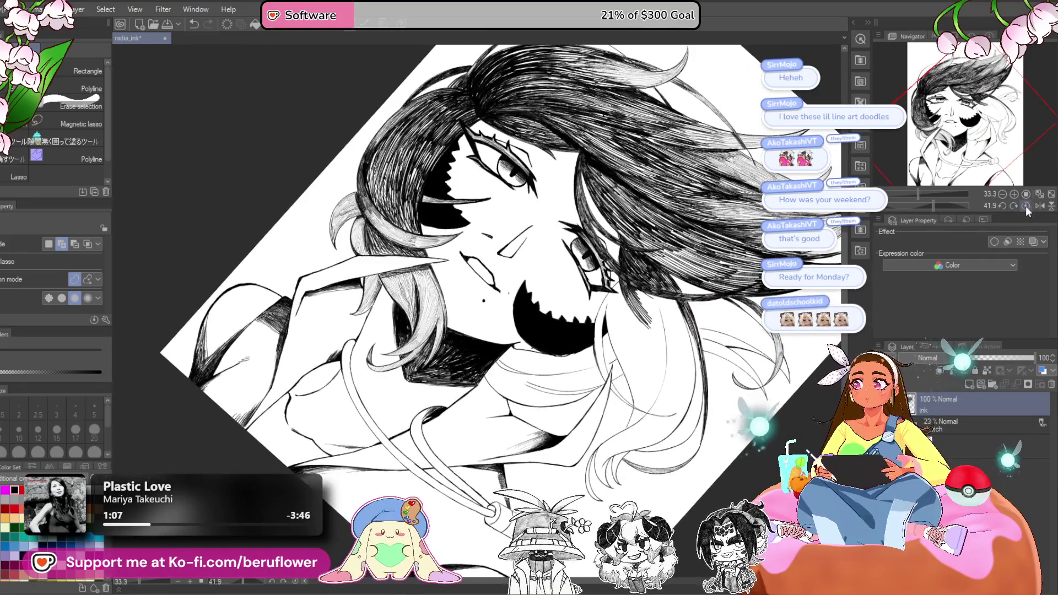
- Reset the view upright, switch to the inking pen, and add strokes beside the face outline
click(1026, 206)
scroll(673, 352, down, 4)
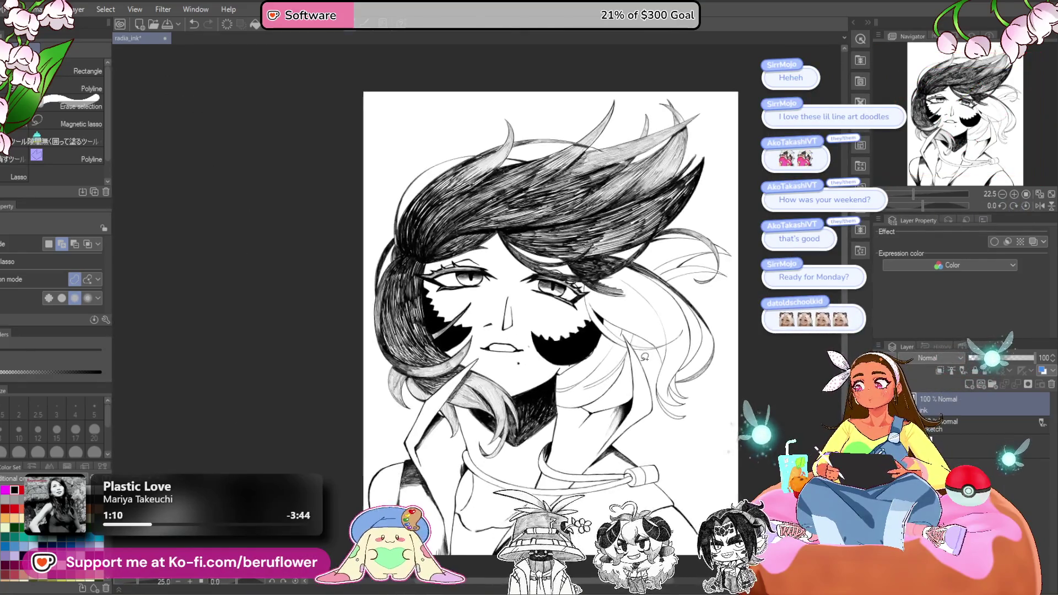
drag(640, 361, 686, 367)
scroll(613, 378, up, 5)
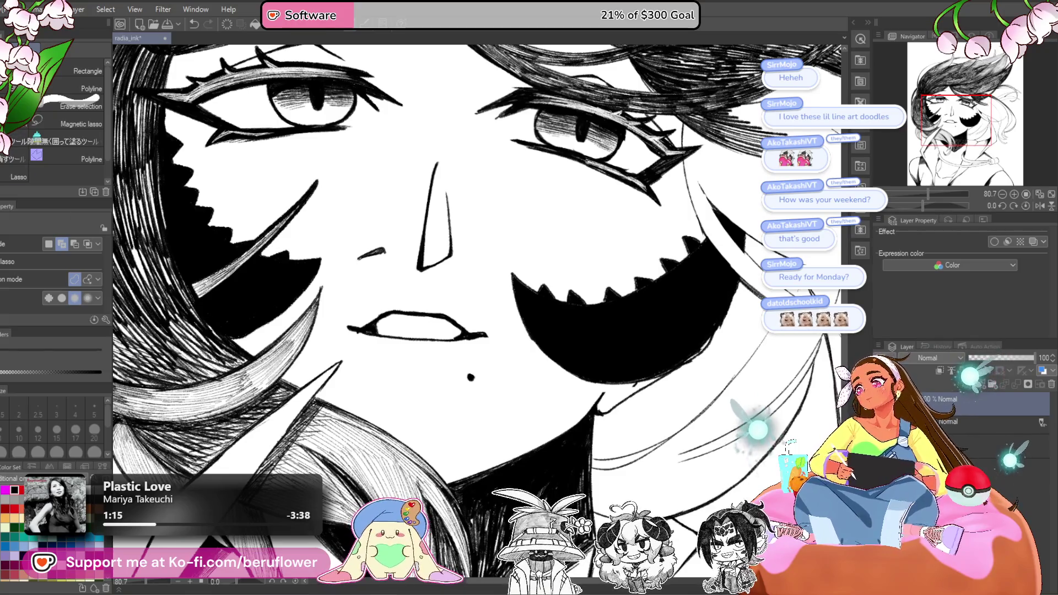
key(p)
scroll(416, 223, down, 5)
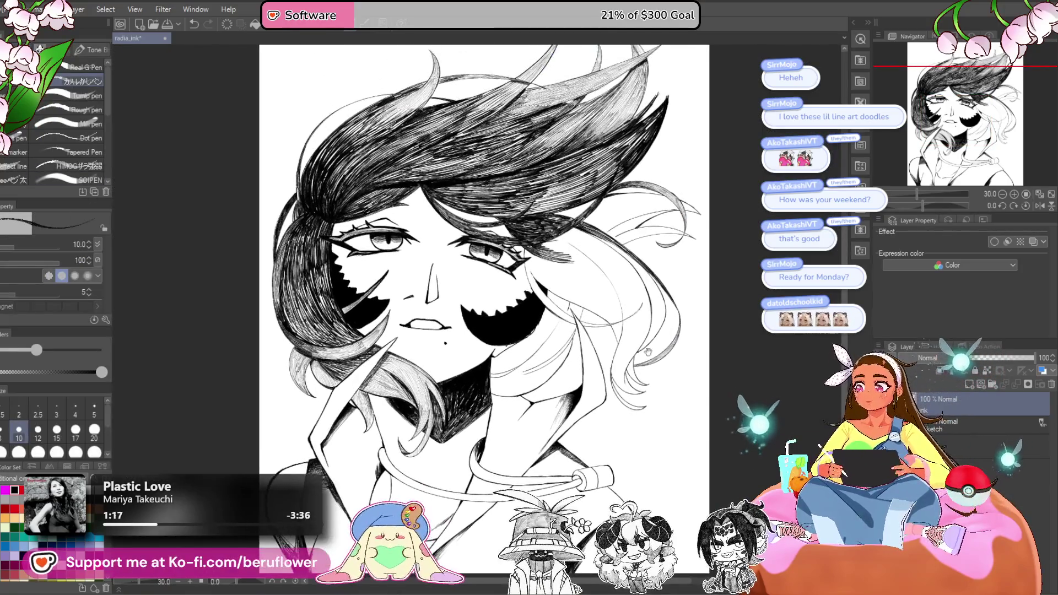
scroll(508, 175, up, 4)
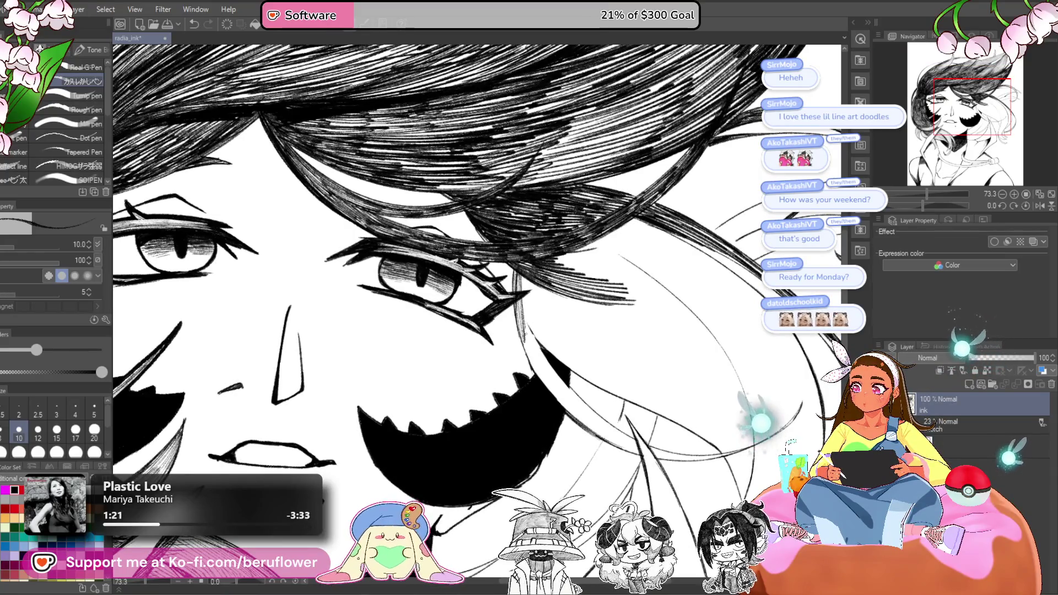
mouse_move(516, 301)
mouse_down()
mouse_move(523, 346)
mouse_move(538, 365)
mouse_up()
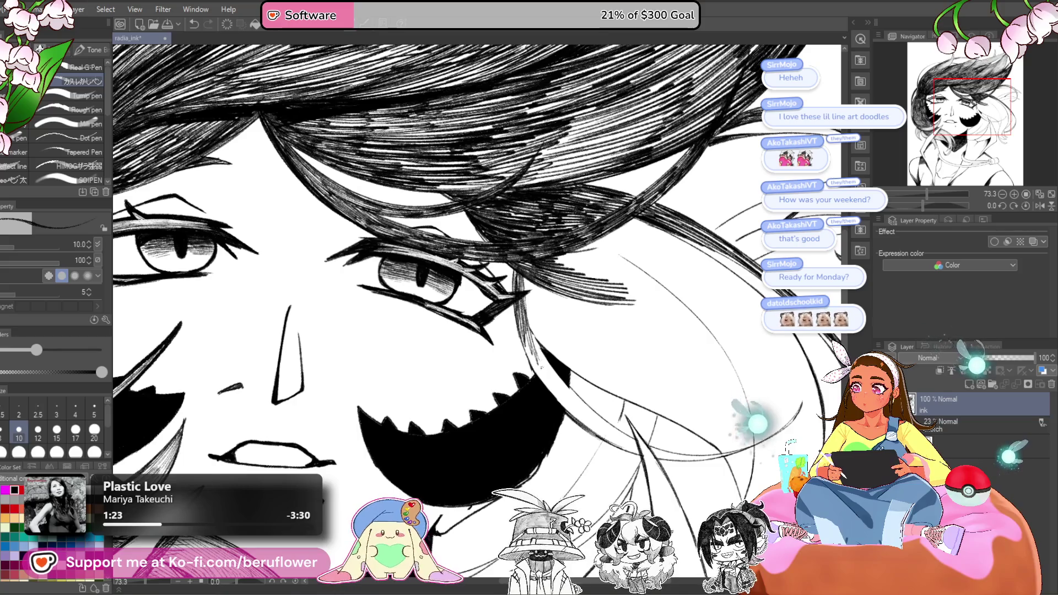
scroll(621, 200, down, 4)
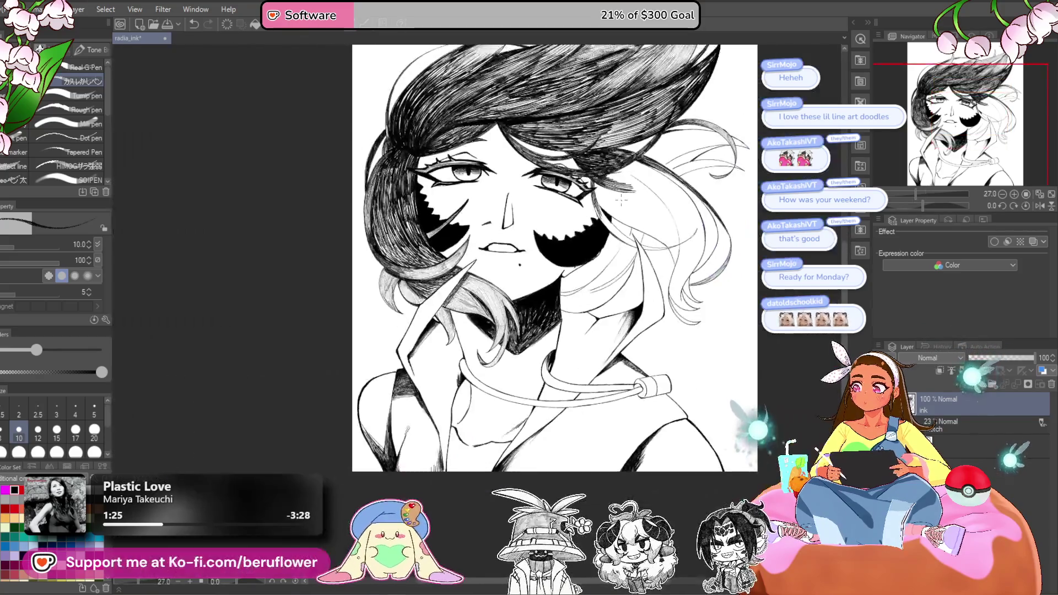
drag(726, 307, 711, 385)
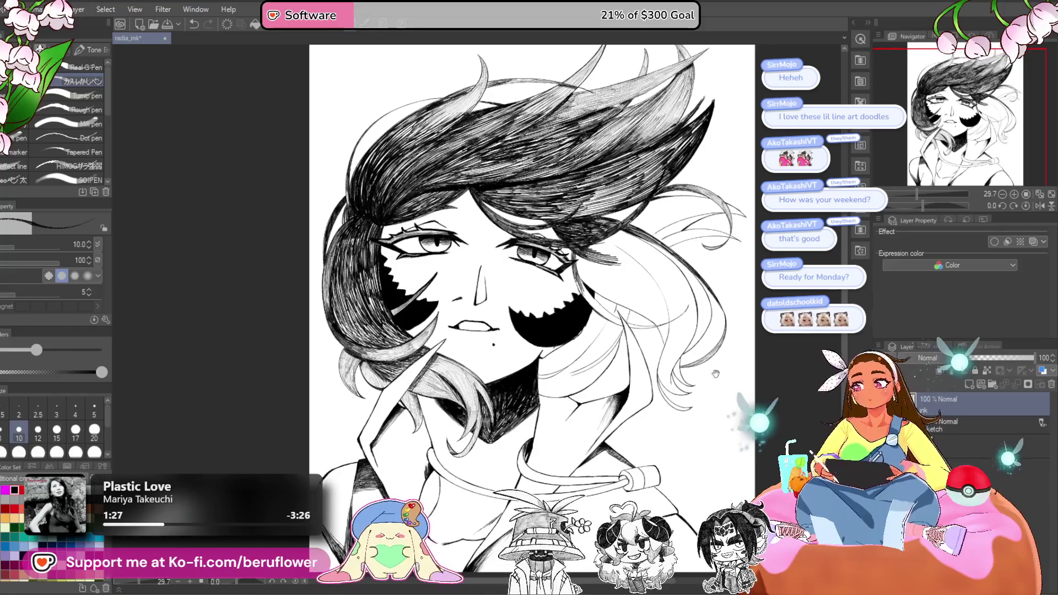
drag(929, 207, 951, 205)
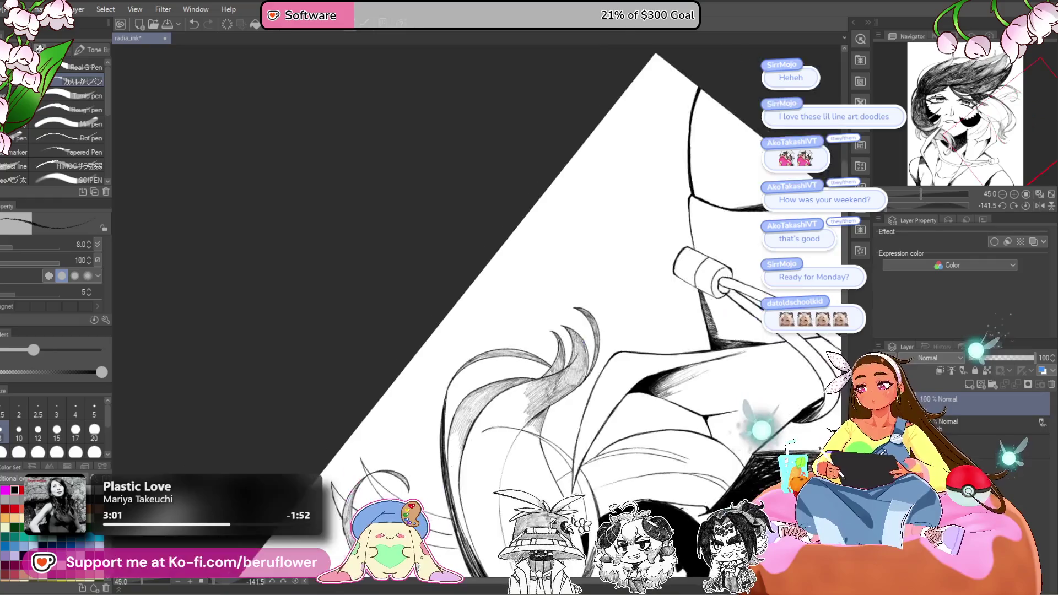
- Bring the lower hair strands into view and hatch shading into the light strand
drag(611, 320, 558, 278)
scroll(559, 279, up, 3)
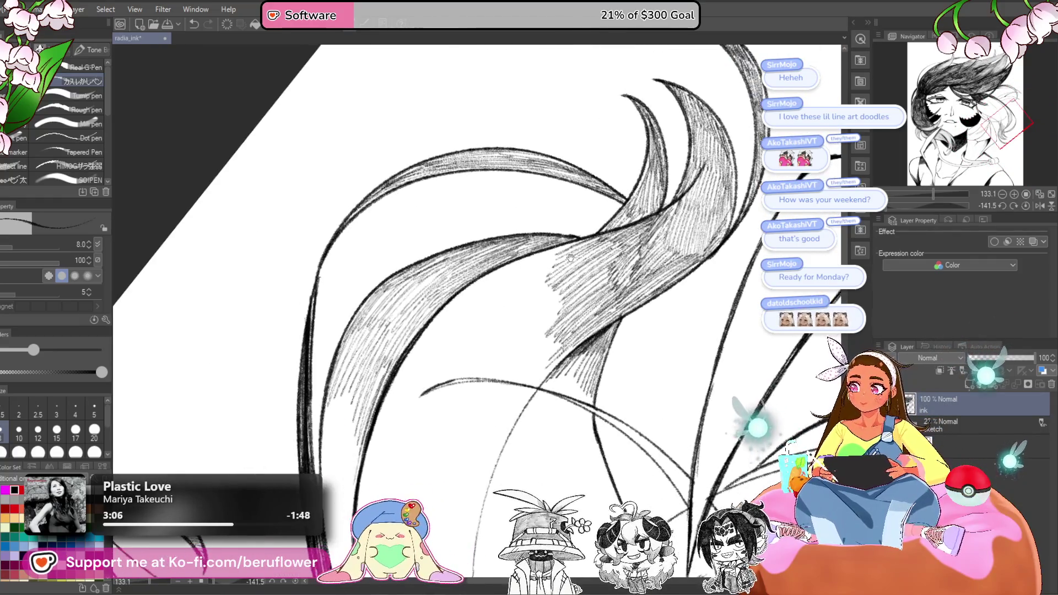
drag(579, 243, 460, 294)
drag(518, 263, 453, 304)
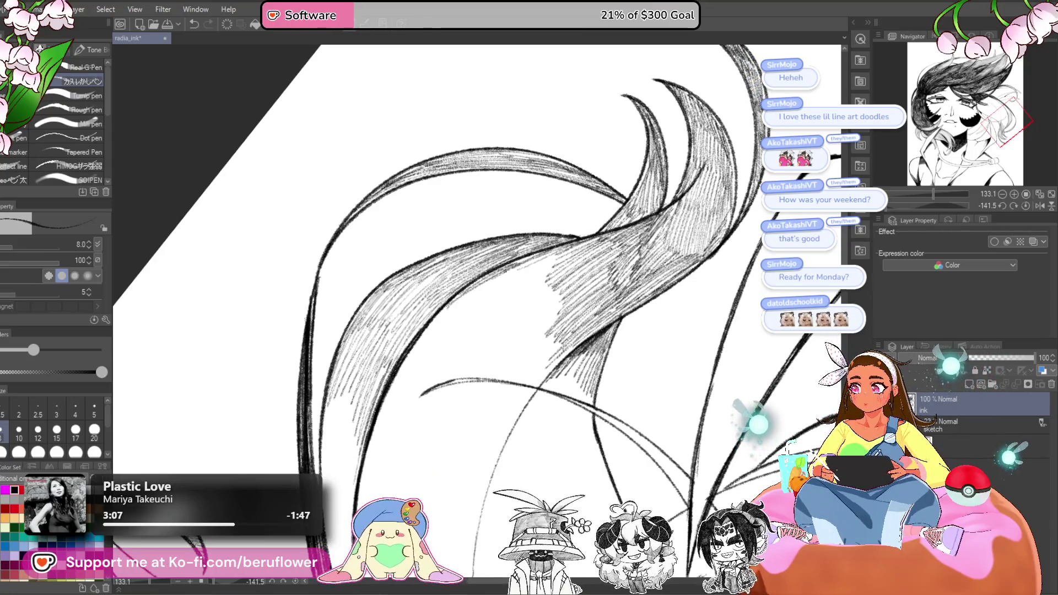
mouse_move(565, 282)
mouse_down()
mouse_move(498, 338)
mouse_move(507, 365)
mouse_up()
drag(566, 309, 510, 380)
mouse_move(568, 339)
mouse_down()
mouse_move(520, 403)
mouse_move(557, 316)
mouse_up()
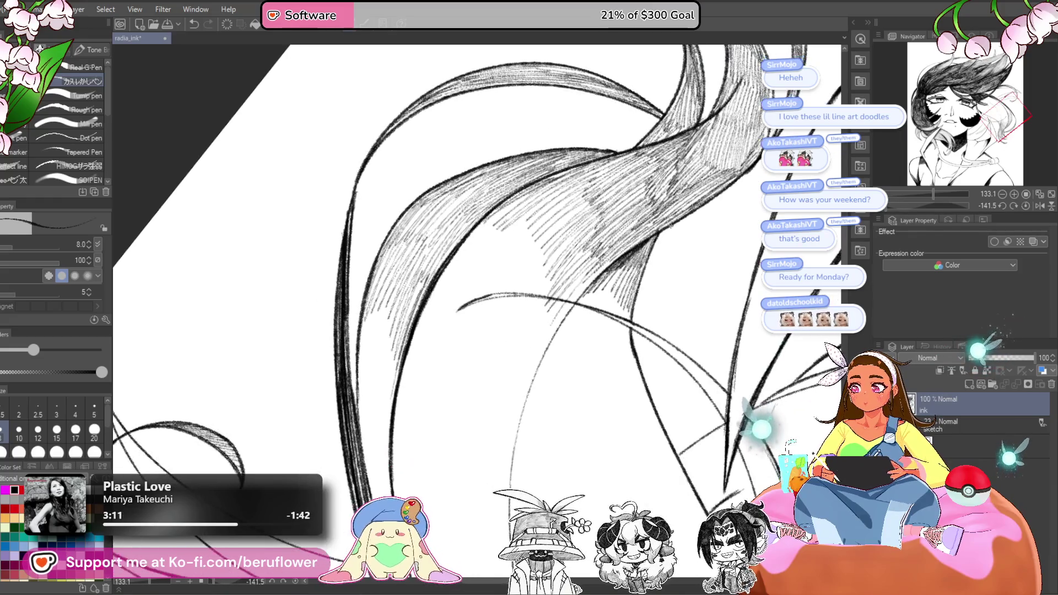
- Build up diagonal hatching across the strand and extend it higher
mouse_move(596, 265)
mouse_down()
mouse_move(534, 336)
mouse_move(523, 380)
mouse_up()
drag(568, 315, 513, 436)
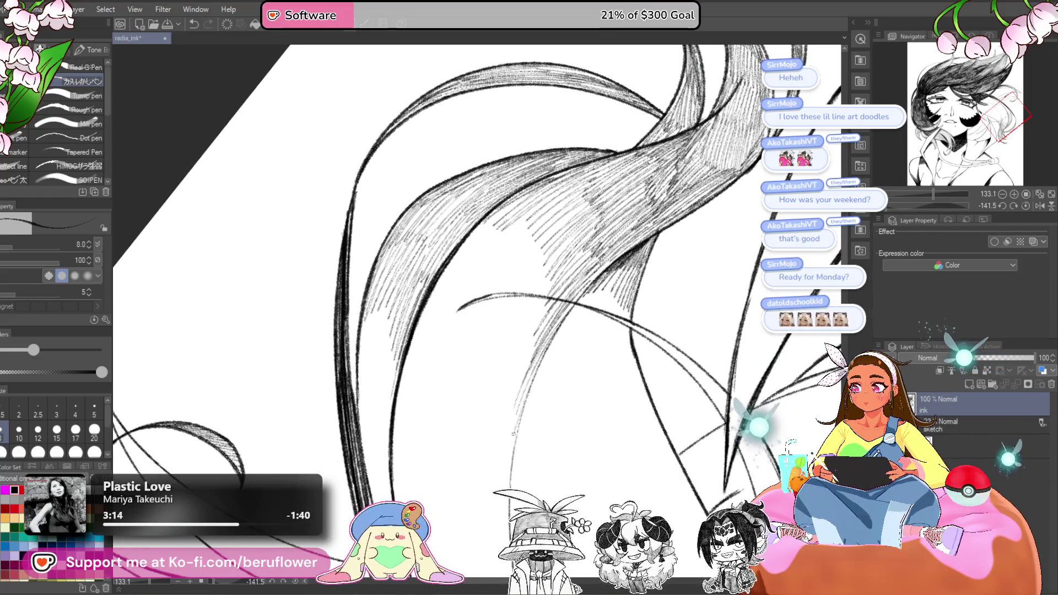
drag(549, 300, 499, 408)
drag(560, 276, 501, 380)
mouse_move(559, 250)
mouse_down()
mouse_move(499, 355)
mouse_move(487, 318)
mouse_move(477, 328)
mouse_up()
mouse_move(551, 229)
mouse_down()
mouse_move(479, 315)
mouse_move(463, 311)
mouse_up()
drag(521, 223, 452, 301)
drag(532, 193, 424, 319)
drag(444, 284, 400, 395)
drag(449, 282, 397, 412)
mouse_move(453, 294)
mouse_down()
mouse_move(401, 419)
mouse_move(405, 441)
mouse_up()
drag(426, 354, 414, 406)
- Rotate and zoom in on the next strand, filling it with diagonal and vertical hatching
key(ctrl+minus)
key(ctrl+minus)
mouse_move(397, 467)
mouse_down()
mouse_move(385, 298)
mouse_move(408, 330)
mouse_up()
mouse_move(894, 205)
mouse_down()
mouse_move(911, 211)
mouse_move(898, 210)
mouse_up()
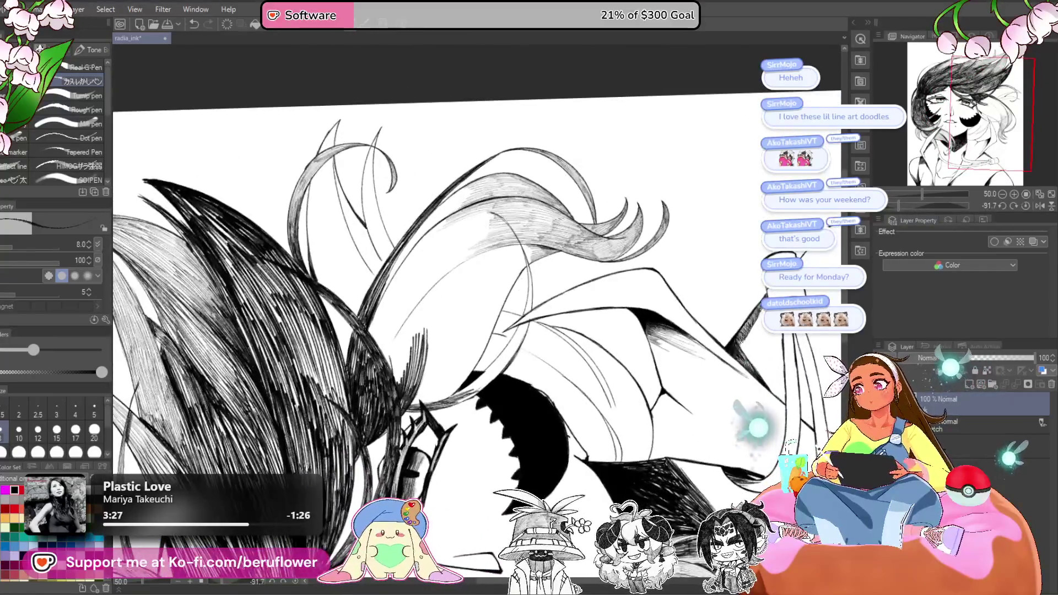
key(ctrl+plus)
key(ctrl+plus)
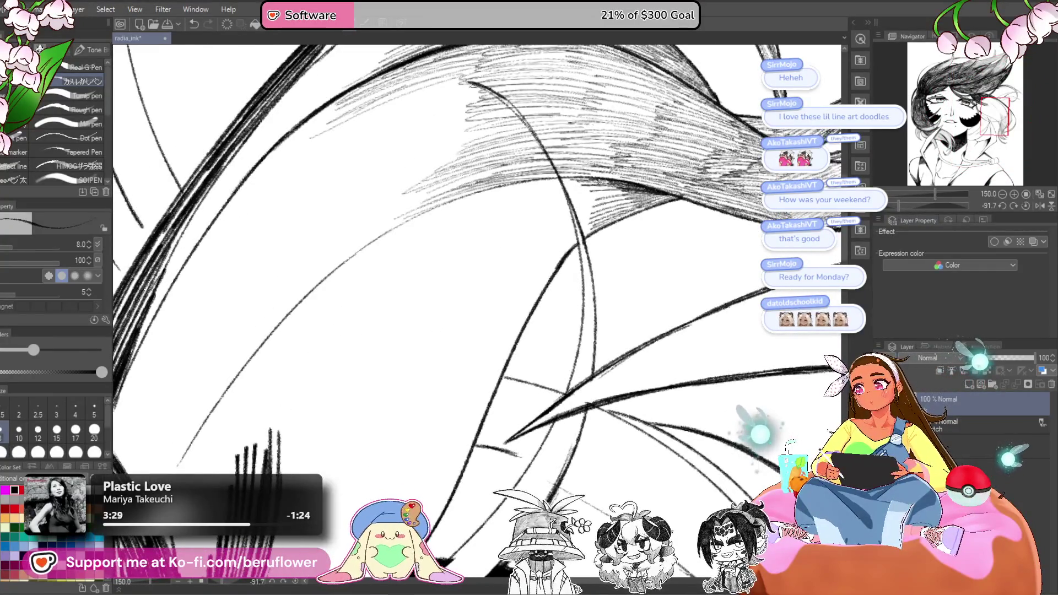
drag(898, 206, 892, 206)
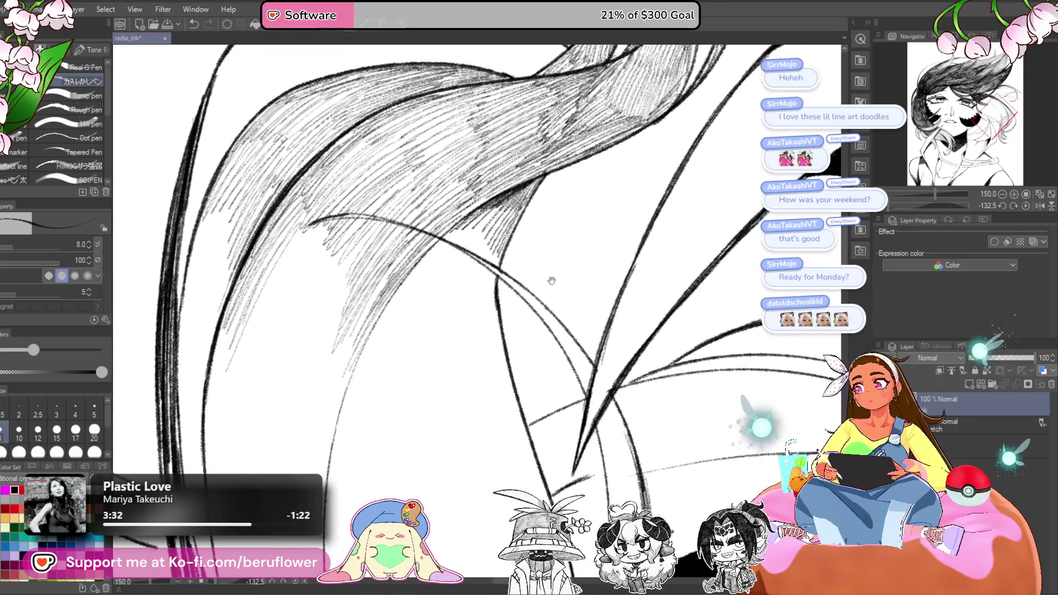
drag(449, 256, 482, 218)
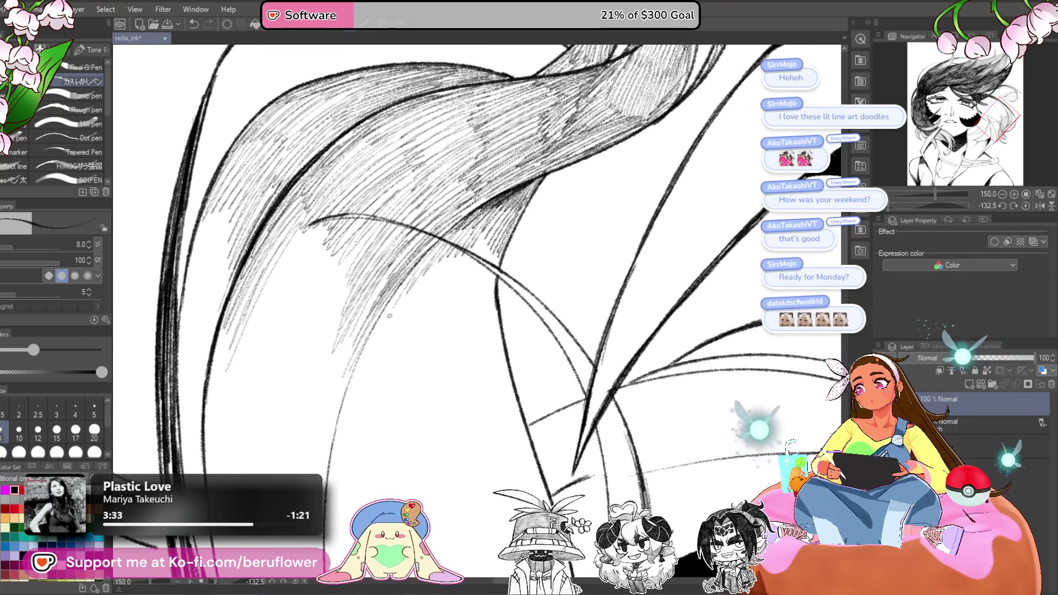
mouse_move(357, 375)
mouse_down()
mouse_move(397, 309)
mouse_move(489, 243)
mouse_move(492, 309)
mouse_move(496, 288)
mouse_up()
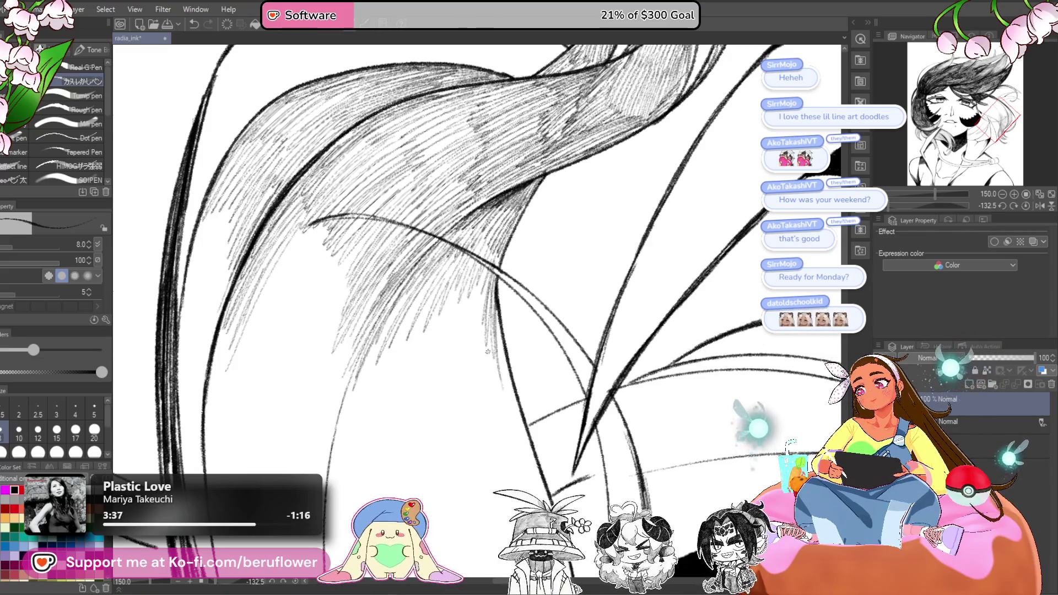
drag(473, 323, 438, 299)
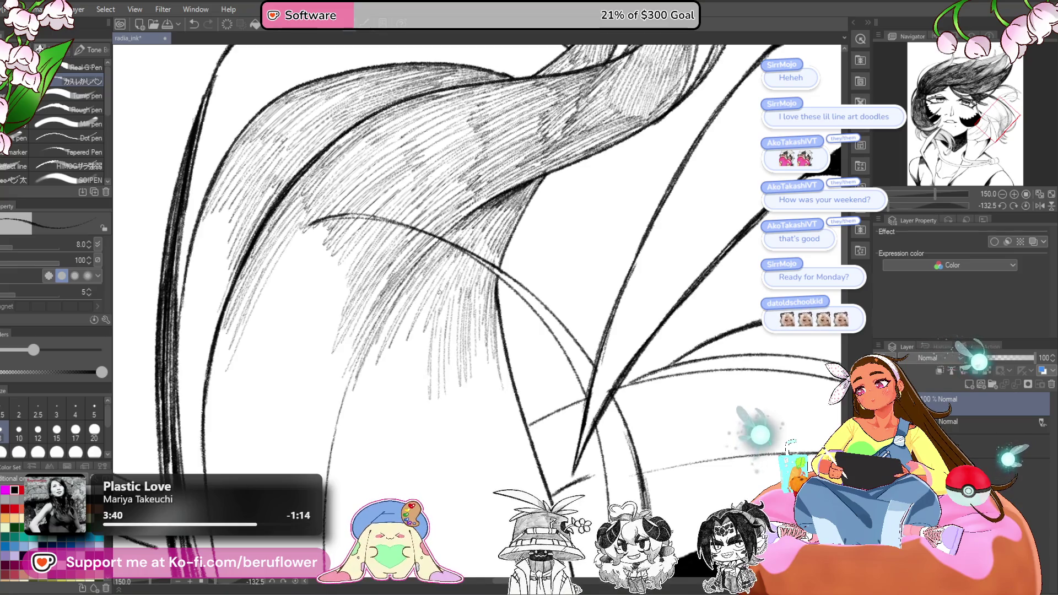
mouse_move(413, 361)
mouse_down()
mouse_move(344, 412)
mouse_move(361, 386)
mouse_move(402, 396)
mouse_move(406, 436)
mouse_move(455, 369)
mouse_up()
drag(457, 369, 443, 323)
mouse_move(480, 274)
mouse_down()
mouse_move(491, 330)
mouse_move(471, 314)
mouse_move(445, 330)
mouse_move(449, 380)
mouse_move(492, 401)
mouse_move(510, 353)
mouse_move(523, 363)
mouse_move(529, 430)
mouse_up()
scroll(529, 430, down, 4)
- Hatch densely down over the big hair shape
scroll(520, 237, down, 4)
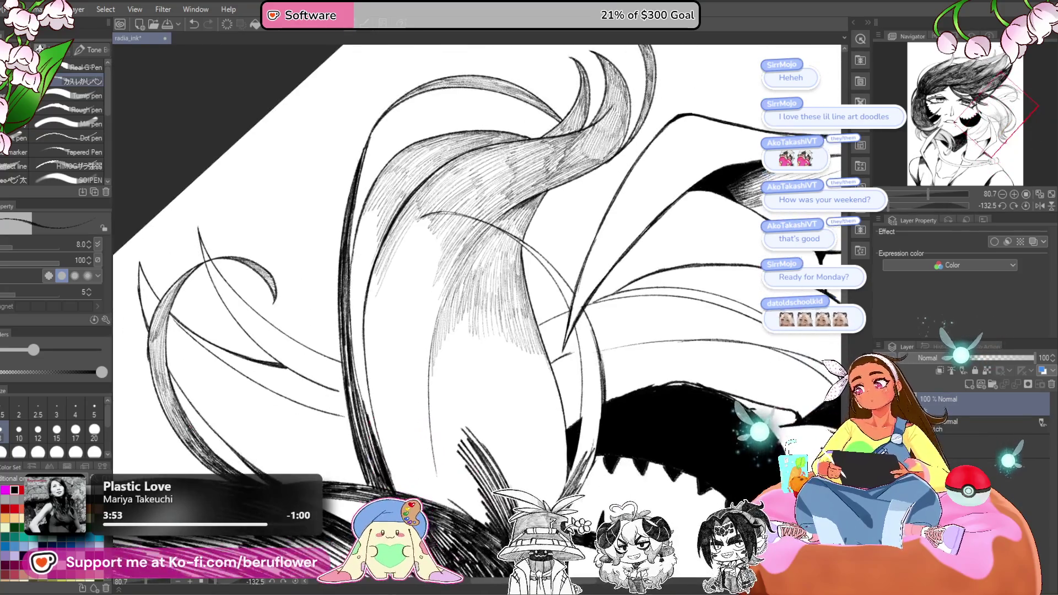
scroll(520, 236, up, 4)
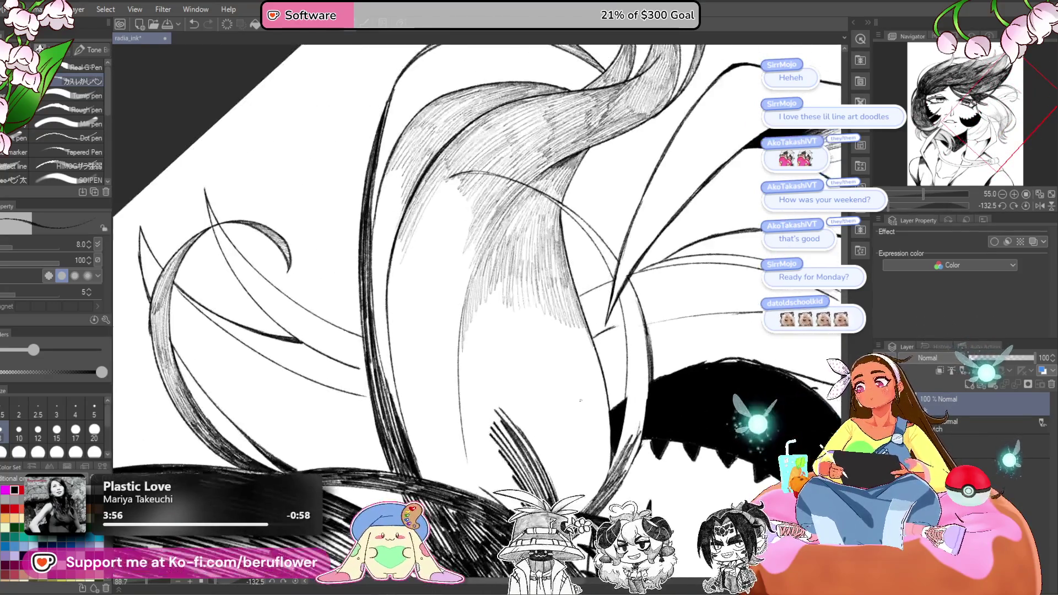
mouse_move(465, 215)
mouse_down()
mouse_move(422, 311)
mouse_move(435, 336)
mouse_up()
drag(488, 254, 447, 363)
drag(490, 273, 449, 397)
mouse_move(478, 311)
mouse_down()
mouse_move(456, 436)
mouse_move(465, 450)
mouse_up()
scroll(468, 330, down, 4)
scroll(469, 275, up, 2)
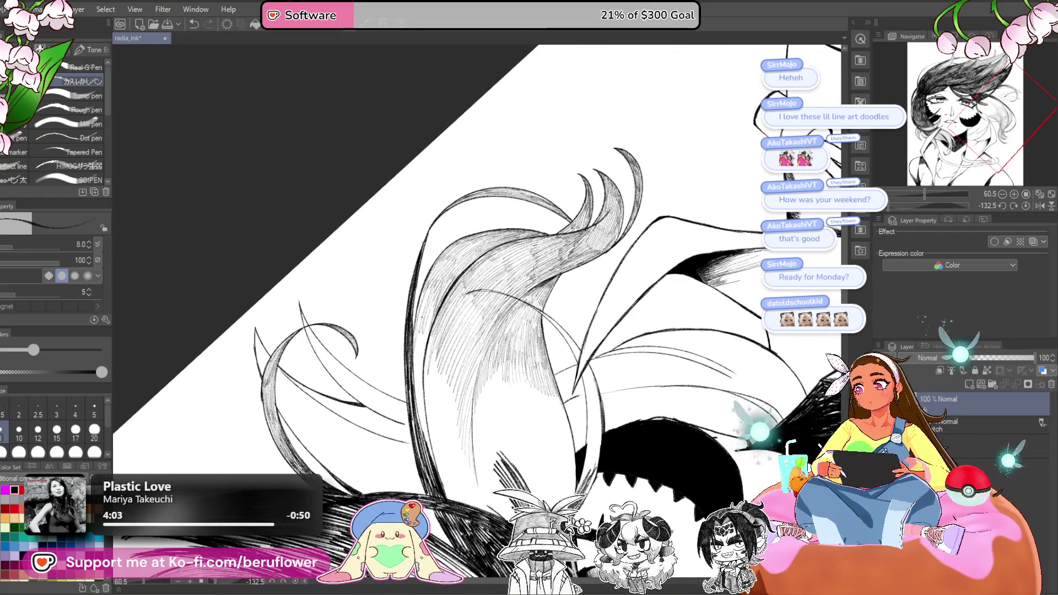
- Enlarge the brush to size 25 and darken the hair's left edge with hatching
key(bracketright)
key(bracketright)
key(bracketright)
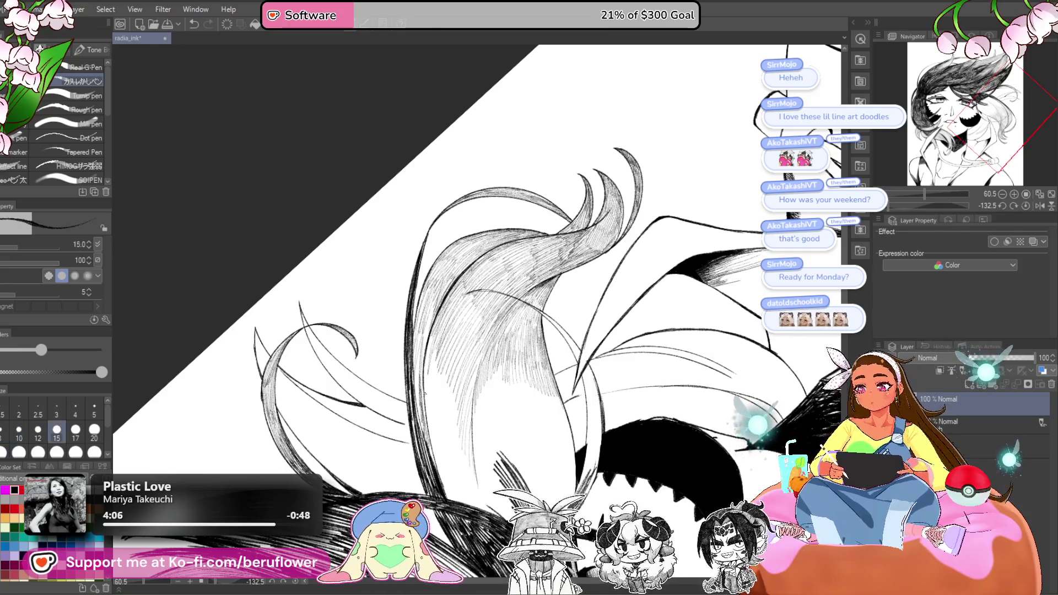
key(bracketright)
drag(429, 449, 417, 333)
drag(420, 405, 410, 311)
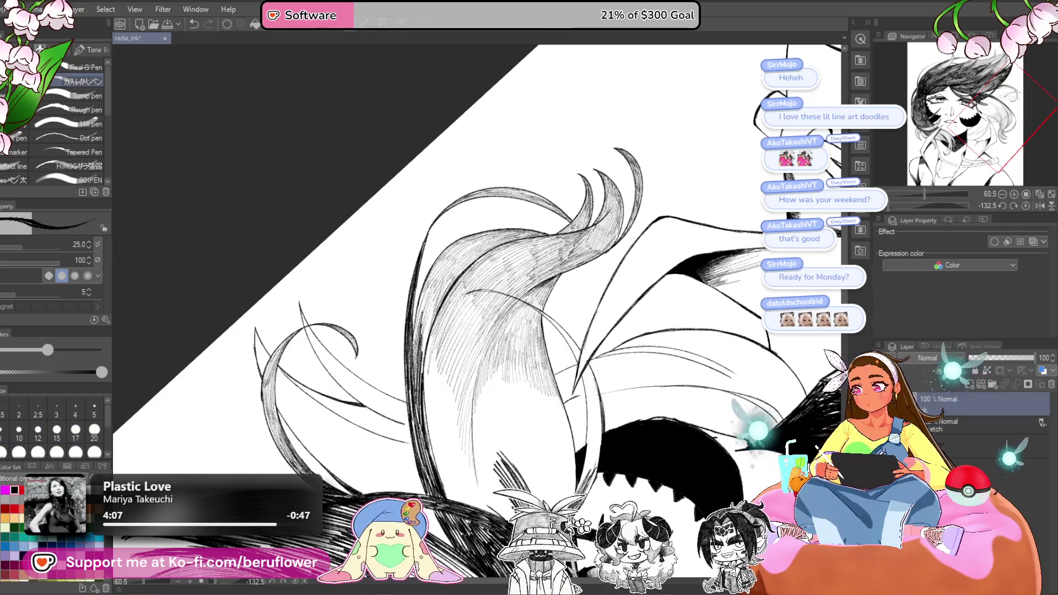
mouse_move(468, 286)
mouse_down()
mouse_move(494, 231)
mouse_move(447, 240)
mouse_up()
drag(455, 328, 469, 256)
drag(452, 338, 462, 266)
drag(449, 353, 466, 279)
mouse_move(456, 359)
mouse_down()
mouse_move(466, 289)
mouse_move(458, 295)
mouse_up()
drag(462, 323, 448, 286)
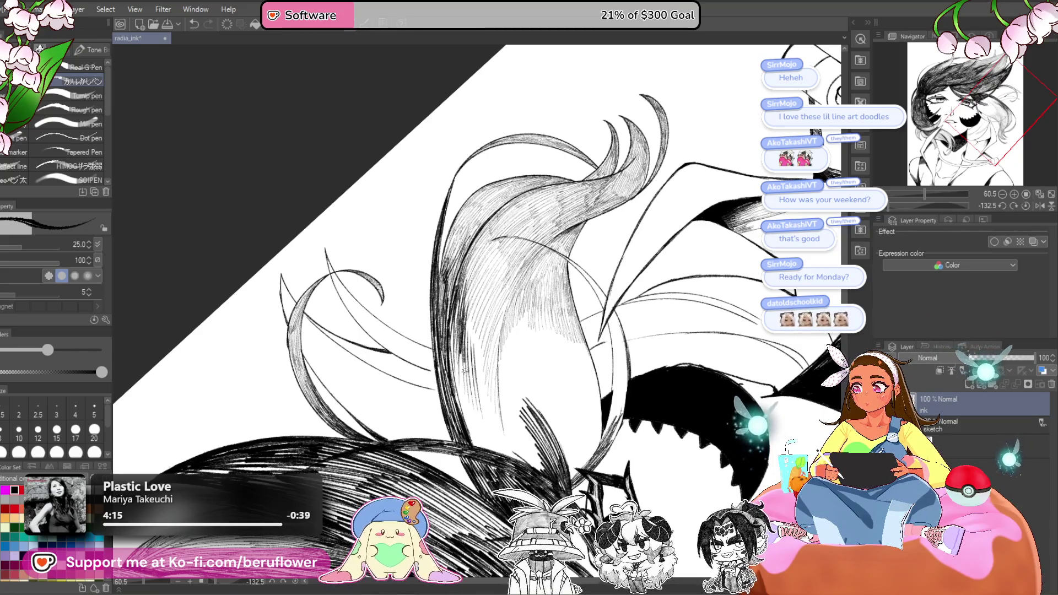
- Build up hatching over the lower left area of the hair strand
drag(480, 408, 474, 340)
drag(490, 426, 479, 357)
drag(466, 337, 458, 424)
drag(468, 364, 477, 441)
drag(474, 397, 496, 449)
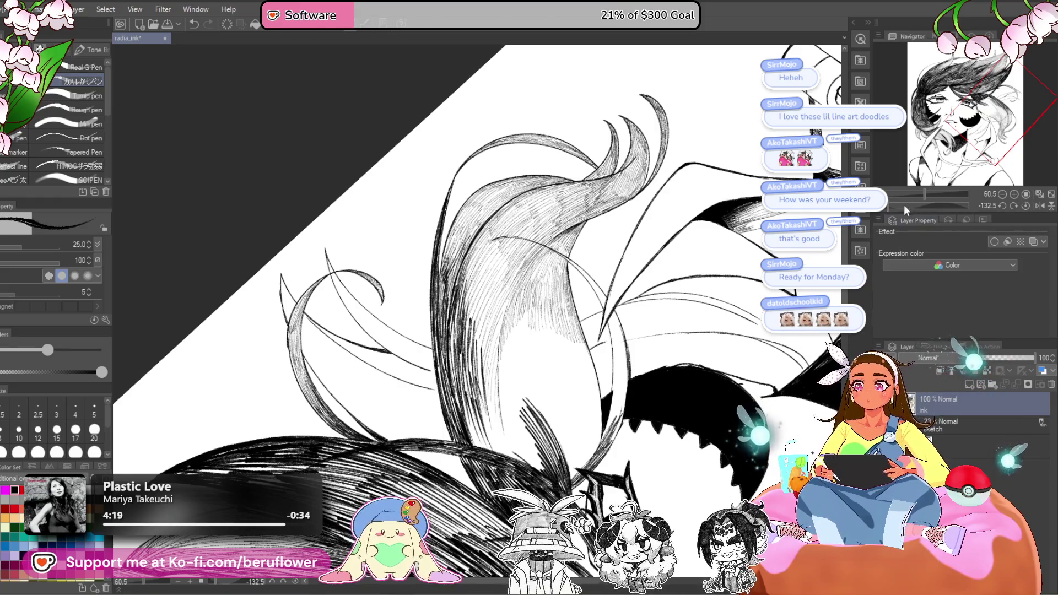
- Rotate the view near upright and add vertical hatching along the hair strand
mouse_move(908, 205)
mouse_down()
mouse_move(888, 207)
mouse_move(924, 226)
mouse_move(894, 212)
mouse_up()
drag(485, 428, 472, 325)
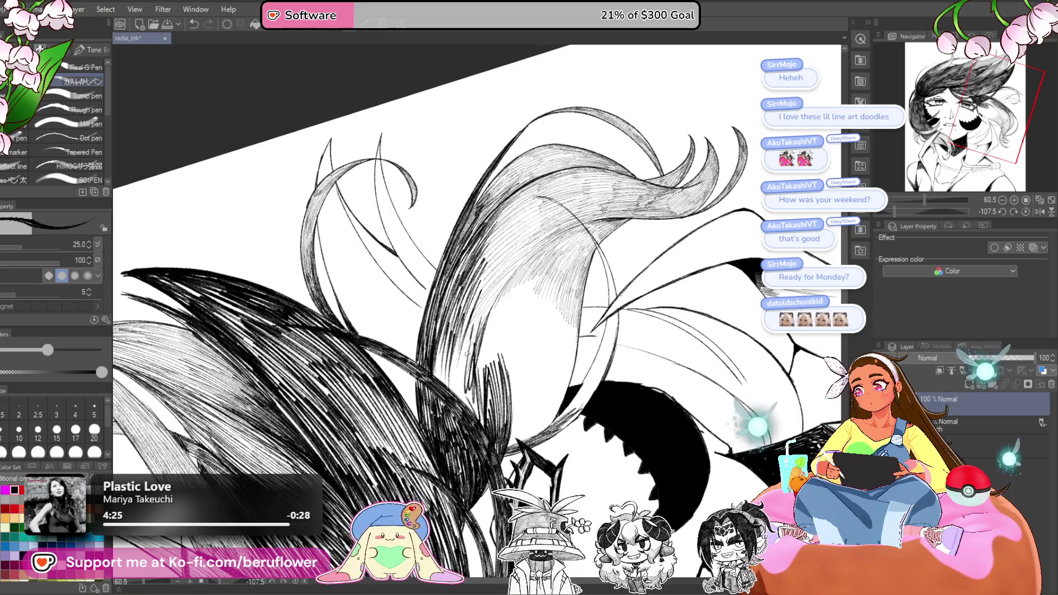
mouse_move(483, 393)
mouse_down()
mouse_move(489, 406)
mouse_move(472, 325)
mouse_up()
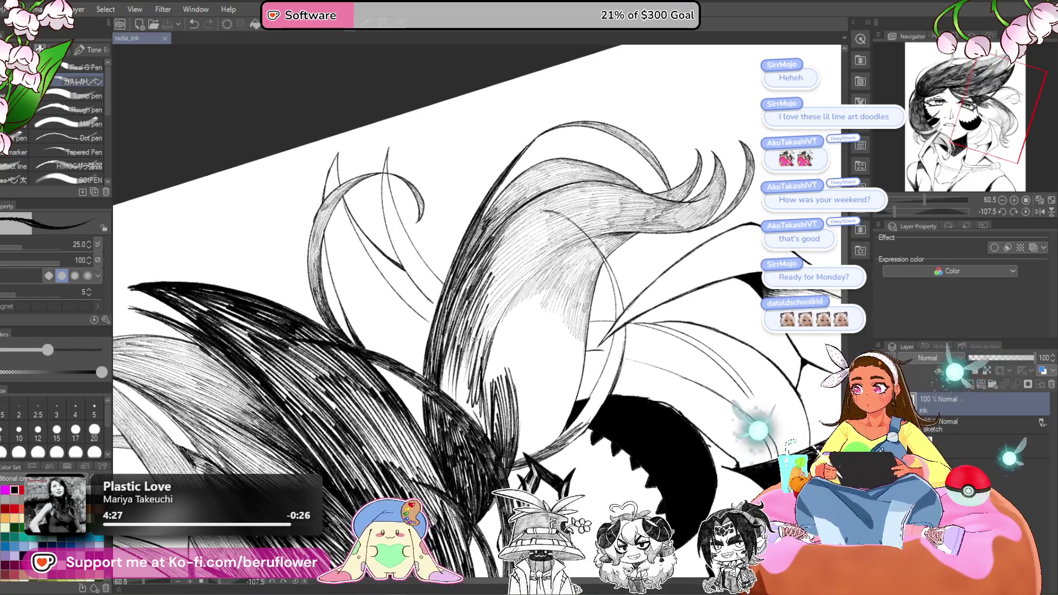
drag(451, 393, 443, 345)
drag(463, 420, 449, 361)
mouse_move(484, 441)
mouse_down()
mouse_move(469, 374)
mouse_move(485, 359)
mouse_up()
mouse_move(498, 380)
mouse_down()
mouse_move(509, 309)
mouse_move(495, 292)
mouse_up()
mouse_move(510, 409)
mouse_down()
mouse_move(503, 308)
mouse_move(512, 336)
mouse_up()
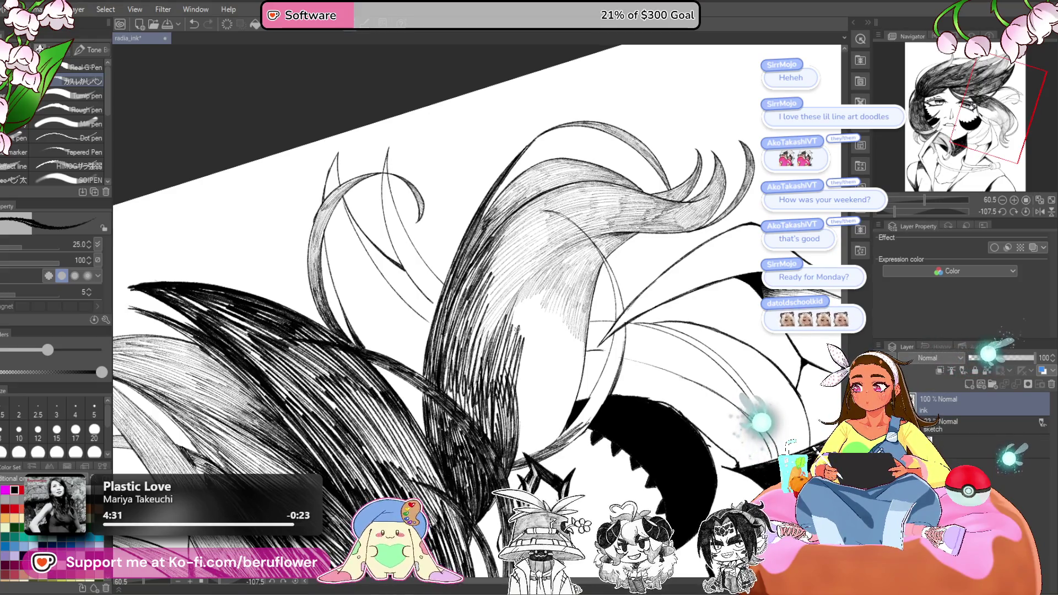
drag(574, 379, 567, 371)
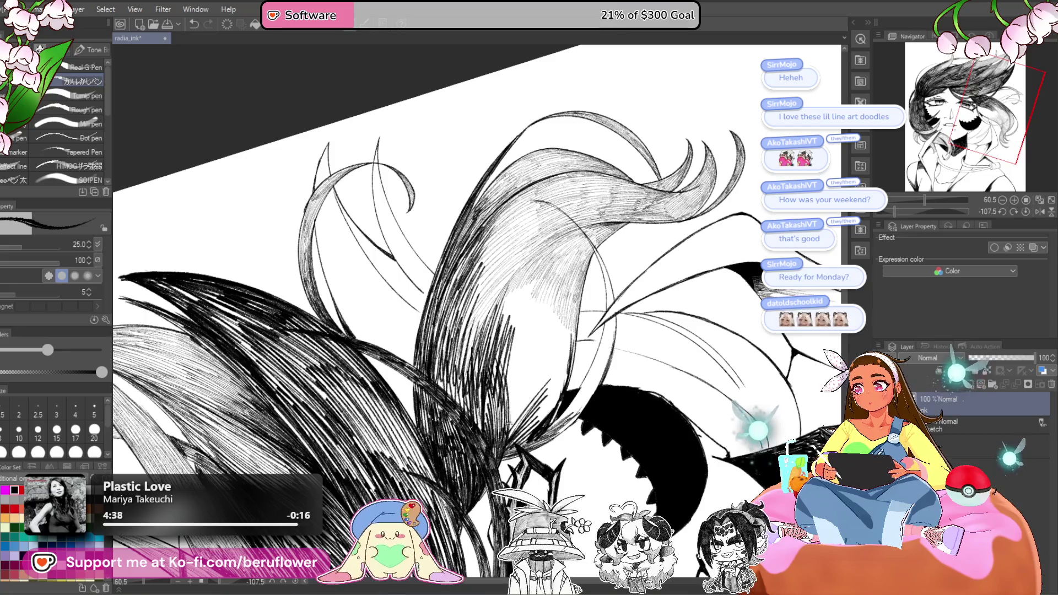
- Hatch the central hair lock with rows of thin lines
drag(506, 385, 532, 266)
drag(469, 336, 528, 249)
drag(466, 327, 513, 242)
drag(462, 308, 505, 235)
drag(501, 337, 535, 267)
drag(499, 356, 528, 275)
mouse_move(509, 378)
mouse_down()
mouse_move(535, 278)
mouse_move(546, 289)
mouse_up()
drag(537, 393, 561, 305)
drag(527, 369, 548, 298)
drag(515, 372, 538, 300)
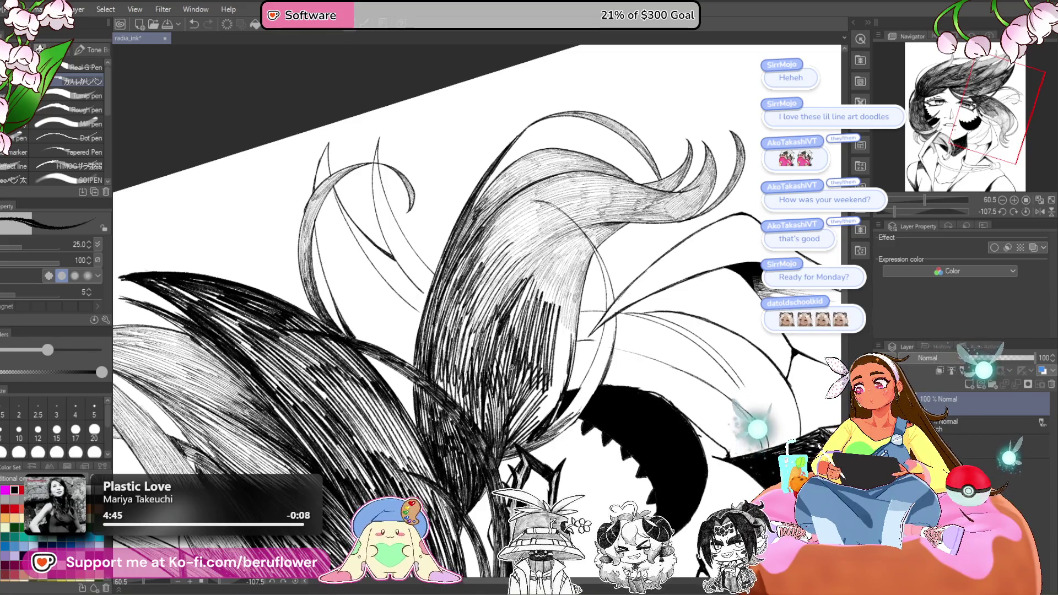
- Darken the central lock down to its lower part with more thin hatching
drag(537, 341, 552, 266)
mouse_move(543, 364)
mouse_down()
mouse_move(561, 275)
mouse_move(566, 285)
mouse_up()
drag(558, 368, 574, 299)
drag(558, 386, 569, 332)
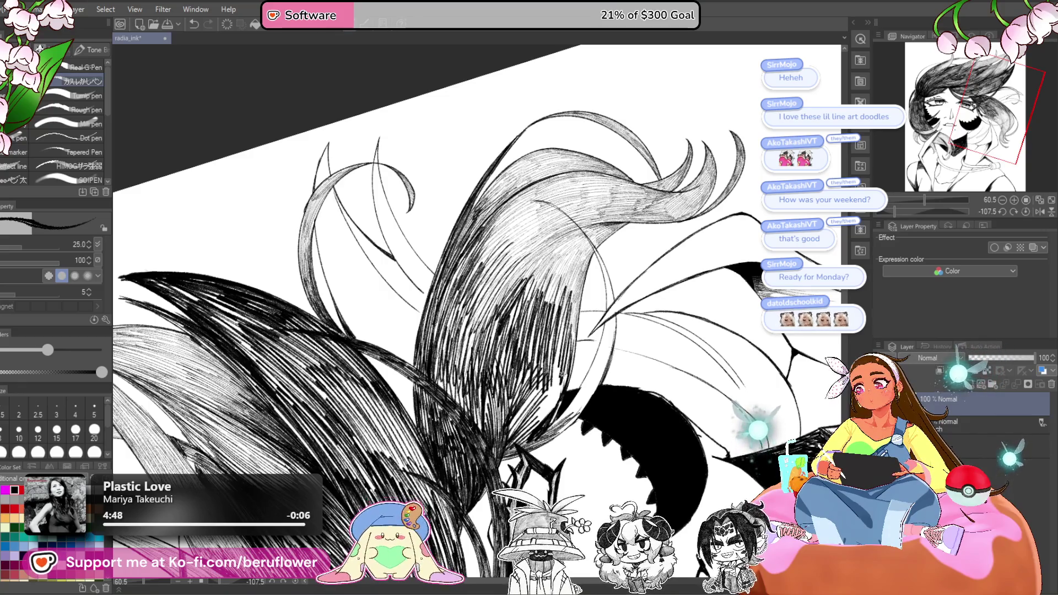
drag(545, 419, 568, 369)
drag(532, 429, 554, 368)
drag(521, 435, 543, 380)
mouse_move(544, 422)
mouse_down()
mouse_move(559, 361)
mouse_move(518, 318)
mouse_up()
key(ctrl+minus)
key(ctrl+minus)
key(ctrl+minus)
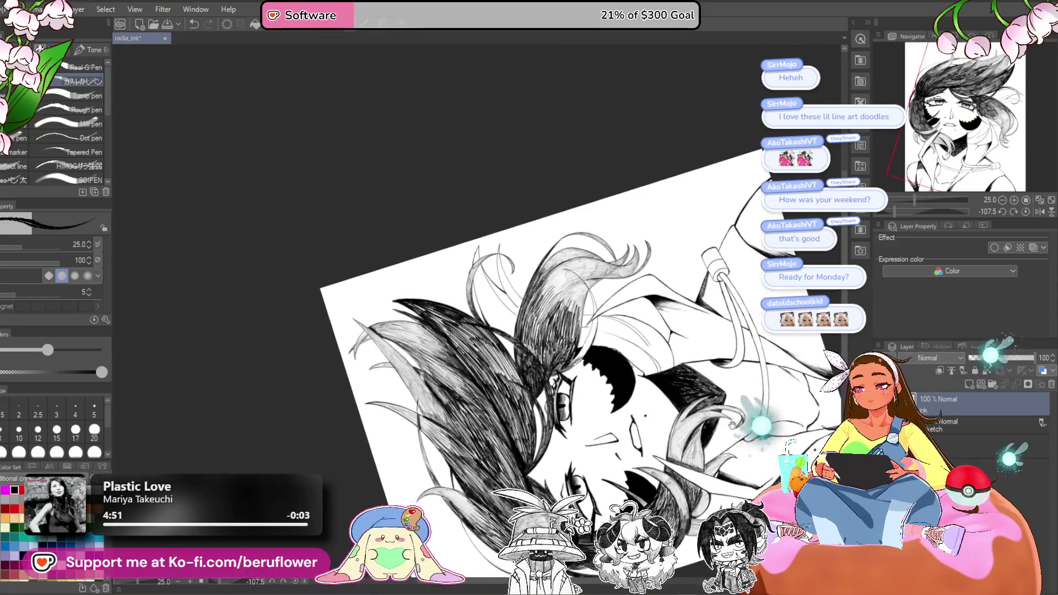
- Turn the page sideways and hatch the hair beside the cheek mark
key(ctrl+minus)
key(ctrl+0)
key(ctrl+minus)
key(ctrl+0)
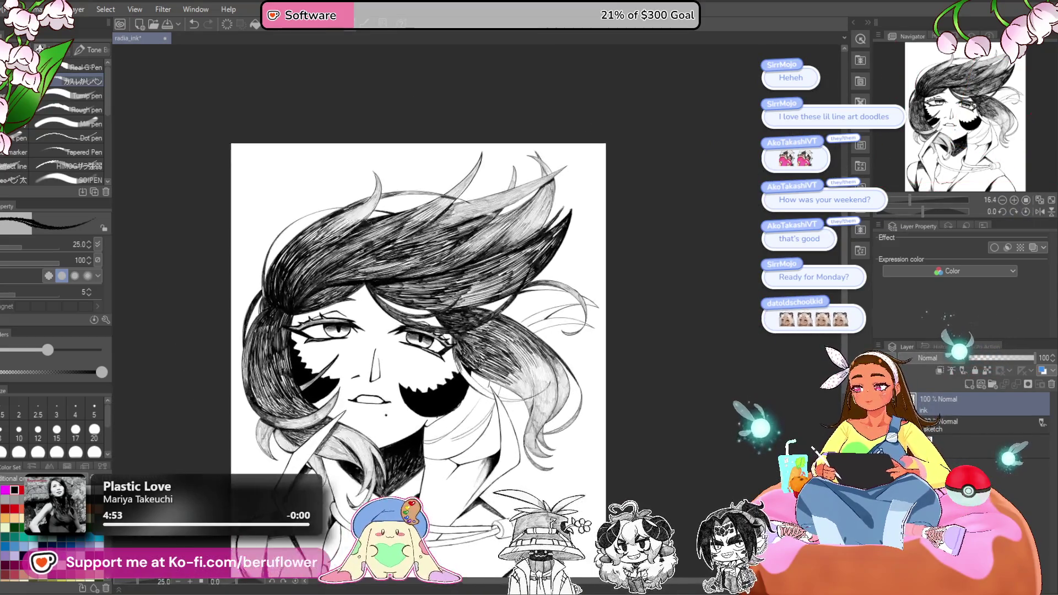
scroll(689, 368, up, 3)
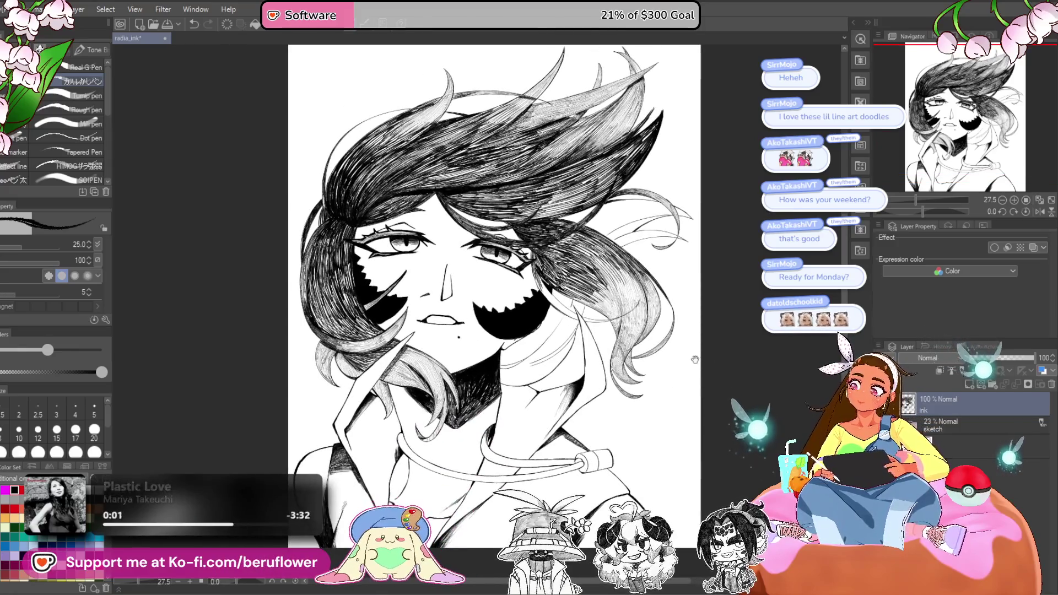
drag(923, 211, 939, 218)
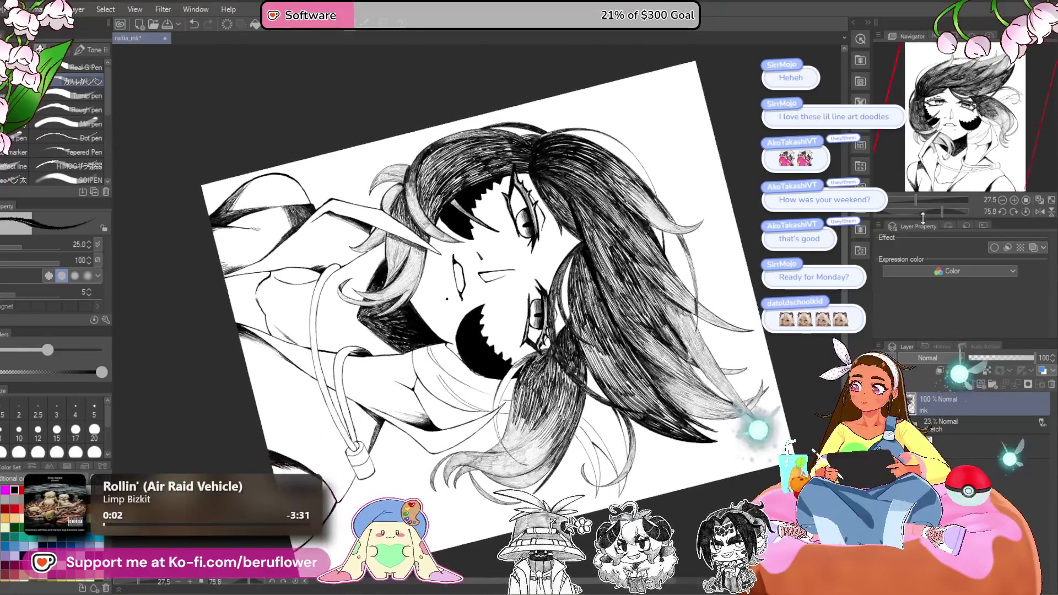
scroll(586, 271, up, 5)
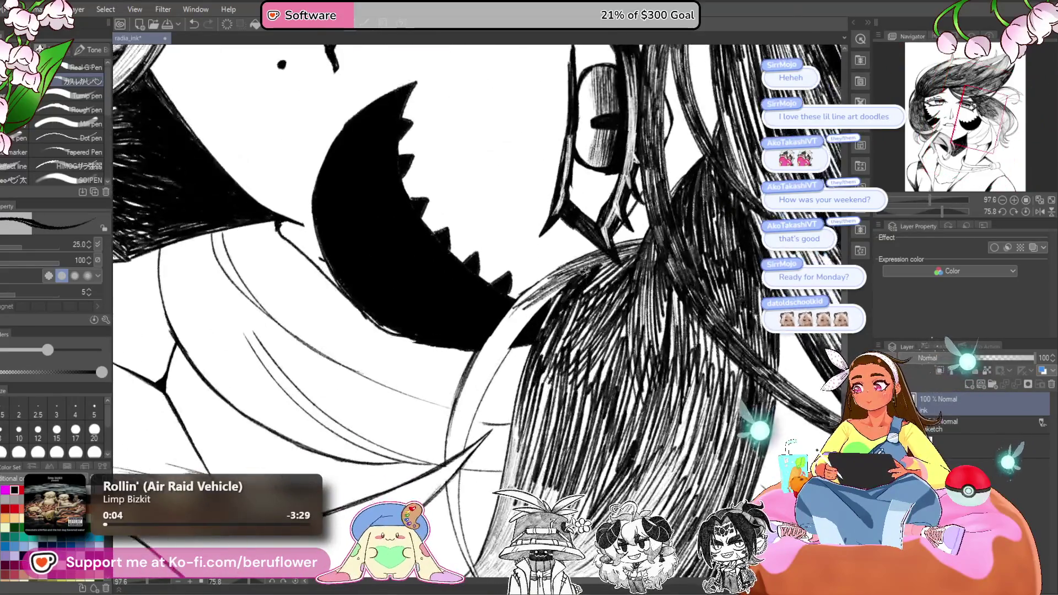
drag(586, 272, 512, 331)
drag(605, 251, 546, 281)
drag(645, 245, 614, 256)
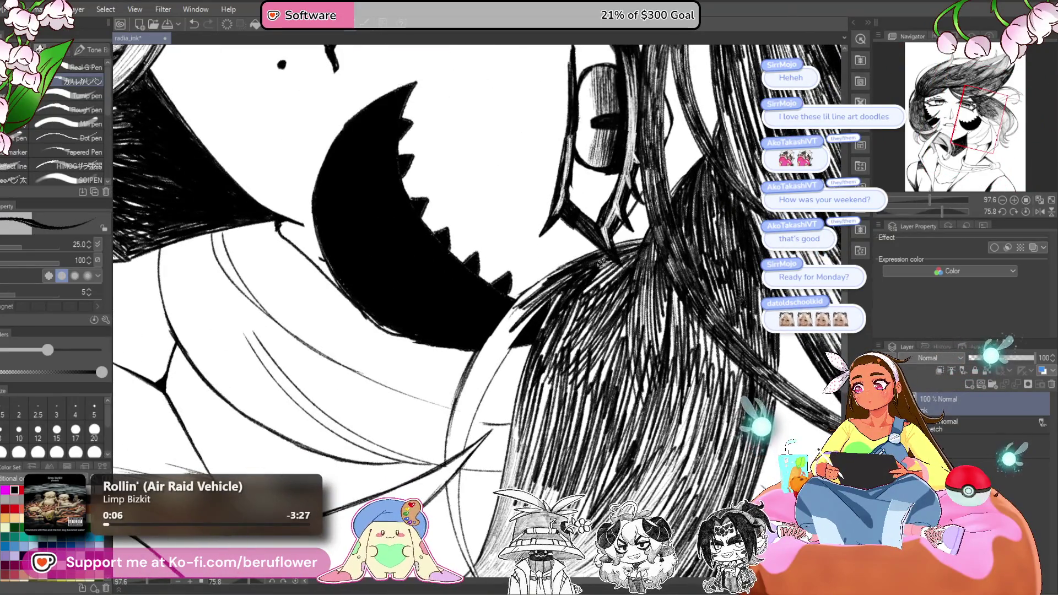
- Add more hatching to darken the hair and its edge
drag(569, 336, 555, 301)
mouse_move(592, 226)
mouse_down()
mouse_move(560, 267)
mouse_move(518, 292)
mouse_up()
mouse_move(584, 205)
mouse_down()
mouse_move(529, 262)
mouse_move(538, 241)
mouse_up()
drag(607, 192, 581, 210)
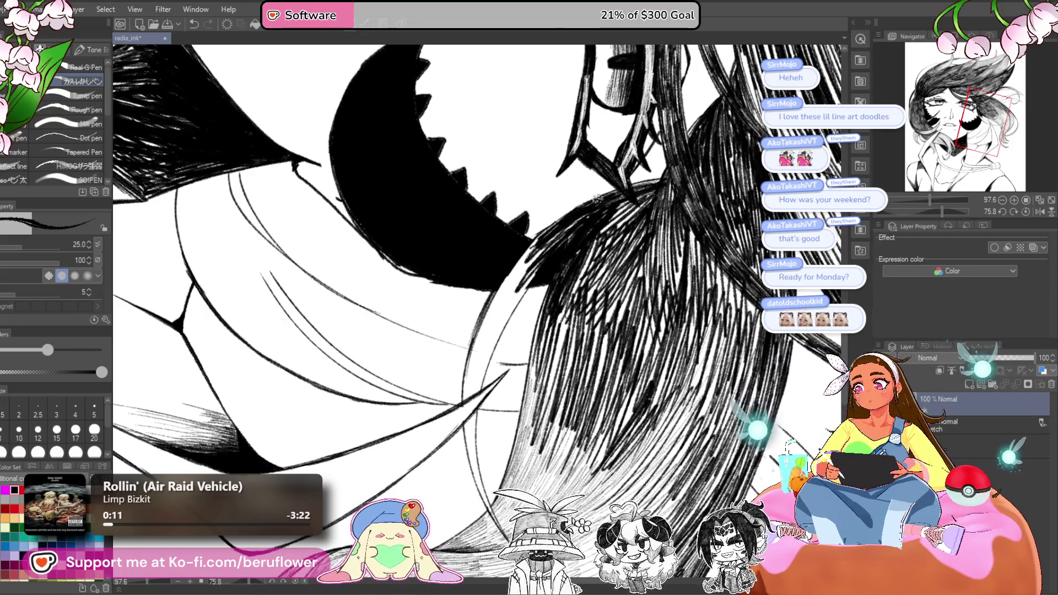
drag(518, 270, 488, 308)
drag(545, 245, 480, 350)
drag(526, 284, 481, 345)
drag(543, 247, 473, 368)
mouse_move(507, 306)
mouse_down()
mouse_move(466, 389)
mouse_move(480, 377)
mouse_up()
mouse_move(498, 331)
mouse_down()
mouse_move(466, 396)
mouse_move(477, 307)
mouse_move(467, 357)
mouse_move(516, 428)
mouse_up()
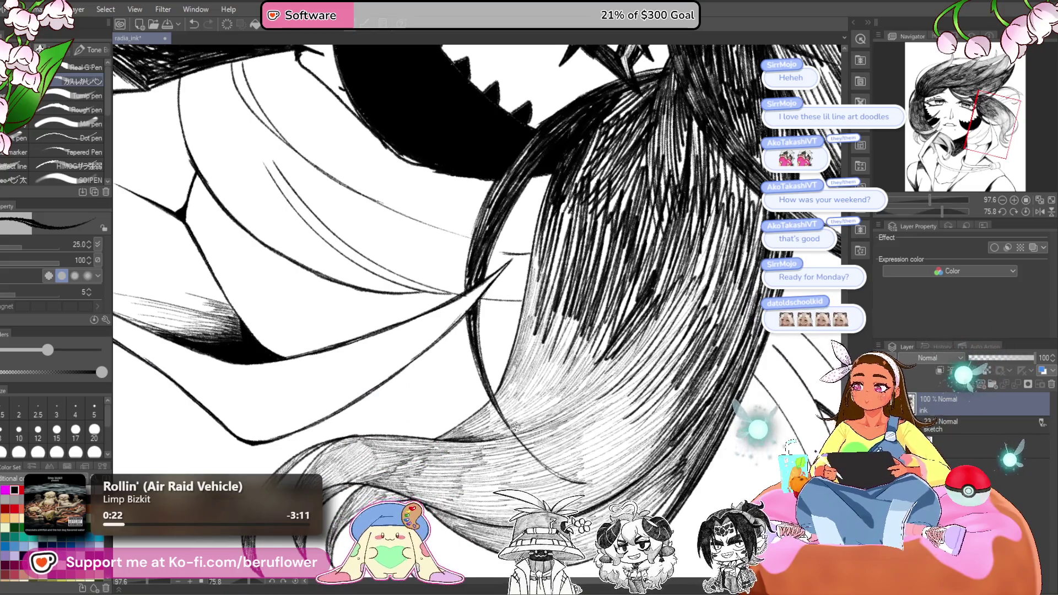
- Set the page upright and draw curved strand lines on the lighter lock, switching to brush size 10
key(ctrl+minus)
key(ctrl+at)
key(ctrl+minus)
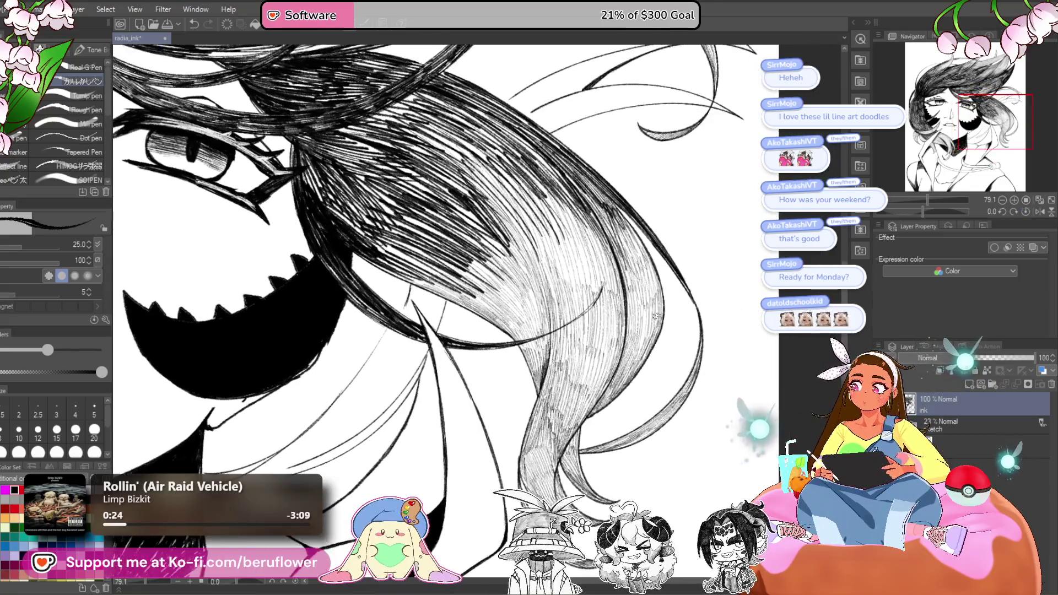
key(ctrl+plus)
key(ctrl+plus)
mouse_move(663, 232)
mouse_down()
mouse_move(511, 334)
mouse_move(664, 249)
mouse_move(521, 327)
mouse_move(496, 329)
mouse_up()
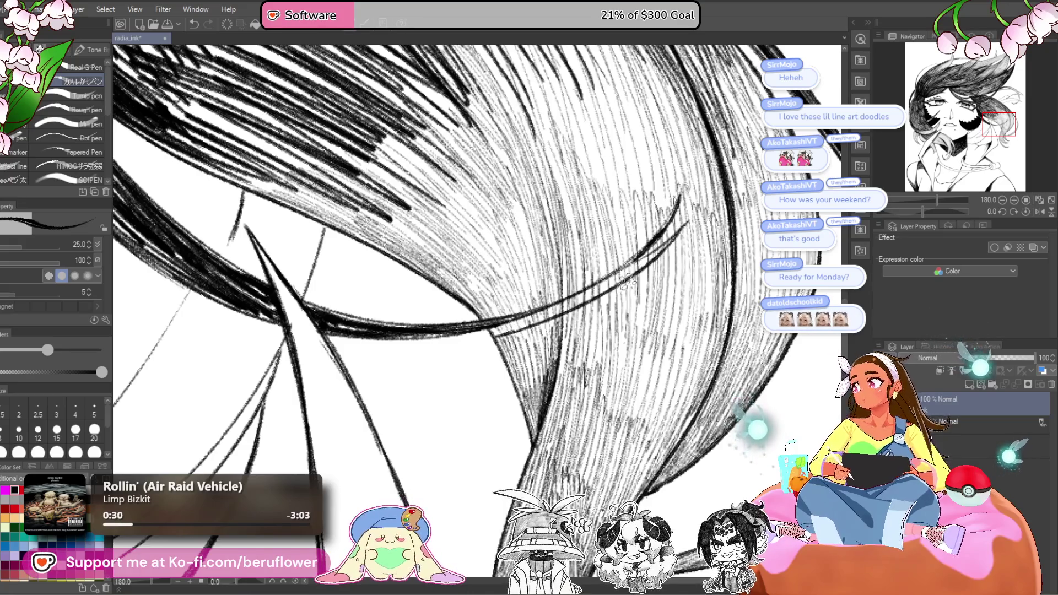
click(19, 433)
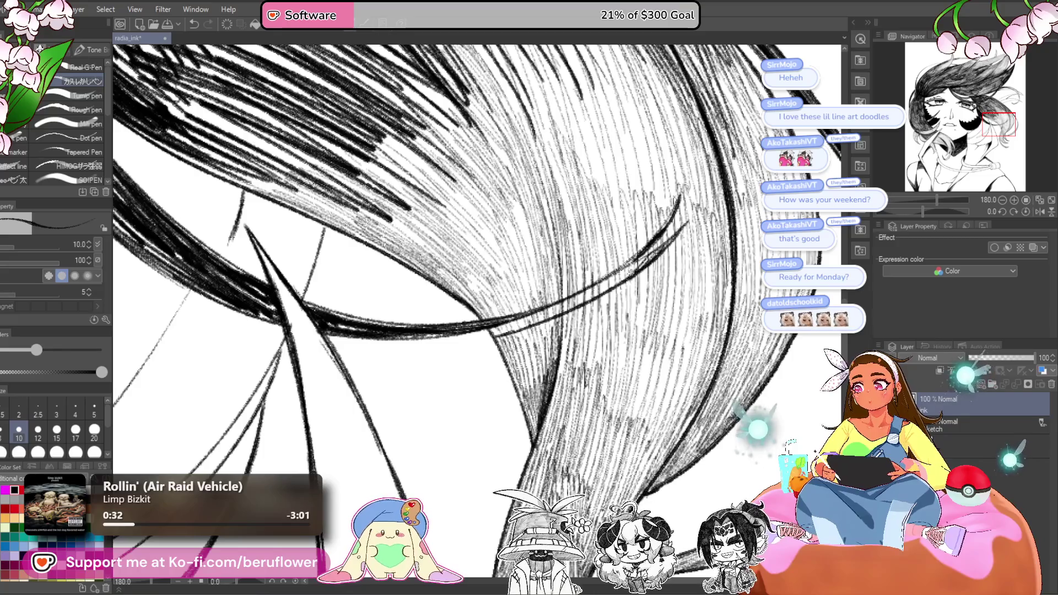
drag(634, 263, 528, 329)
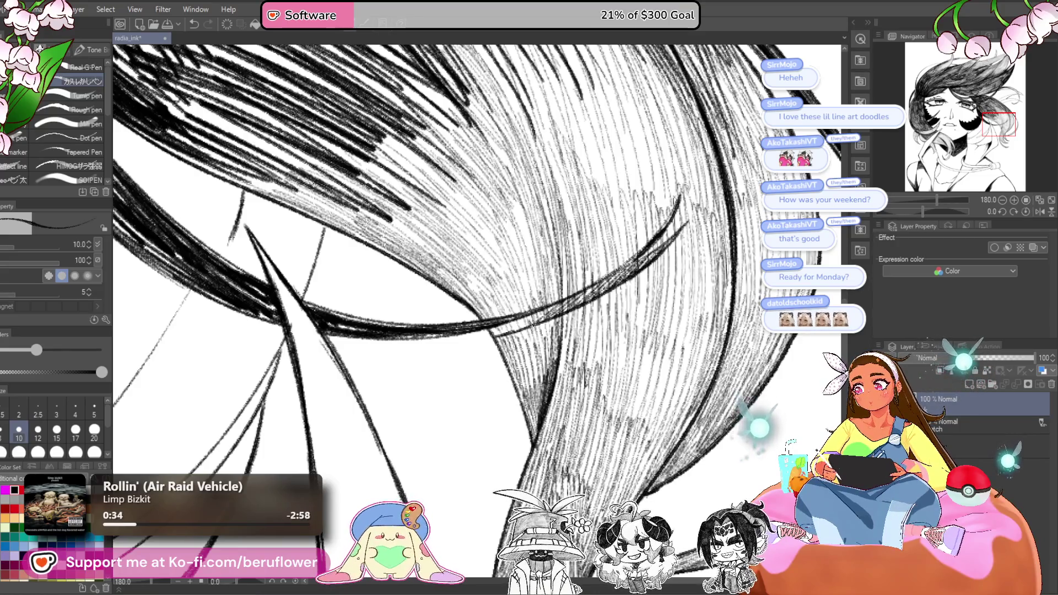
key(ctrl+minus)
key(ctrl+minus)
key(ctrl+minus)
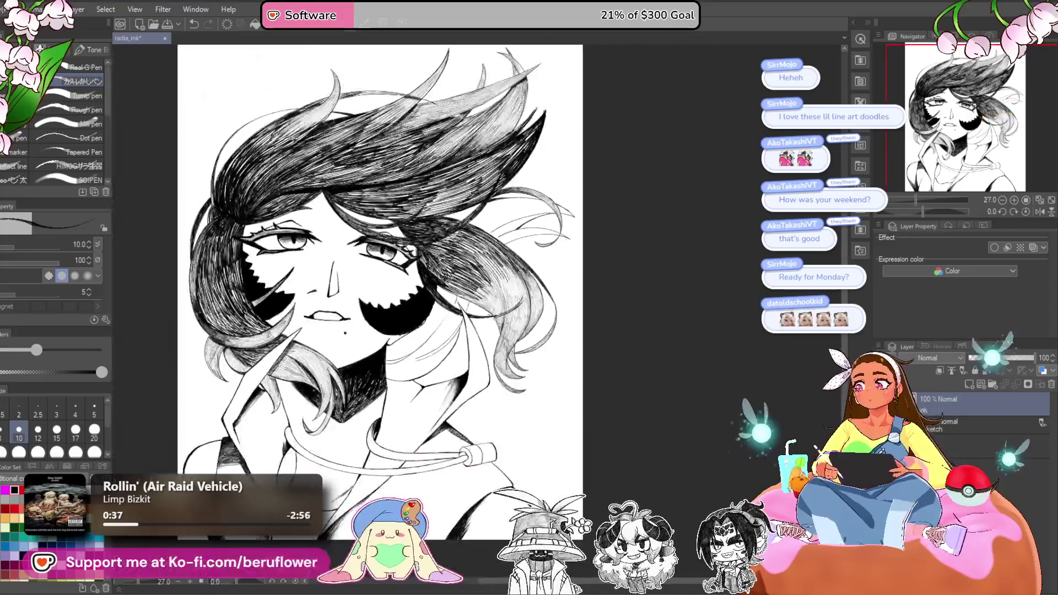
- Turn the page sideways, switch to brush size 20, and hatch the dark upper locks
mouse_move(917, 209)
mouse_down()
mouse_move(900, 211)
mouse_move(926, 200)
mouse_up()
click(94, 430)
drag(534, 280, 480, 295)
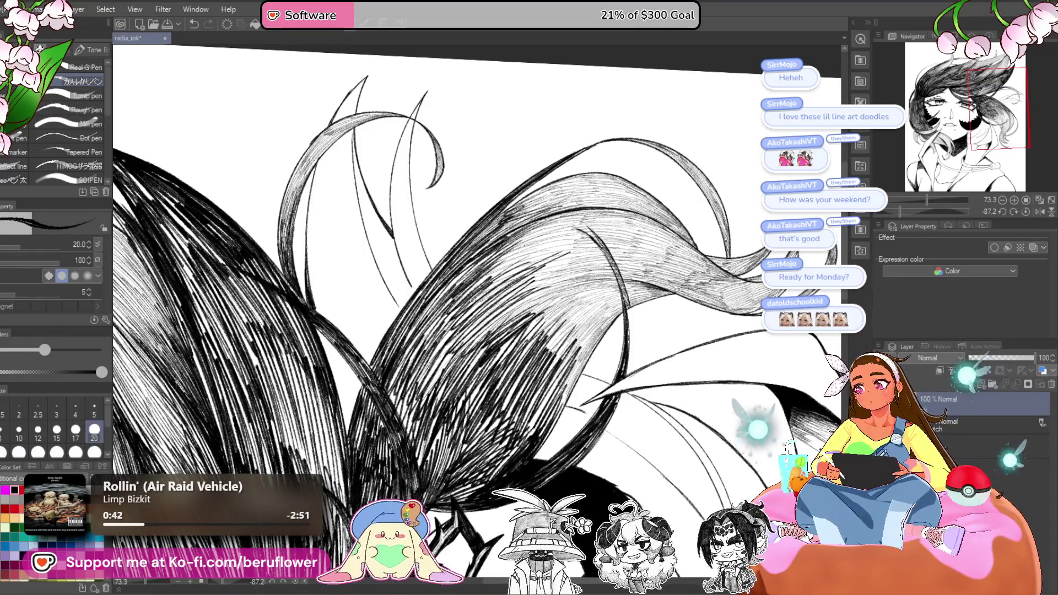
drag(562, 234, 485, 278)
mouse_move(576, 240)
mouse_down()
mouse_move(528, 271)
mouse_move(519, 304)
mouse_up()
mouse_move(577, 265)
mouse_down()
mouse_move(520, 328)
mouse_move(530, 348)
mouse_up()
mouse_move(579, 300)
mouse_down()
mouse_move(539, 361)
mouse_move(554, 374)
mouse_move(572, 368)
mouse_up()
- Add the last hatching strokes to the upper hair
drag(611, 312, 568, 391)
mouse_move(620, 288)
mouse_down()
mouse_move(585, 329)
mouse_move(568, 314)
mouse_up()
drag(576, 213, 537, 243)
drag(573, 207, 524, 235)
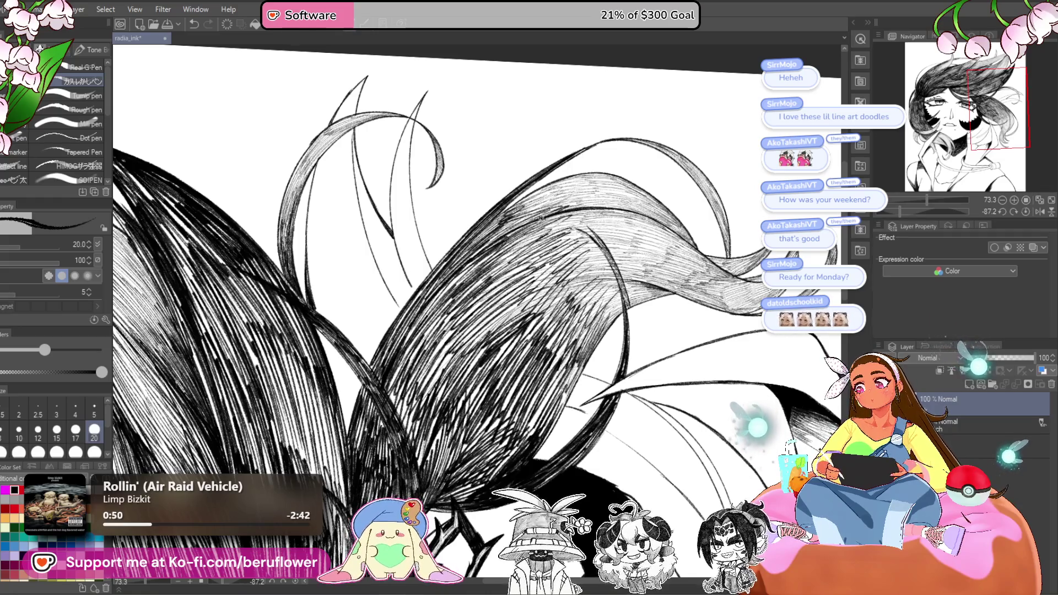
drag(568, 182, 513, 215)
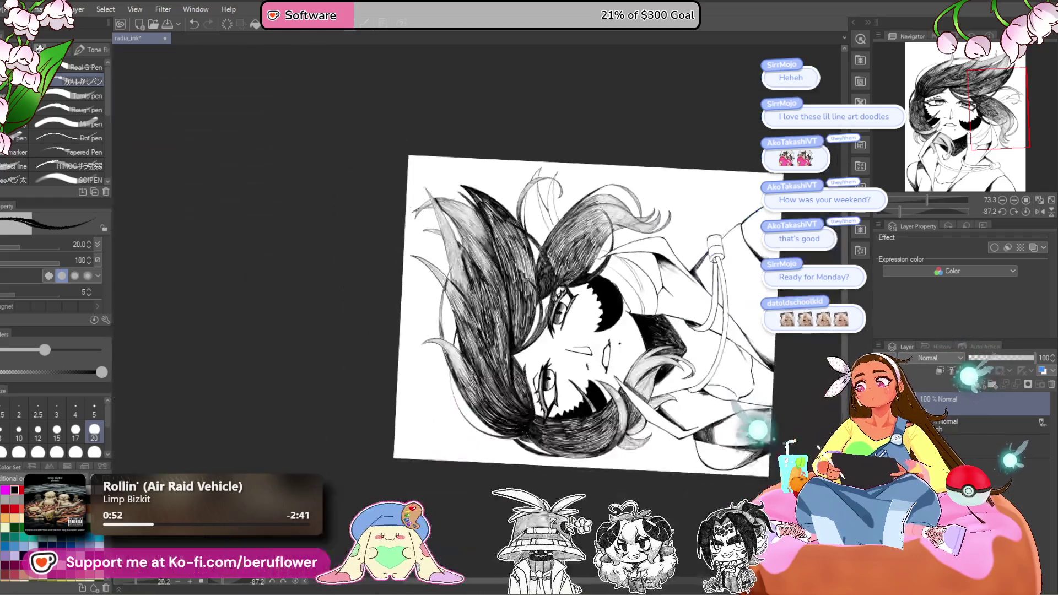
scroll(480, 264, down, 5)
scroll(642, 279, up, 3)
- Reset the page rotation, look over the face and neck, and add a short dark hatch
click(1021, 212)
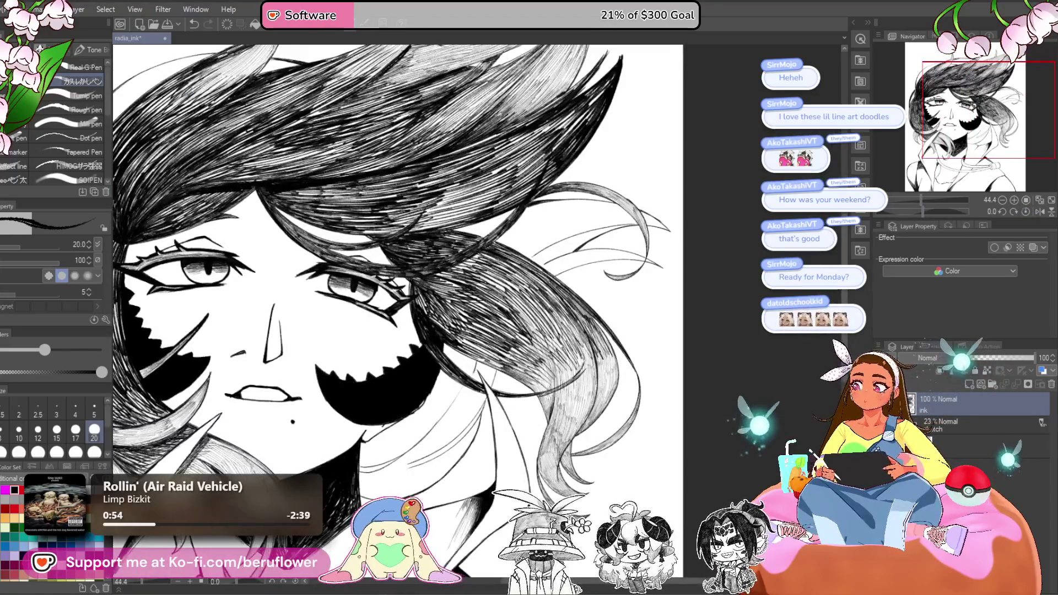
scroll(435, 249, down, 5)
scroll(436, 249, up, 2)
mouse_move(551, 358)
mouse_down()
mouse_move(595, 368)
mouse_move(642, 344)
mouse_up()
scroll(616, 379, up, 4)
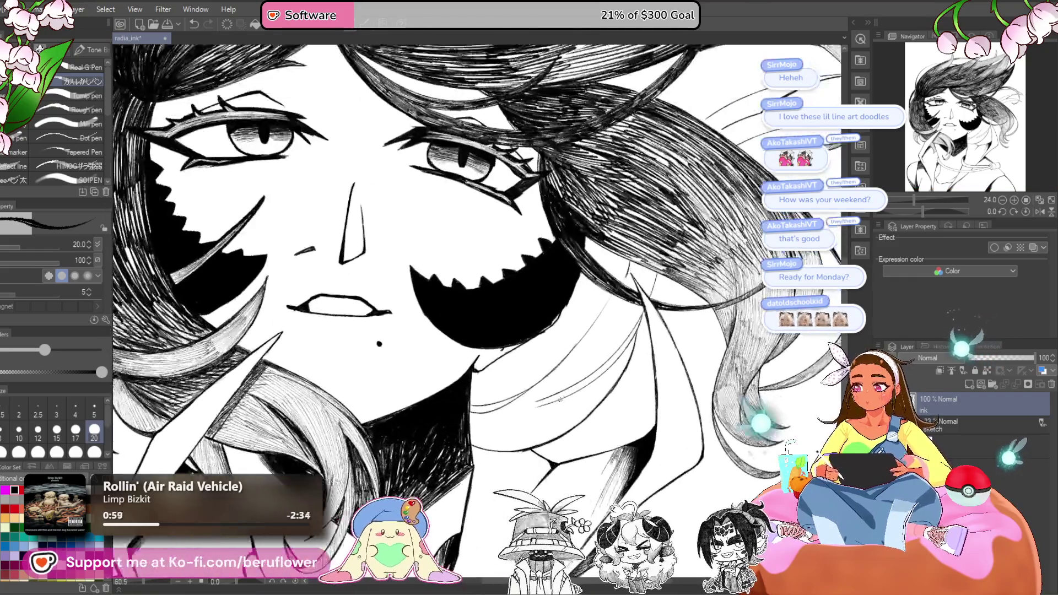
drag(616, 379, 637, 391)
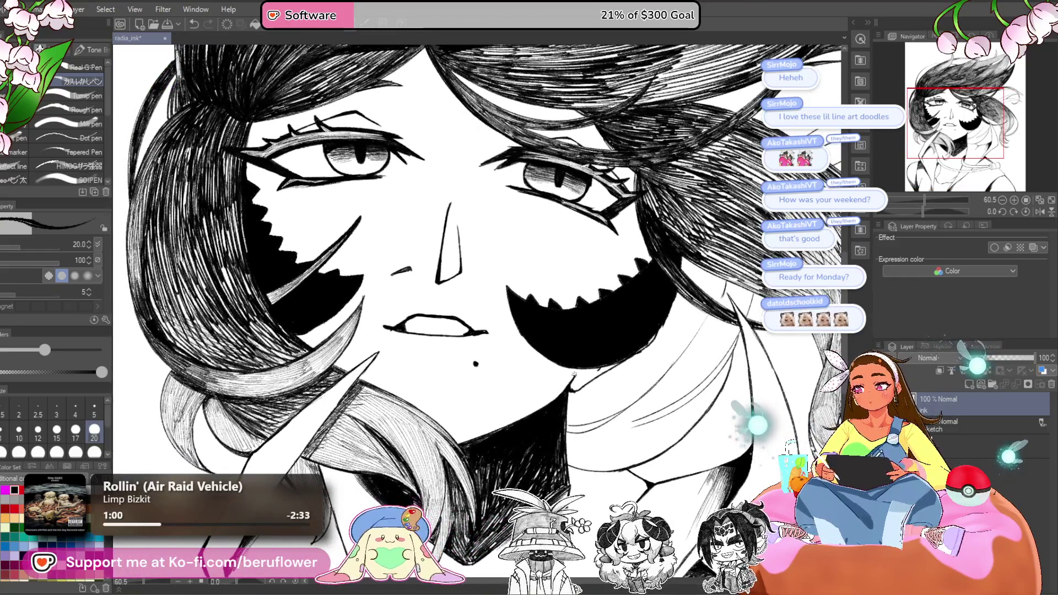
scroll(580, 368, up, 2)
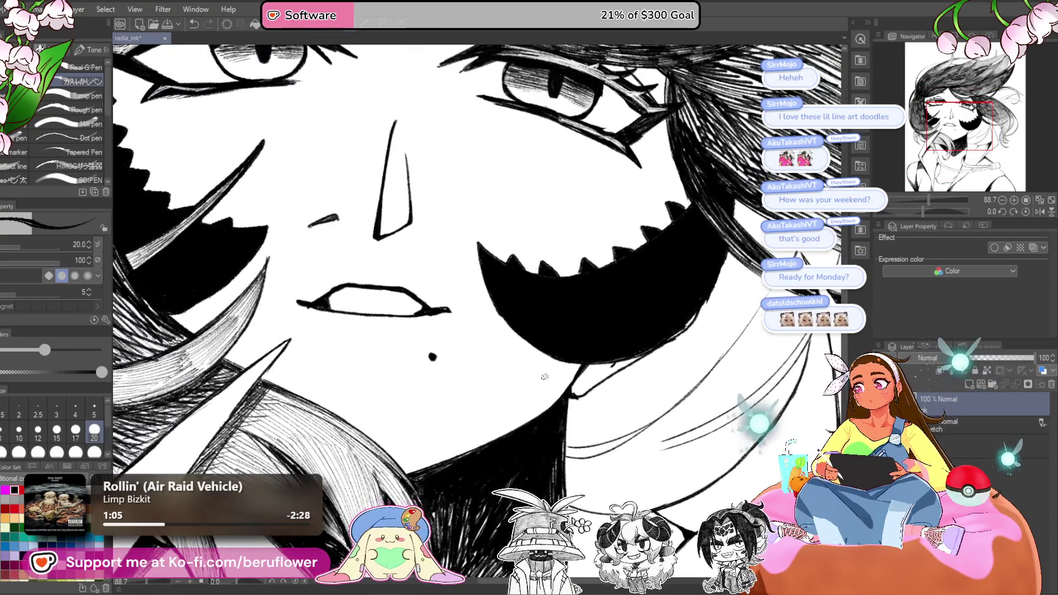
scroll(544, 377, down, 3)
mouse_move(590, 380)
mouse_down()
mouse_move(629, 405)
mouse_move(619, 361)
mouse_up()
drag(638, 450, 637, 230)
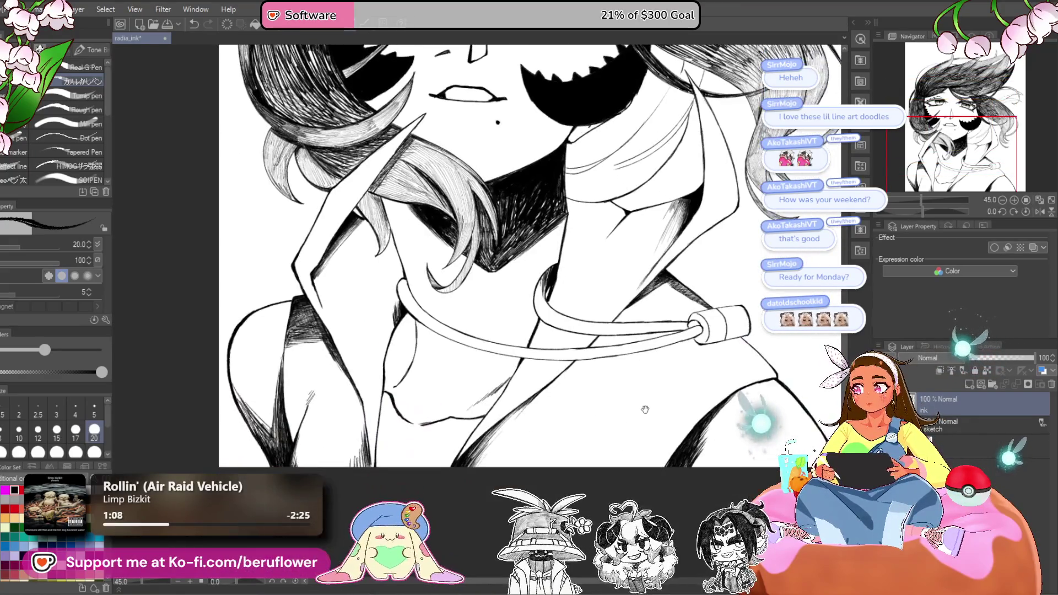
scroll(638, 229, up, 1)
scroll(432, 383, up, 1)
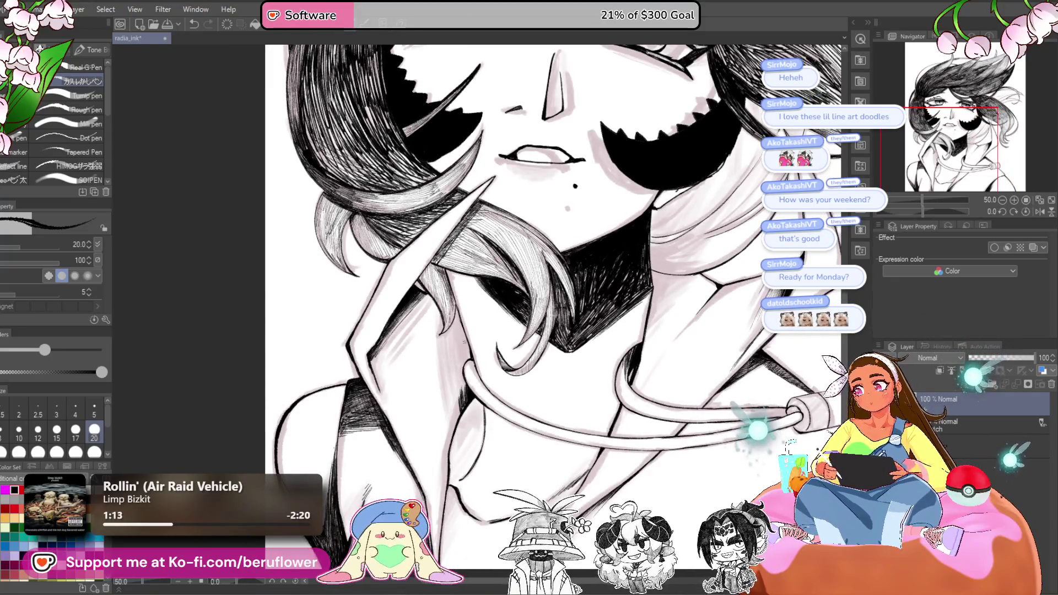
scroll(454, 351, up, 5)
mouse_move(496, 369)
mouse_down()
mouse_move(458, 235)
mouse_move(447, 264)
mouse_up()
- Ink dense dark hatching strokes along the outline of the dark hair mass
mouse_move(450, 240)
mouse_down()
mouse_move(441, 275)
mouse_move(455, 277)
mouse_up()
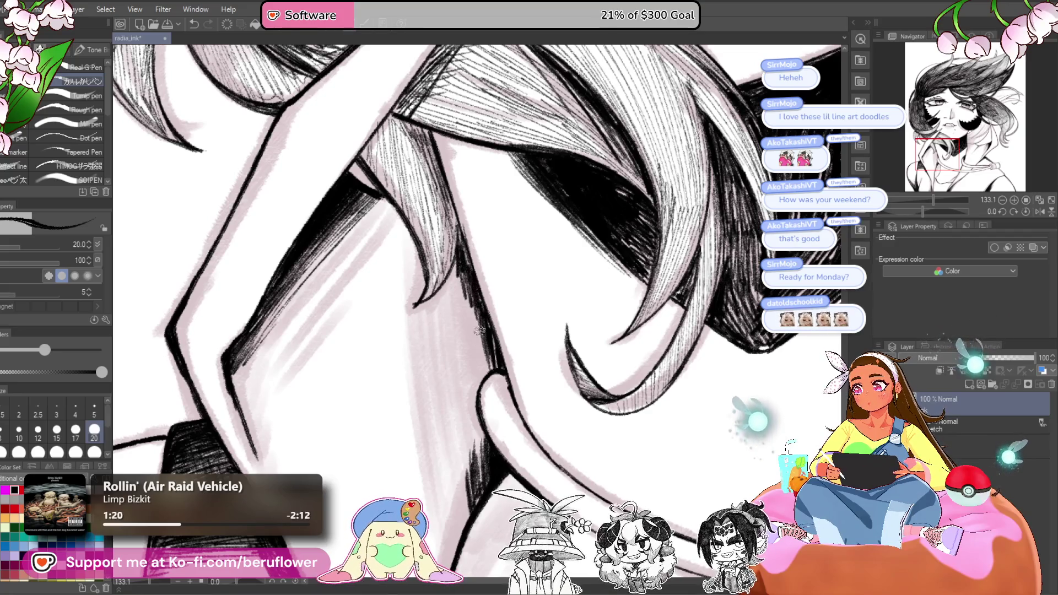
drag(477, 350, 462, 287)
mouse_move(485, 375)
mouse_down()
mouse_move(467, 309)
mouse_move(468, 326)
mouse_up()
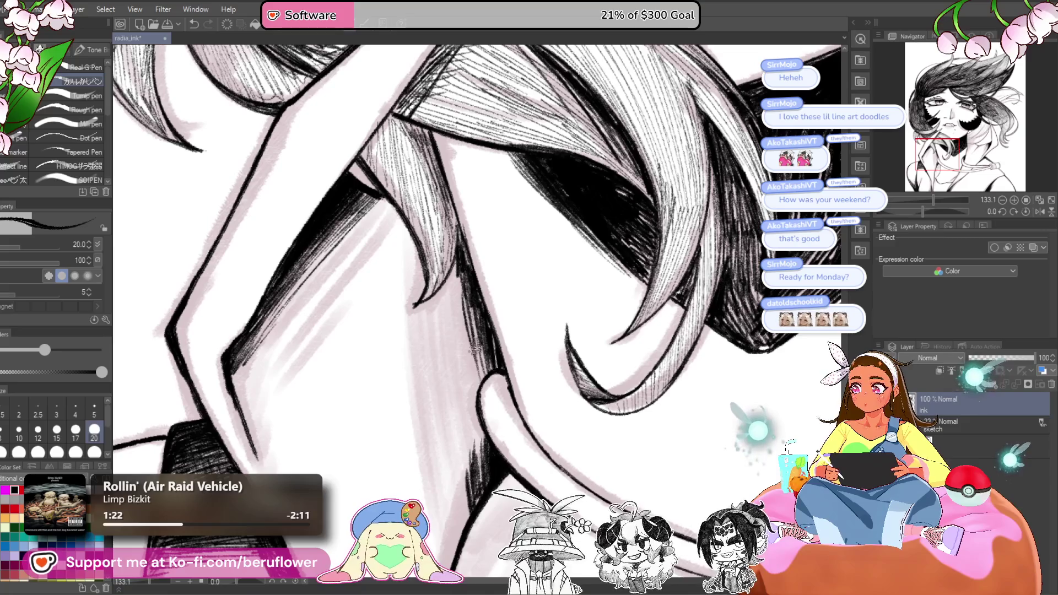
drag(479, 389, 453, 284)
mouse_move(465, 331)
mouse_down()
mouse_move(452, 255)
mouse_move(475, 315)
mouse_up()
mouse_move(473, 243)
mouse_down()
mouse_move(483, 342)
mouse_move(476, 335)
mouse_up()
drag(483, 399, 475, 326)
drag(491, 436, 489, 337)
drag(497, 389, 484, 334)
mouse_move(484, 430)
mouse_down()
mouse_move(469, 303)
mouse_move(457, 318)
mouse_up()
drag(468, 449, 455, 352)
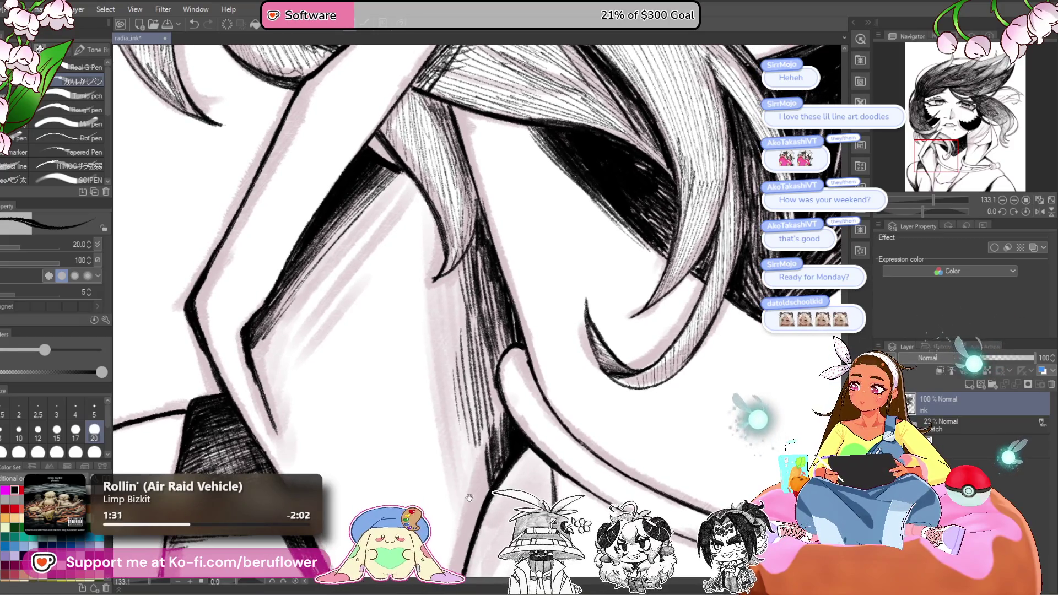
- Continue small hatching strokes down the hair edge to its lower end, adding final strokes
drag(467, 496, 456, 450)
mouse_move(481, 292)
mouse_down()
mouse_move(487, 269)
mouse_move(490, 278)
mouse_move(477, 222)
mouse_up()
drag(496, 361, 483, 332)
mouse_move(488, 408)
mouse_down()
mouse_move(467, 309)
mouse_move(461, 336)
mouse_up()
mouse_move(477, 431)
mouse_down()
mouse_move(456, 353)
mouse_move(456, 367)
mouse_up()
drag(470, 450, 457, 396)
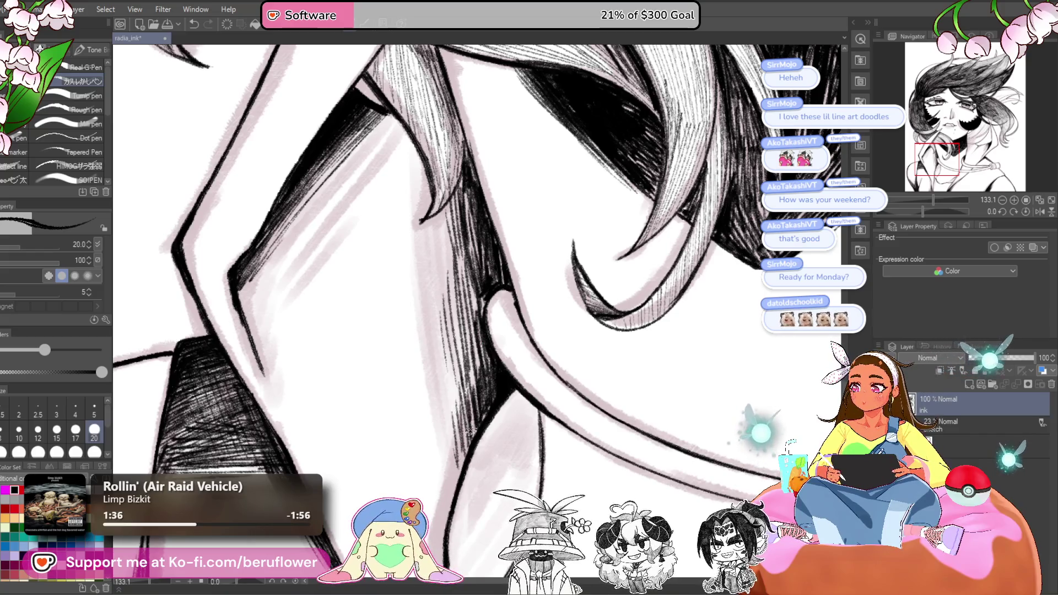
drag(444, 432, 432, 303)
drag(431, 356, 428, 316)
drag(437, 421, 426, 352)
drag(435, 311, 421, 226)
drag(442, 293, 435, 227)
drag(455, 290, 445, 241)
- Zoom, pan from the face toward the hair and rotate the canvas to angle the strands
scroll(450, 351, down, 5)
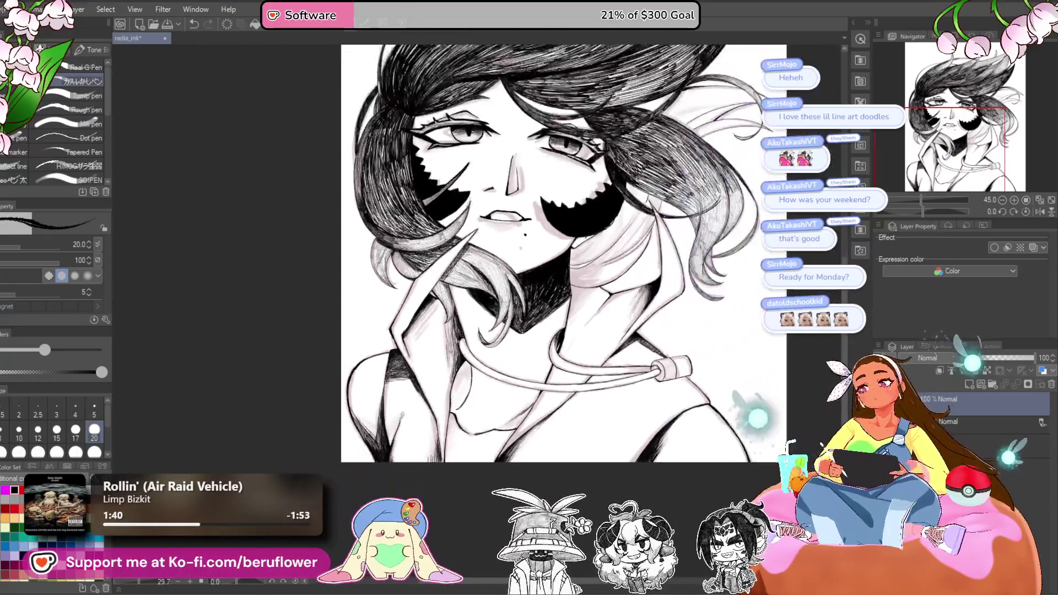
scroll(660, 318, up, 3)
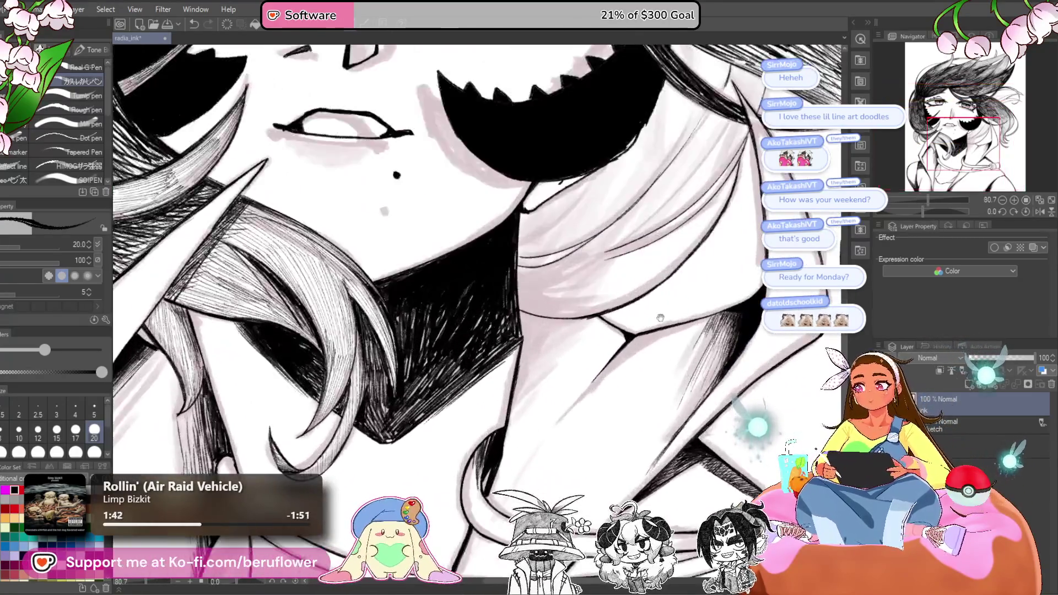
drag(660, 318, 640, 401)
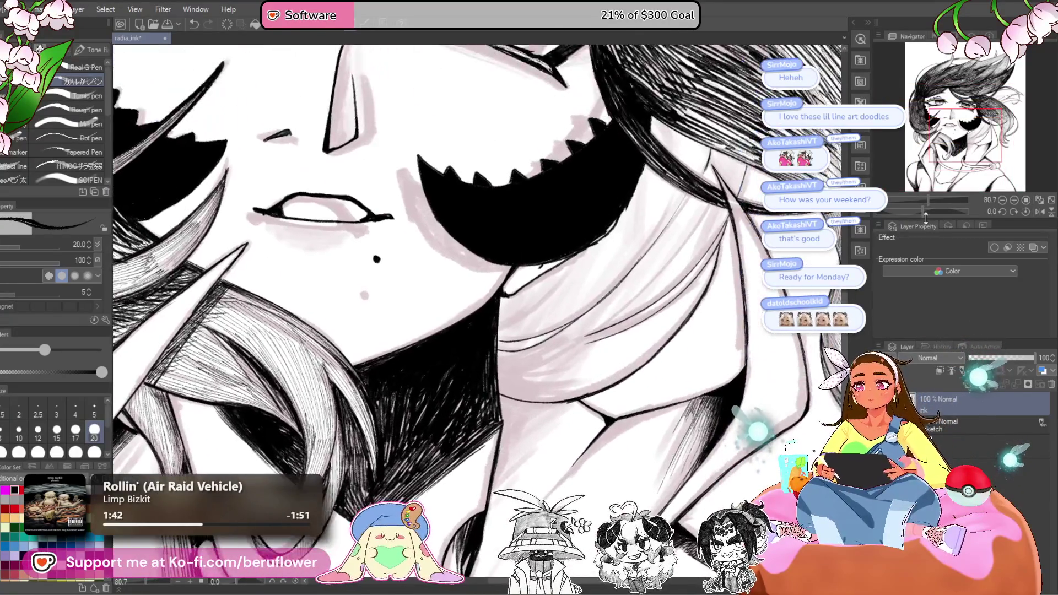
drag(624, 343, 352, 419)
scroll(756, 330, down, 3)
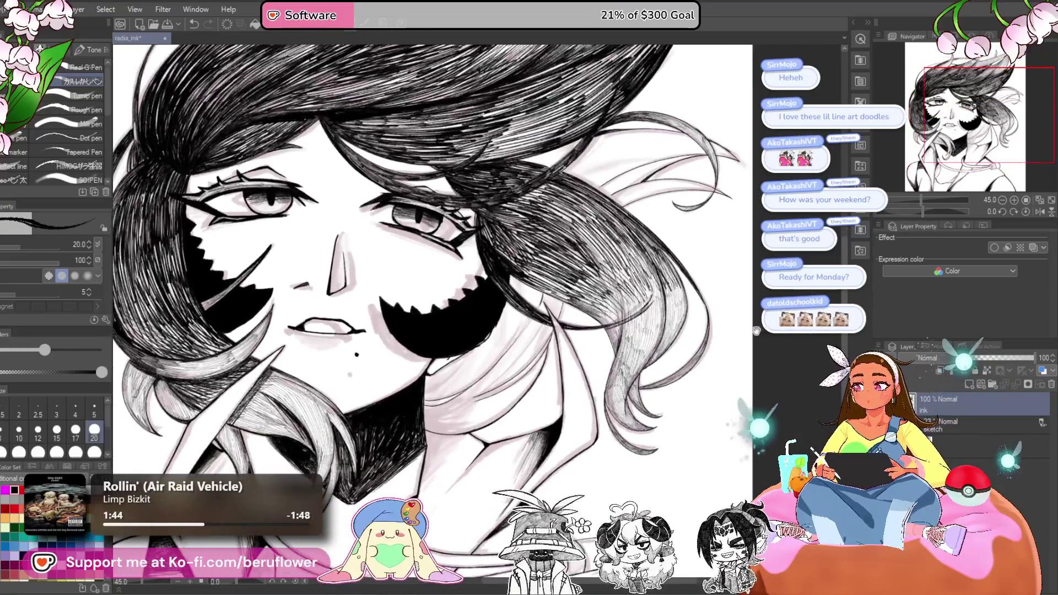
drag(922, 211, 912, 211)
scroll(649, 420, up, 5)
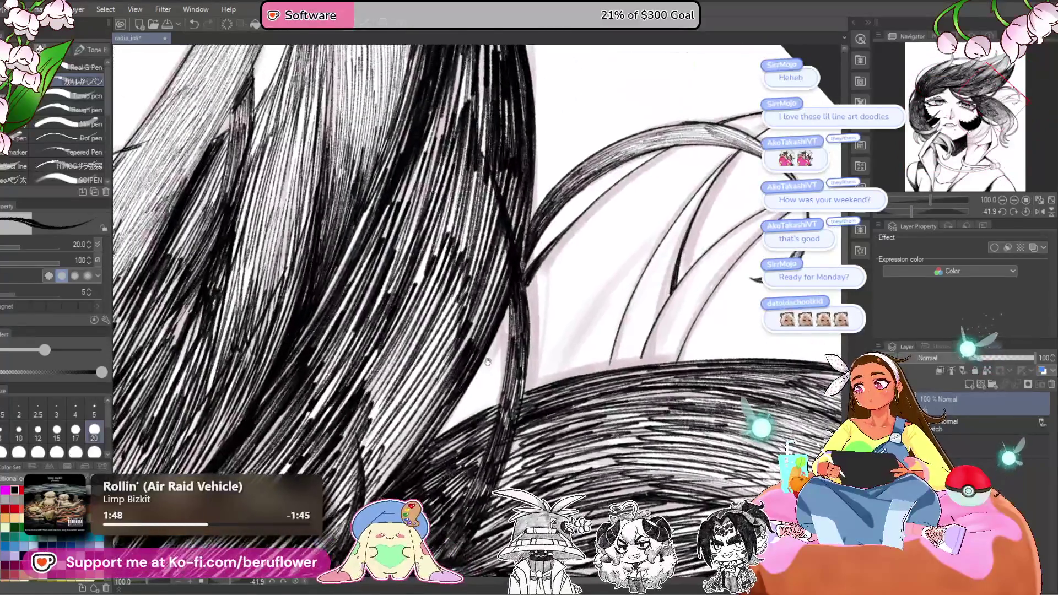
- Shrink the brush and hatch the upper and lower curved light strands with fine lines
drag(453, 429, 359, 543)
key(bracketleft)
key(bracketleft)
key(bracketleft)
key(bracketleft)
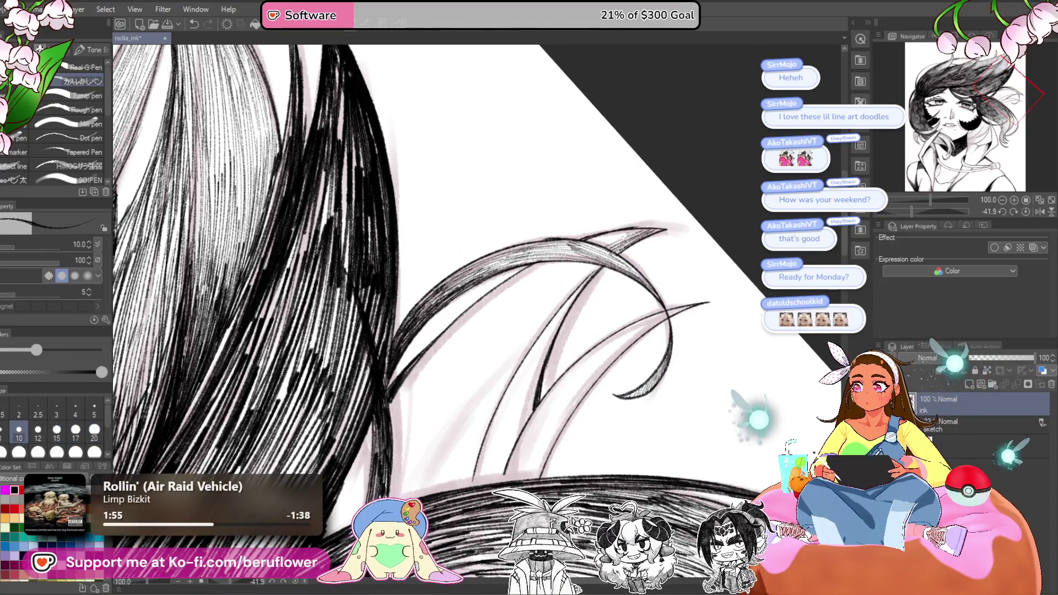
drag(632, 285, 630, 271)
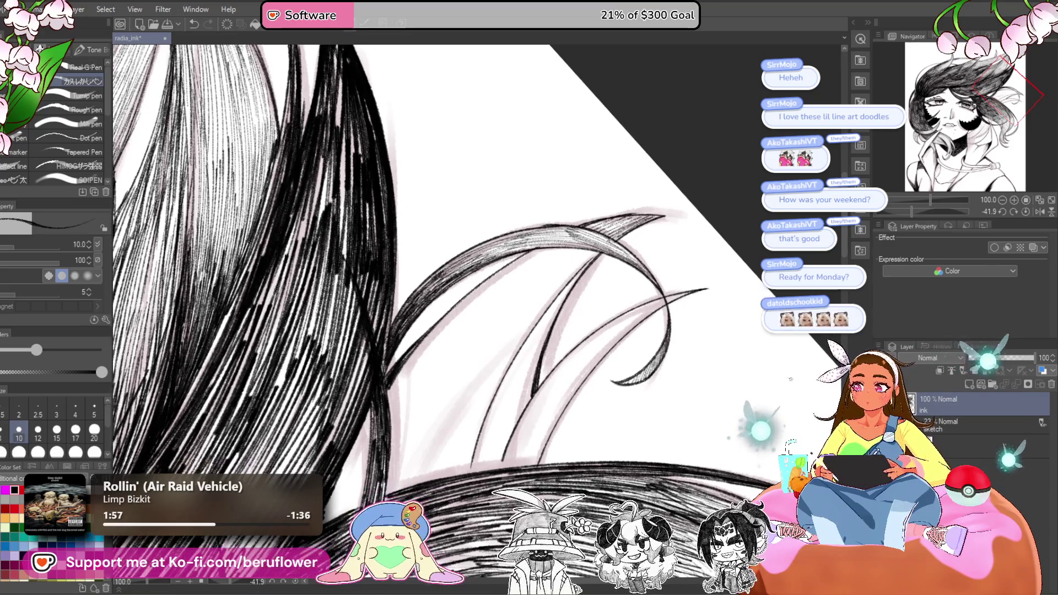
mouse_move(656, 306)
mouse_down()
mouse_move(677, 288)
mouse_move(587, 347)
mouse_up()
drag(674, 290, 576, 359)
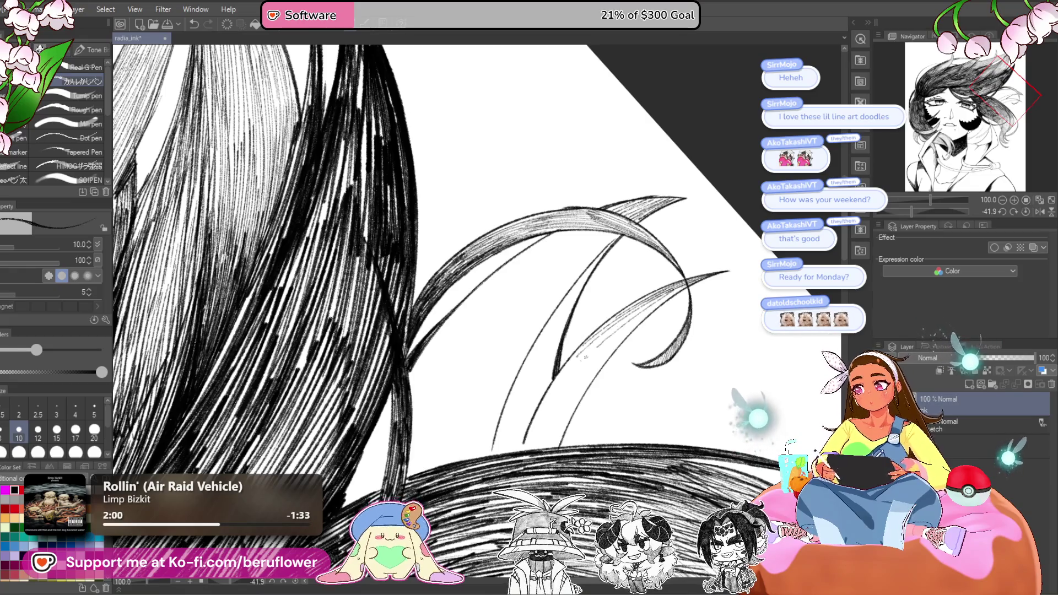
drag(674, 291, 573, 388)
drag(631, 331, 565, 420)
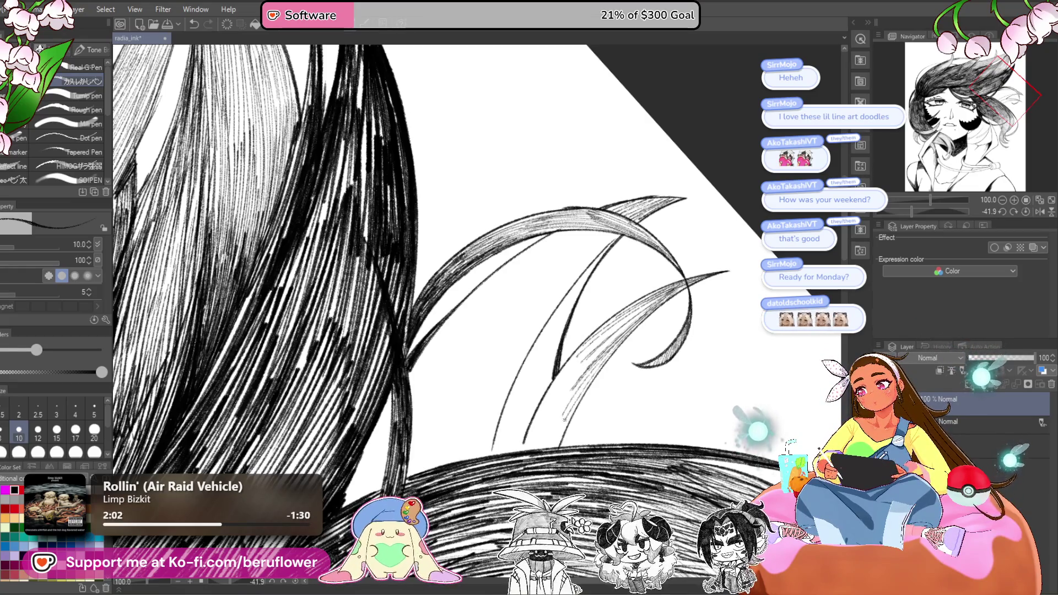
drag(628, 320, 576, 374)
mouse_move(598, 336)
mouse_down()
mouse_move(551, 386)
mouse_move(531, 445)
mouse_up()
drag(578, 386, 546, 449)
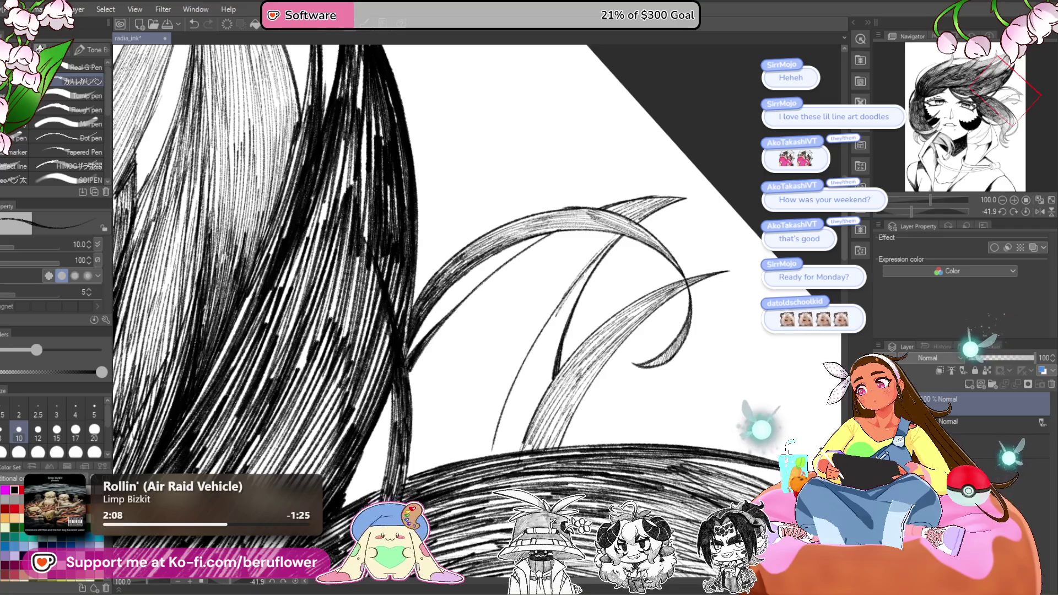
- Hatch the left and lower-left curved hair strands with thin strokes
drag(567, 310, 547, 380)
drag(568, 303, 534, 376)
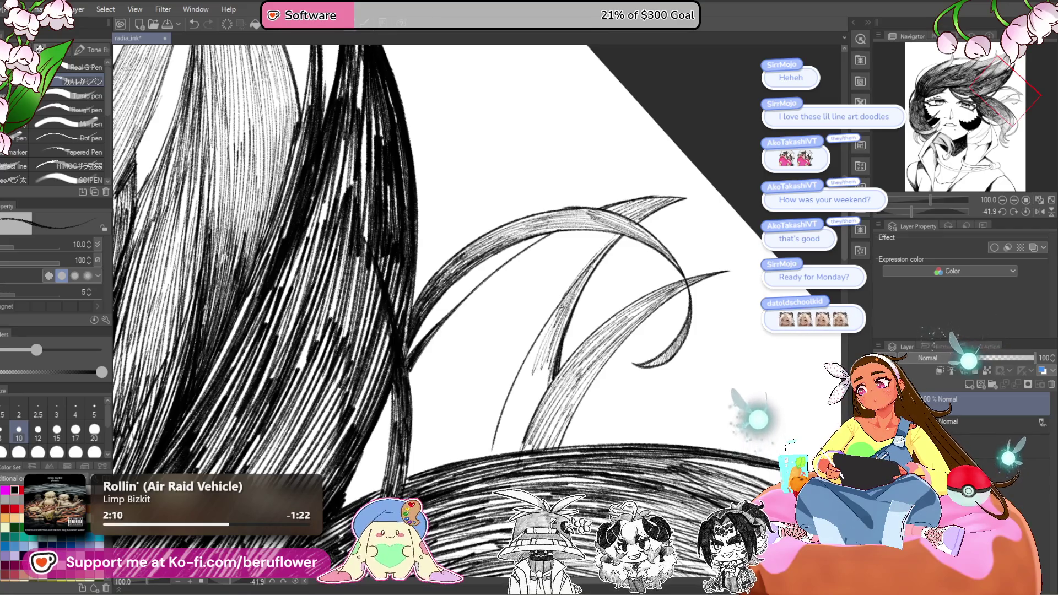
drag(543, 331, 496, 447)
mouse_move(538, 363)
mouse_down()
mouse_move(499, 449)
mouse_move(524, 440)
mouse_up()
mouse_move(546, 308)
mouse_down()
mouse_move(488, 419)
mouse_move(475, 422)
mouse_up()
drag(493, 366, 474, 421)
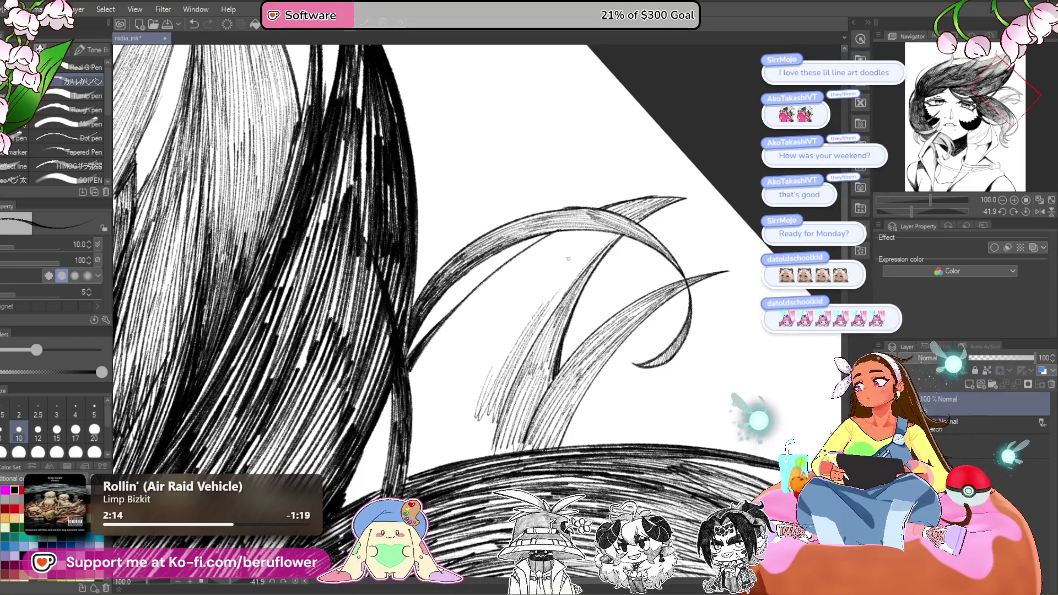
- Hatch the upper-middle hair strand, then rotate and zoom the canvas for the next strokes
drag(540, 357, 581, 297)
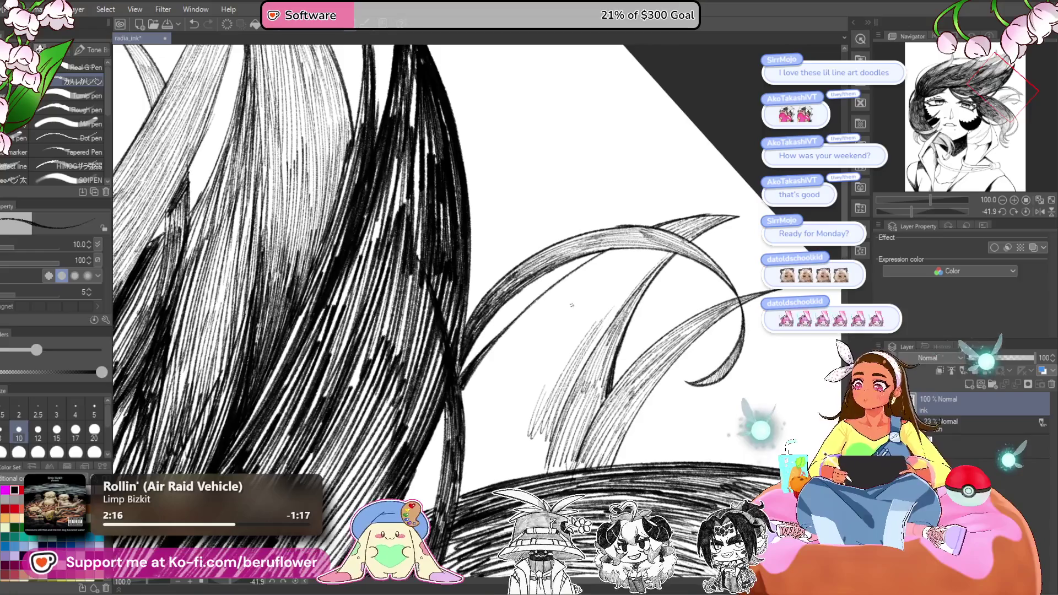
mouse_move(601, 258)
mouse_down()
mouse_move(530, 309)
mouse_move(548, 295)
mouse_up()
drag(617, 249, 575, 276)
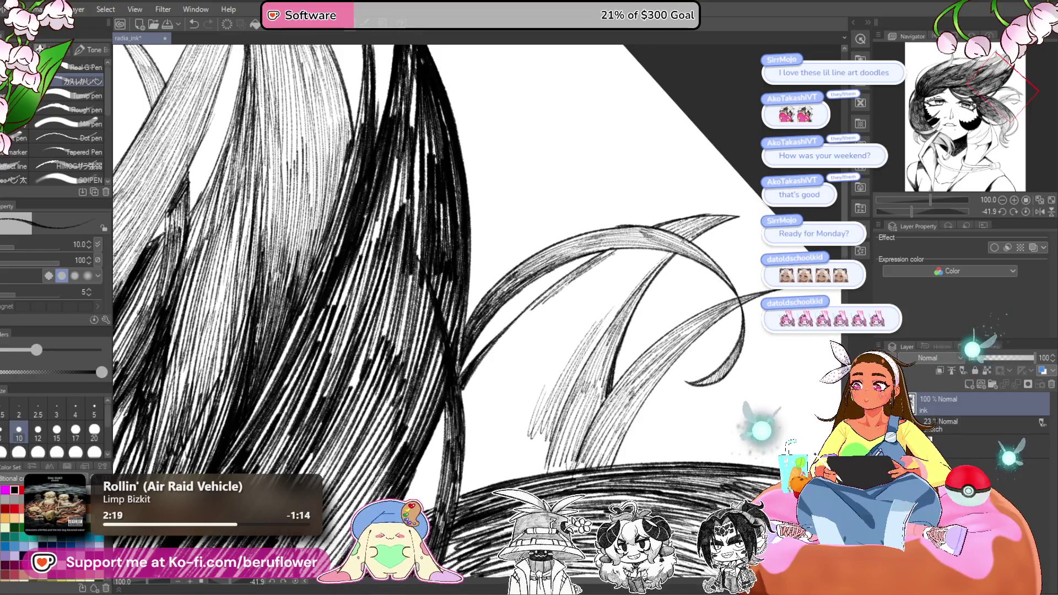
drag(915, 213, 900, 211)
scroll(551, 242, up, 4)
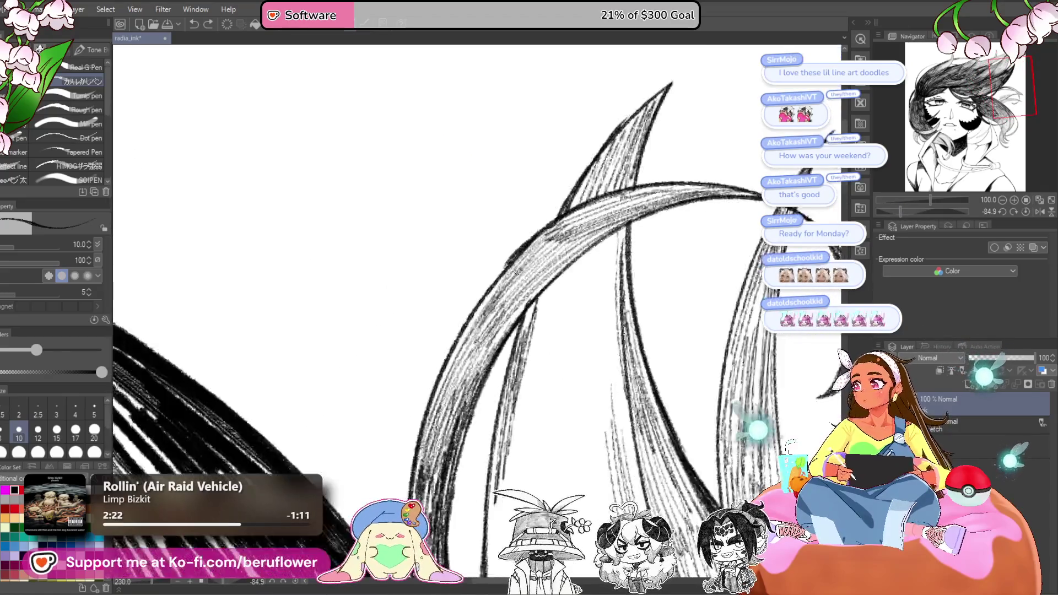
- Hatch up along the middle light strand, redoing one misplaced line
drag(523, 353, 606, 300)
key(ctrl+z)
drag(505, 385, 570, 315)
mouse_move(504, 377)
mouse_down()
mouse_move(541, 319)
mouse_move(628, 259)
mouse_up()
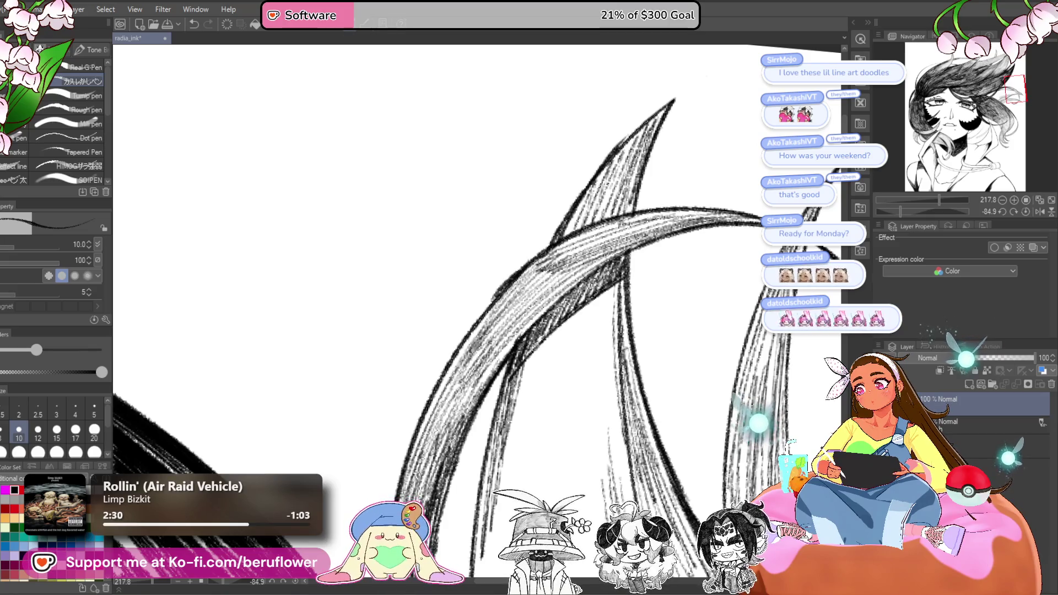
mouse_move(535, 339)
mouse_down()
mouse_move(614, 262)
mouse_move(583, 329)
mouse_up()
- Darken the lower part of the middle strand with hatching extending leftward
scroll(479, 309, down, 5)
mouse_move(580, 290)
mouse_down()
mouse_move(573, 356)
mouse_move(557, 321)
mouse_up()
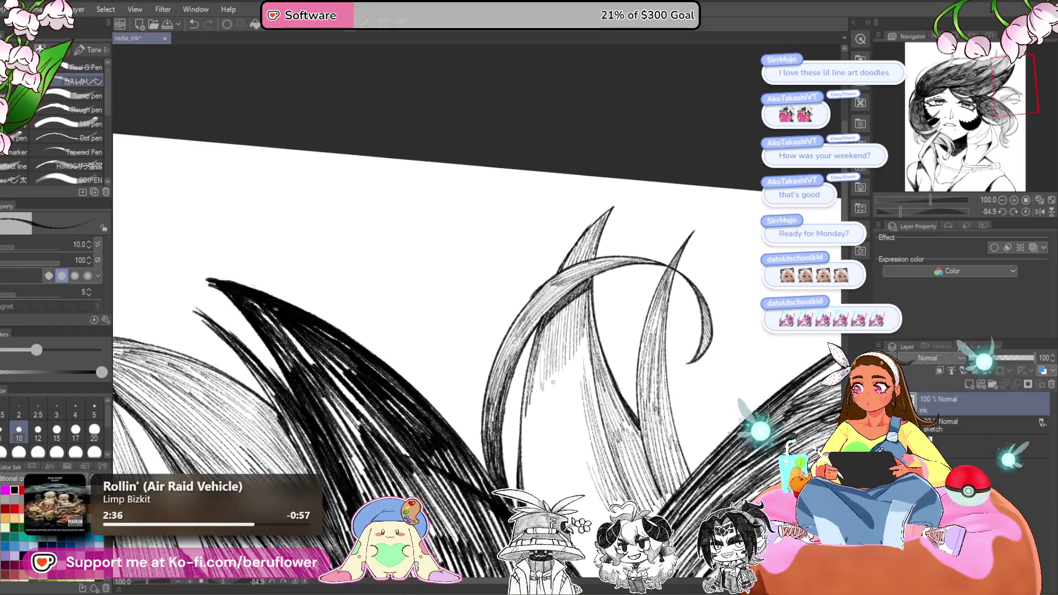
drag(598, 341, 582, 446)
drag(592, 361, 576, 449)
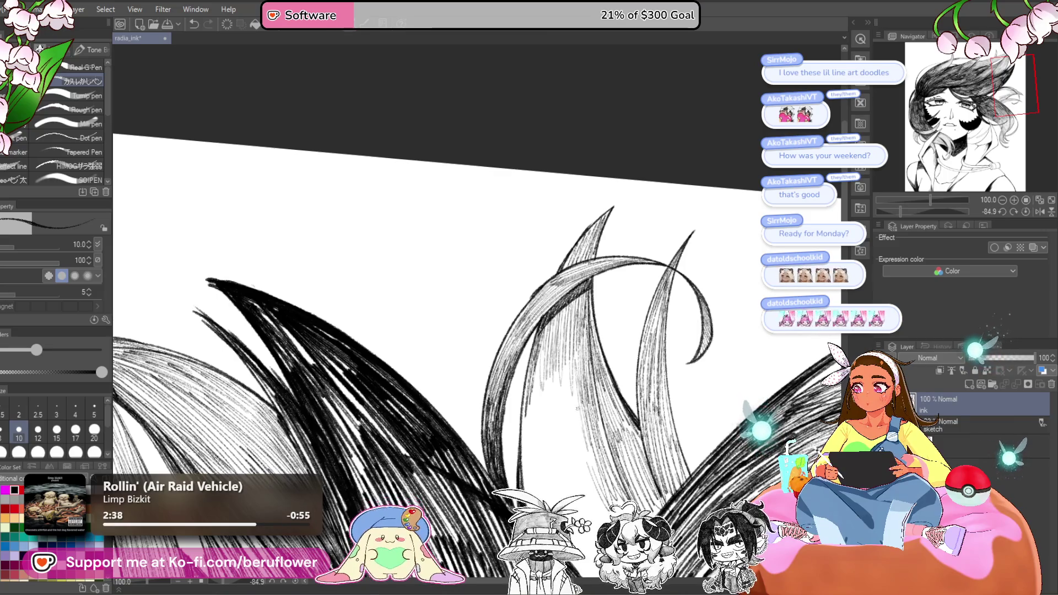
mouse_move(574, 361)
mouse_down()
mouse_move(562, 449)
mouse_move(551, 447)
mouse_up()
drag(546, 336, 529, 449)
drag(546, 501, 545, 496)
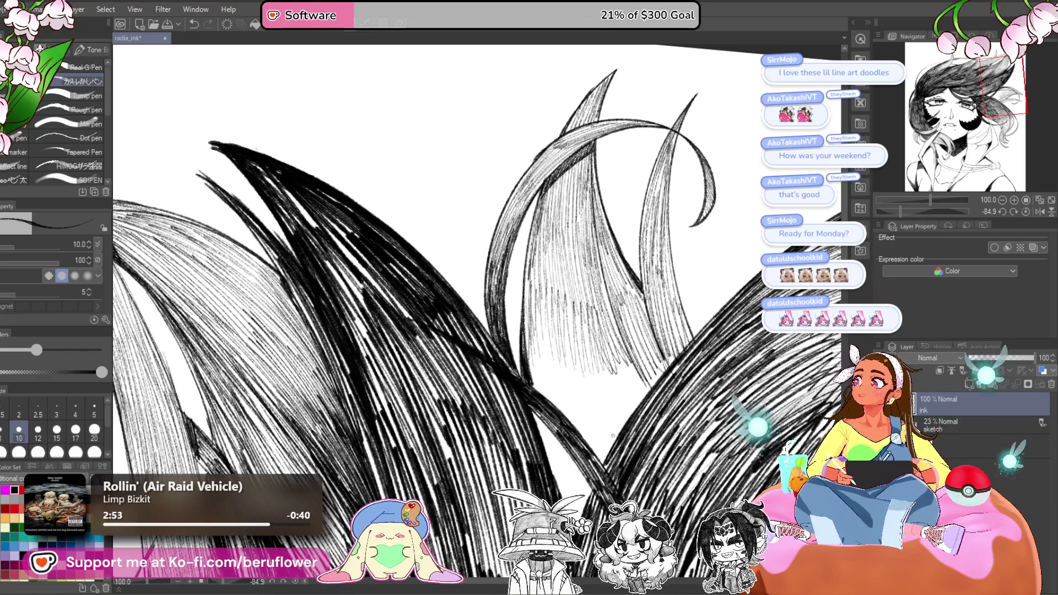
scroll(634, 307, down, 3)
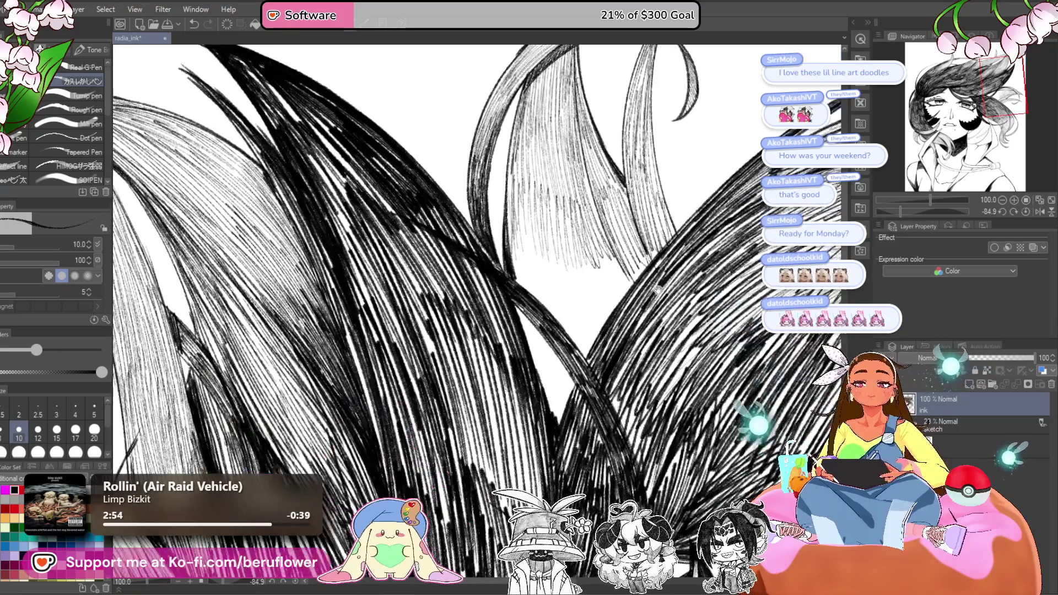
- Rotate the canvas to a gentler angle, shift along the hair and adjust zoom
drag(917, 211, 911, 212)
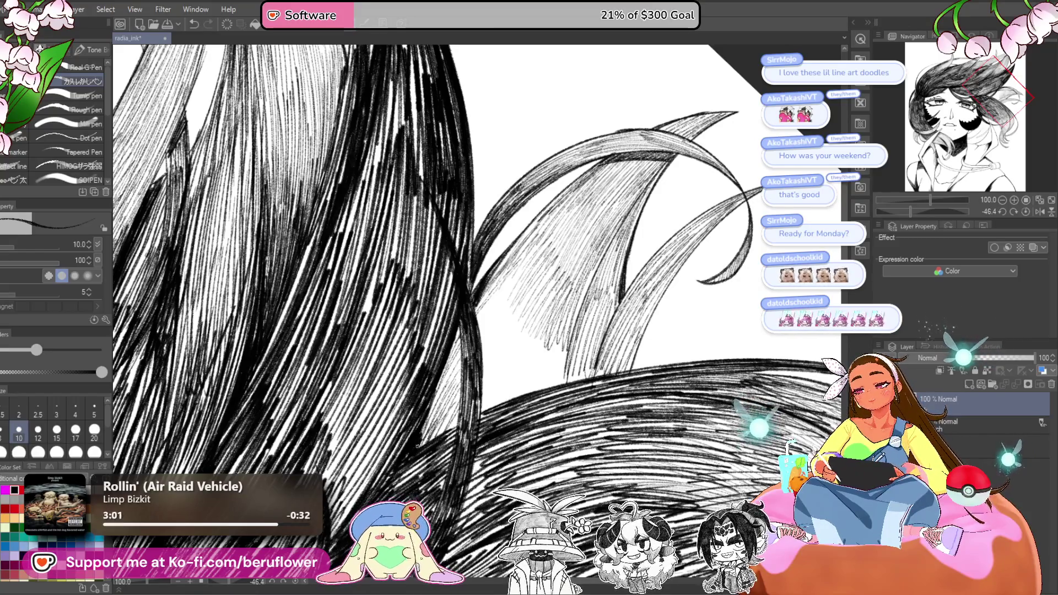
drag(557, 383, 526, 400)
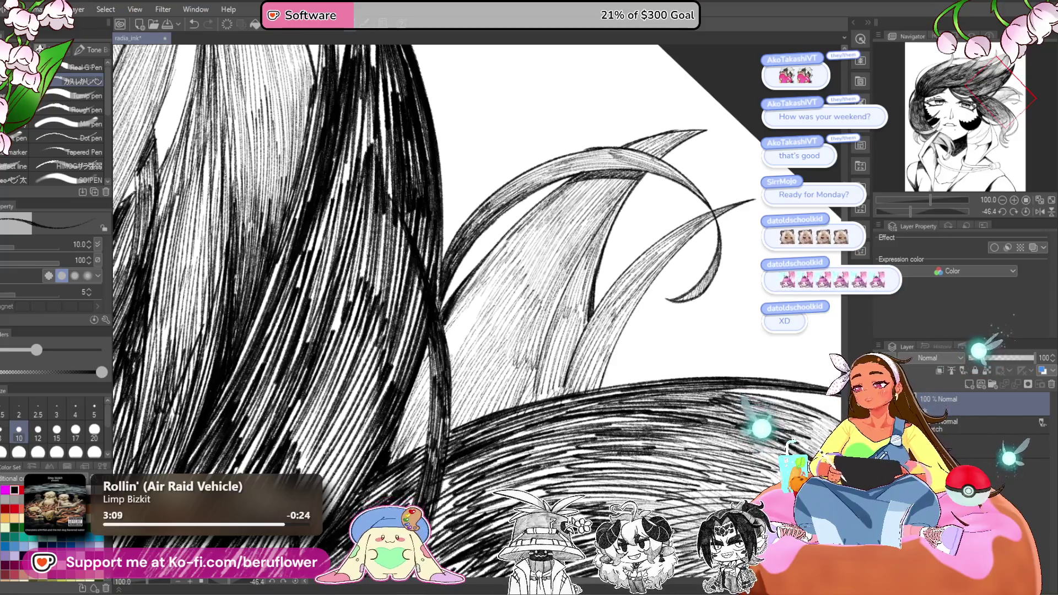
scroll(405, 396, down, 2)
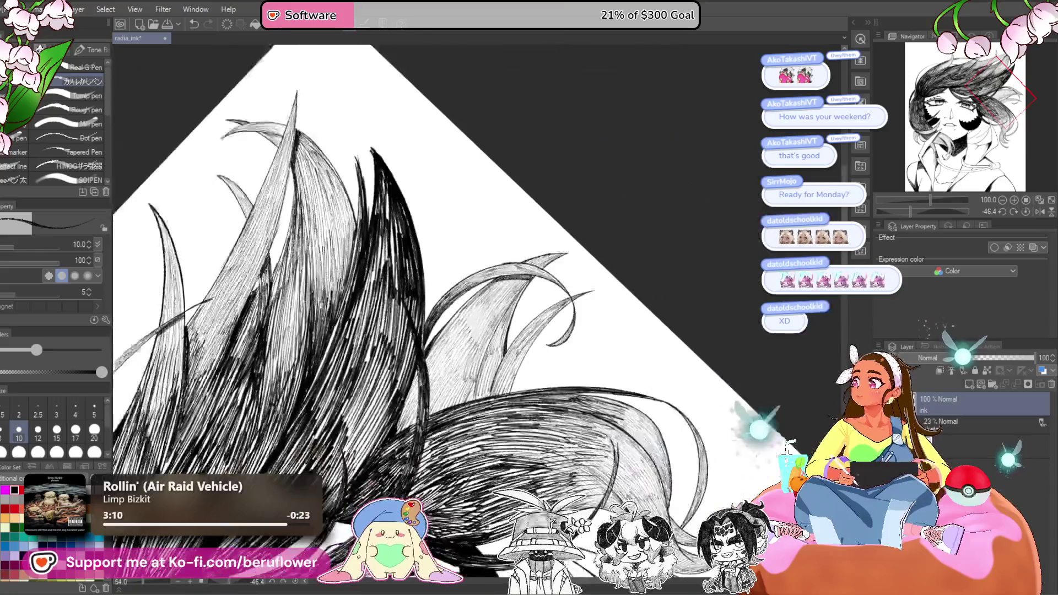
scroll(441, 275, up, 3)
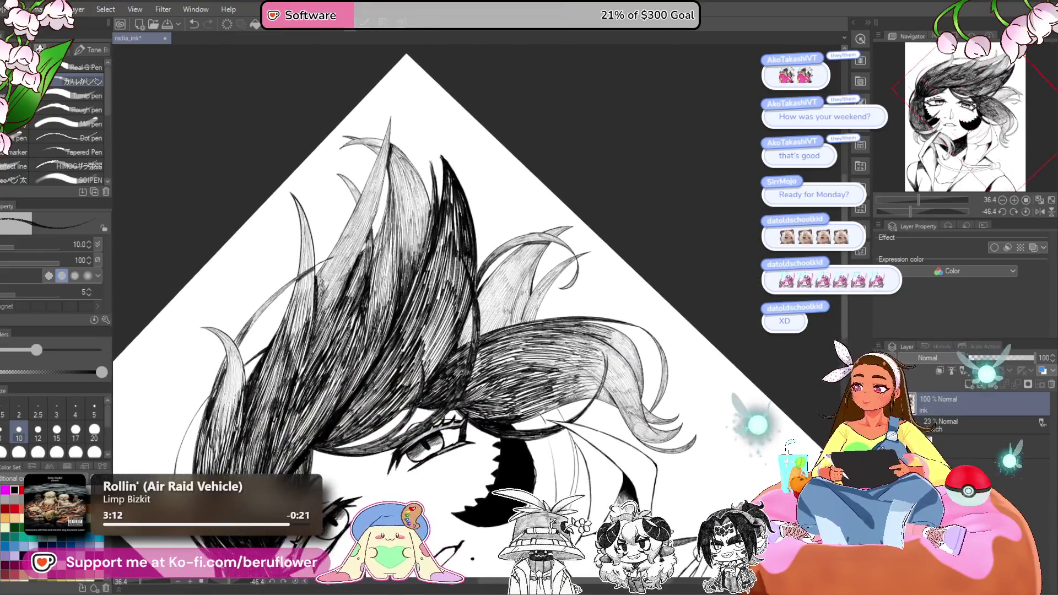
scroll(441, 275, up, 3)
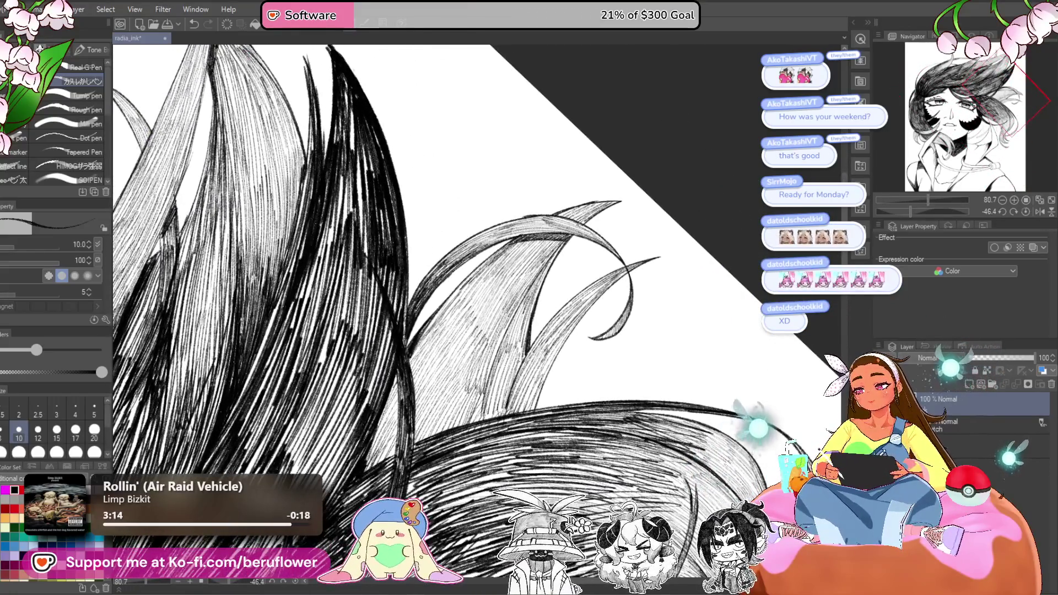
- Set the brush size to 17 then 25 and draw a long sweeping stroke through the lower hair
click(75, 429)
key(bracketright)
key(bracketright)
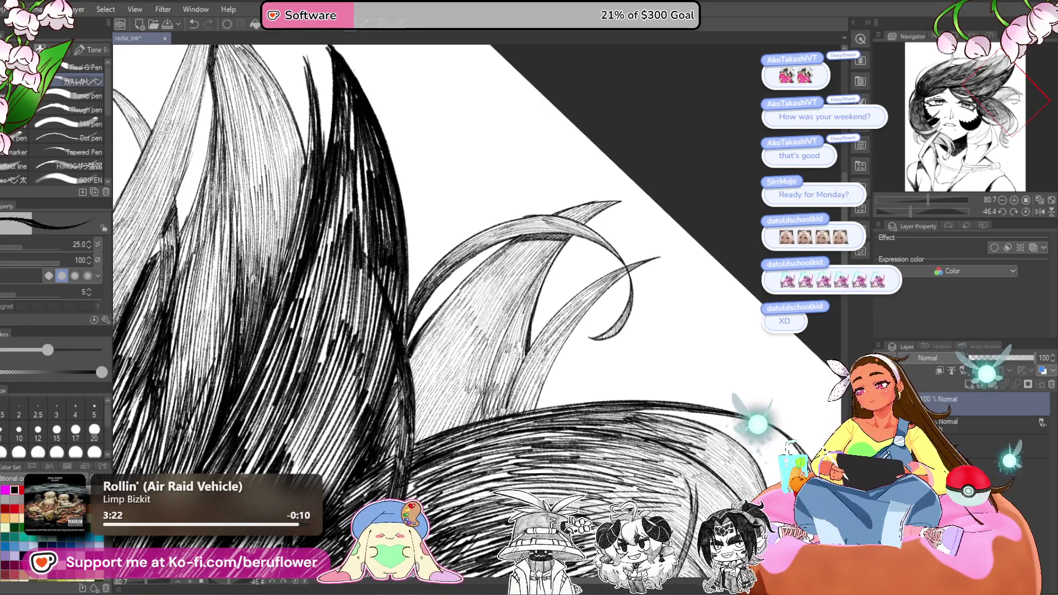
scroll(480, 265, down, 3)
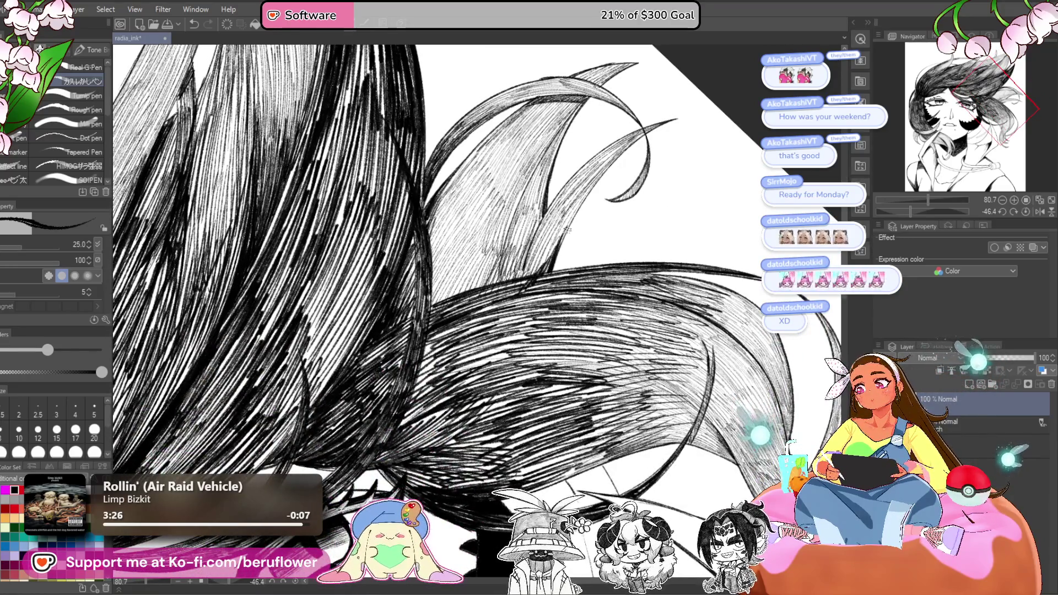
drag(915, 210, 901, 211)
drag(551, 270, 441, 385)
scroll(476, 312, up, 1)
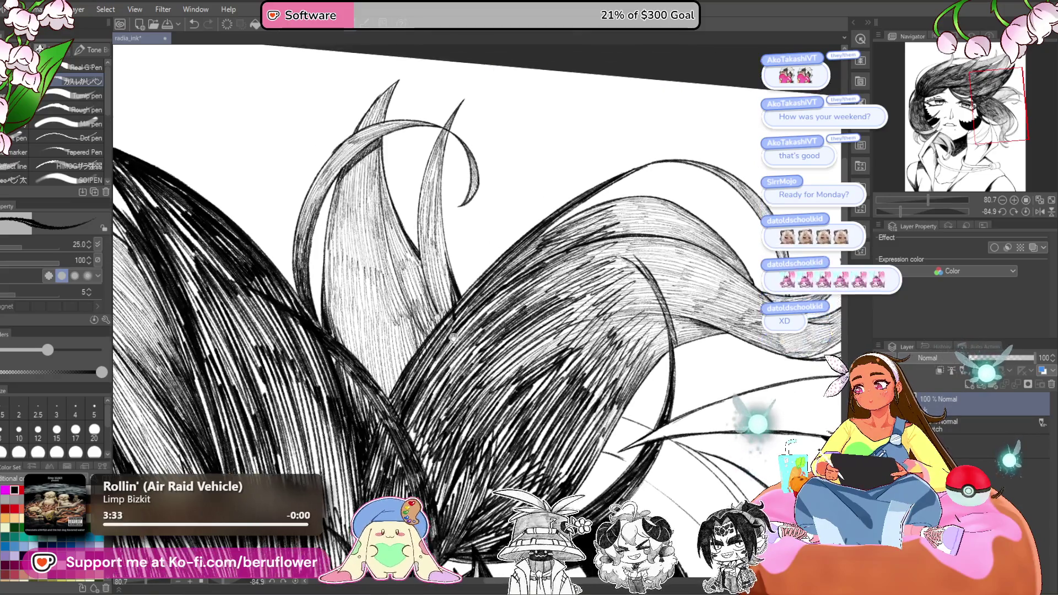
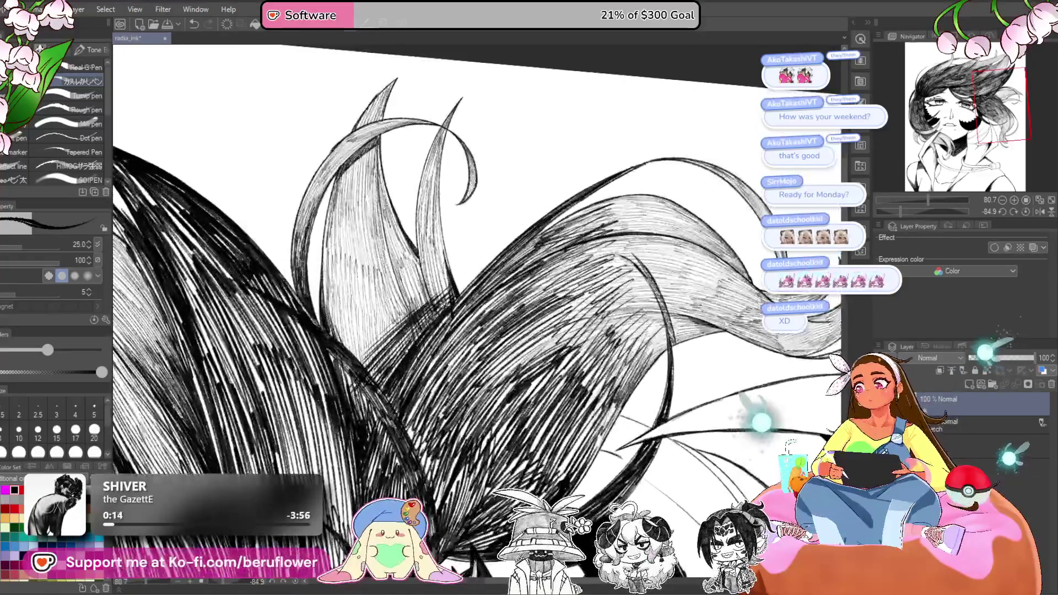
- Zoom out to the full portrait, tilt the canvas, and drop the pen size to 15
key(ctrl+0)
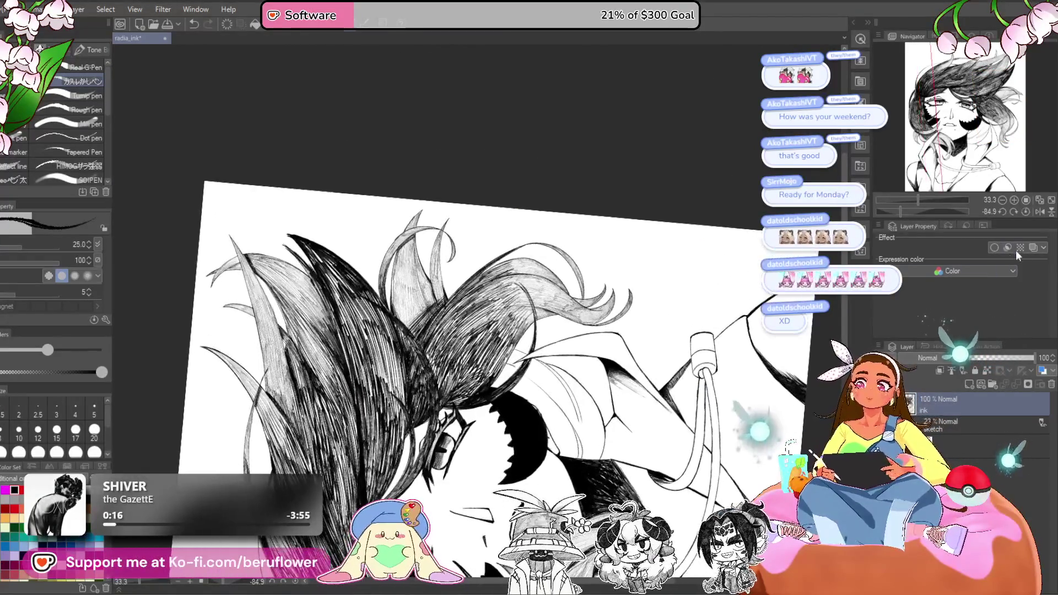
click(1020, 212)
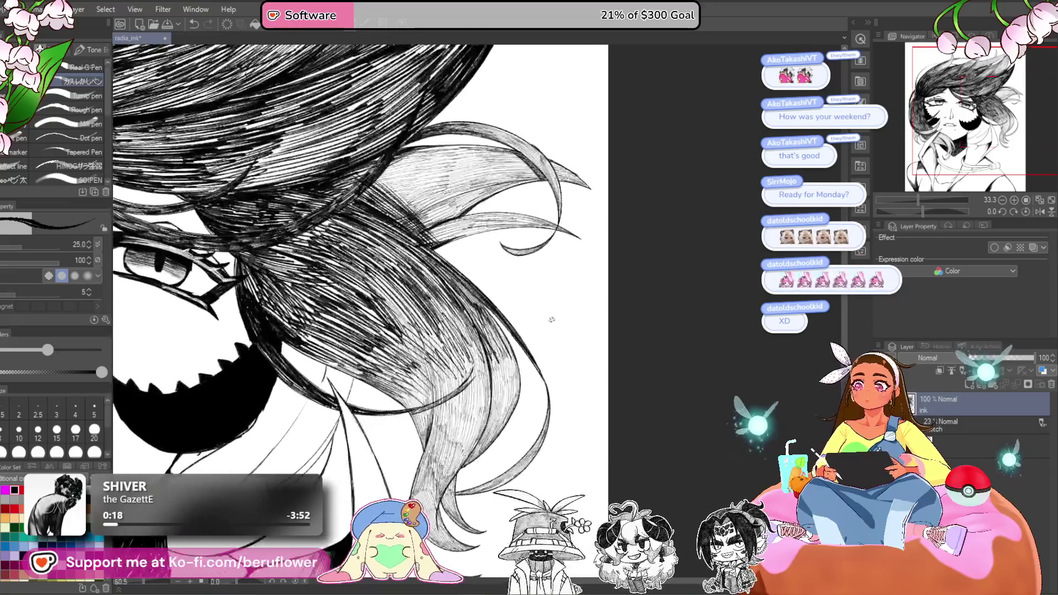
drag(923, 211, 897, 212)
key(bracketleft)
key(bracketleft)
key(bracketleft)
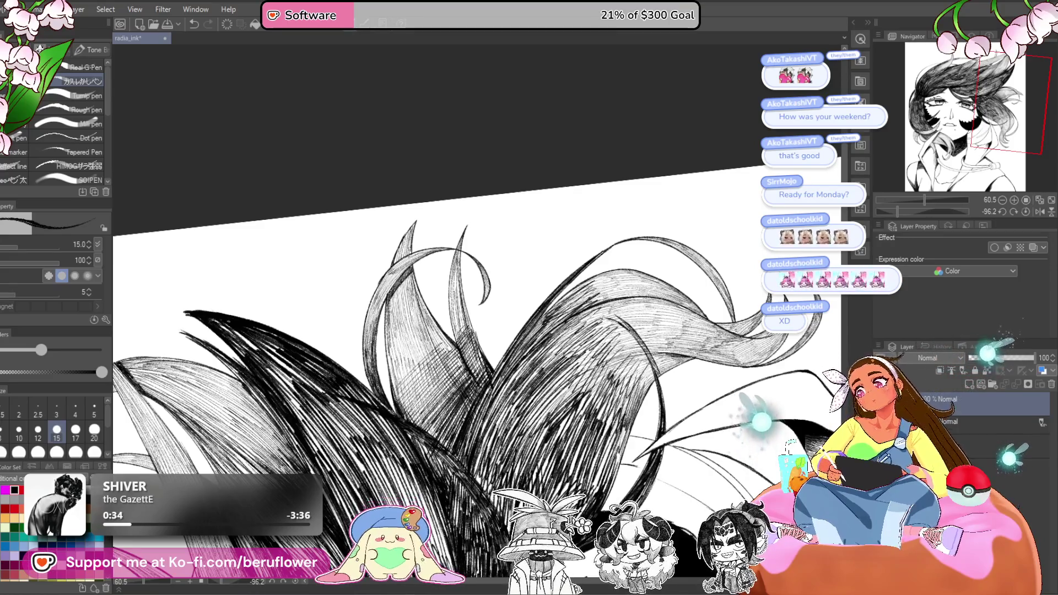
scroll(479, 341, down, 2)
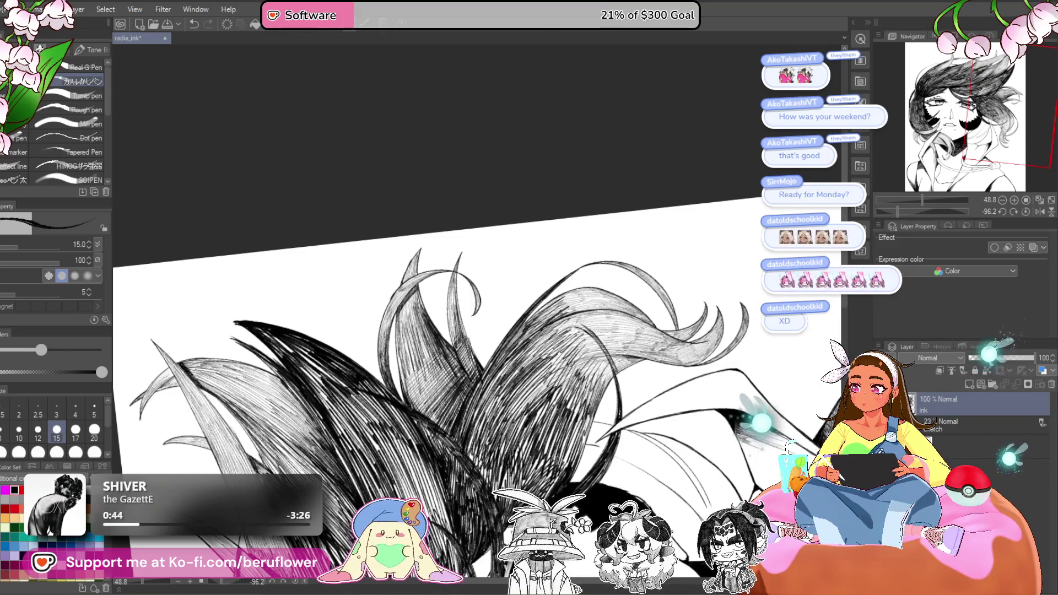
scroll(480, 386, down, 5)
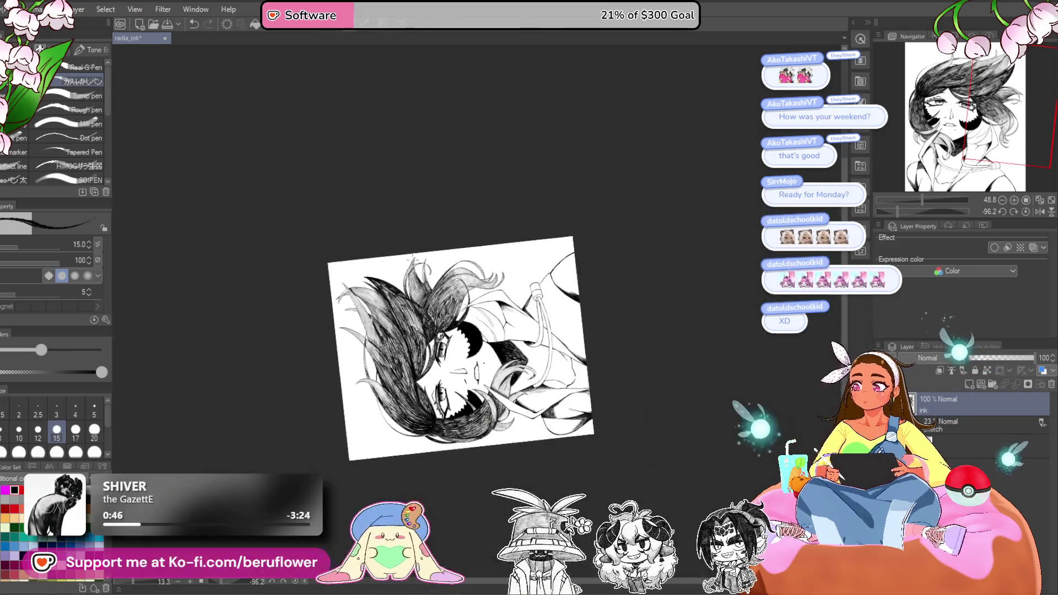
- Raise the pen size a step, tilt the canvas, and hatch two more dark strokes into the hair
scroll(479, 385, up, 3)
click(1001, 212)
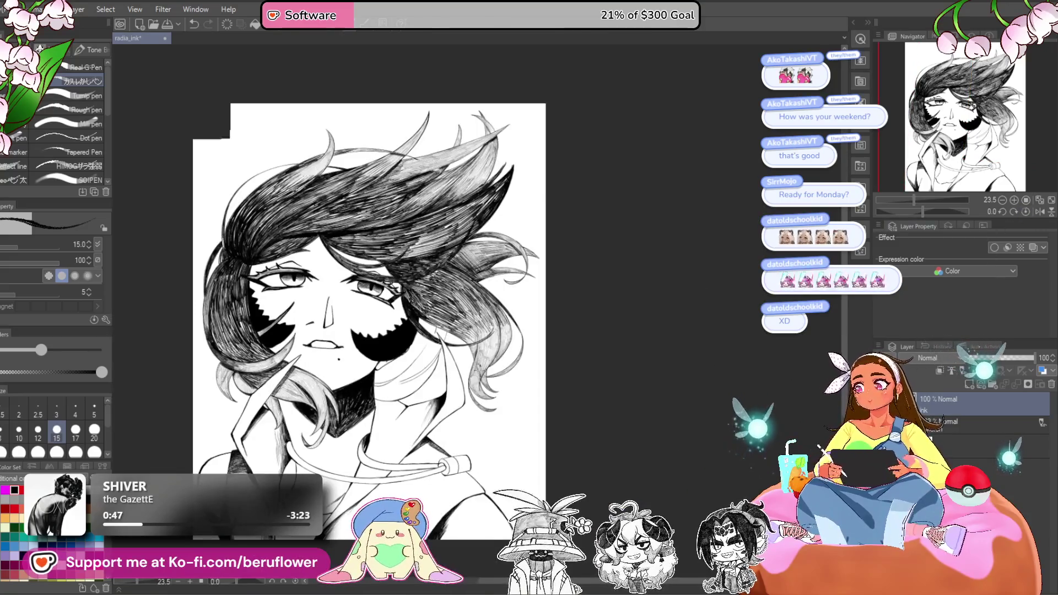
scroll(479, 376, up, 2)
scroll(474, 331, down, 2)
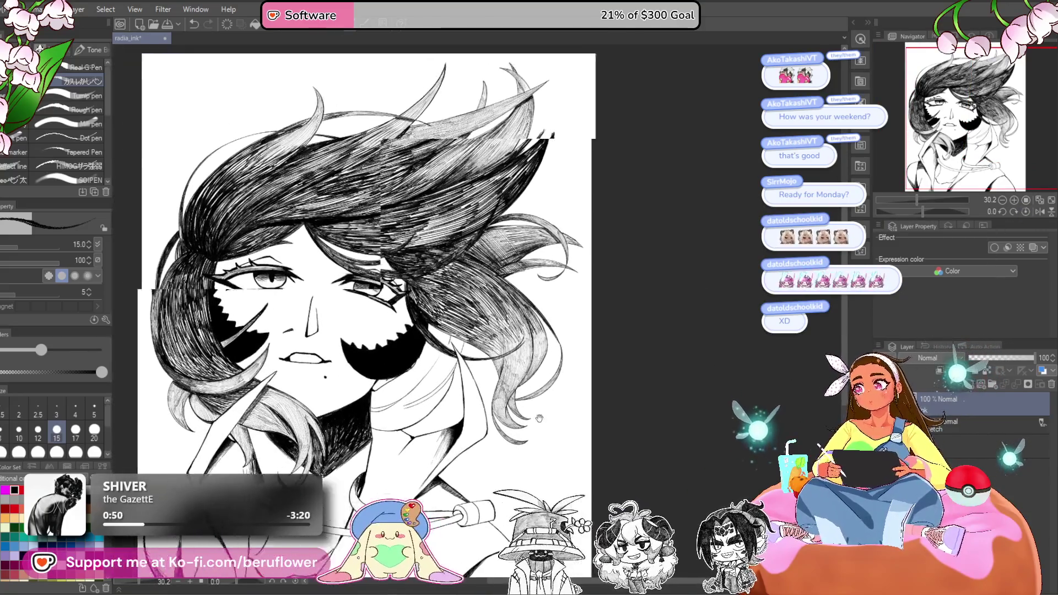
scroll(619, 261, up, 3)
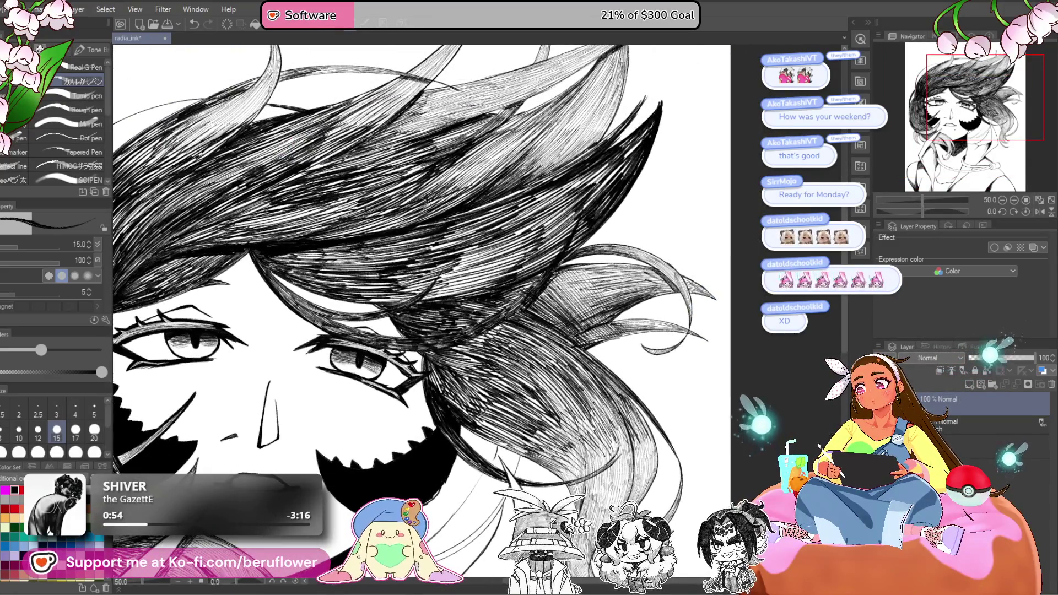
scroll(422, 309, down, 2)
scroll(485, 315, up, 3)
key(bracketright)
key(bracketright)
key(bracketright)
key(bracketright)
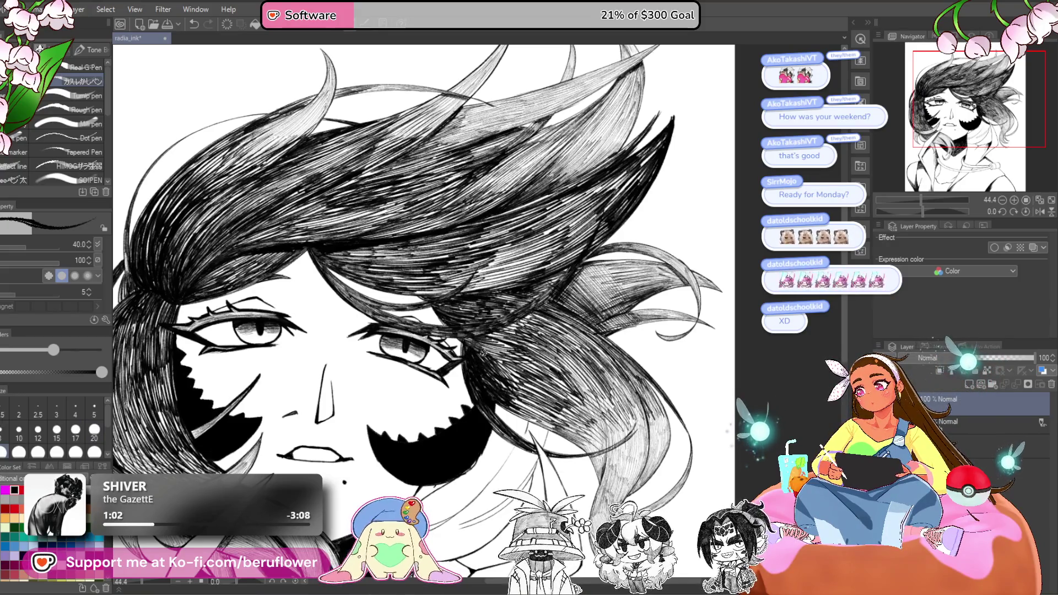
drag(921, 211, 904, 211)
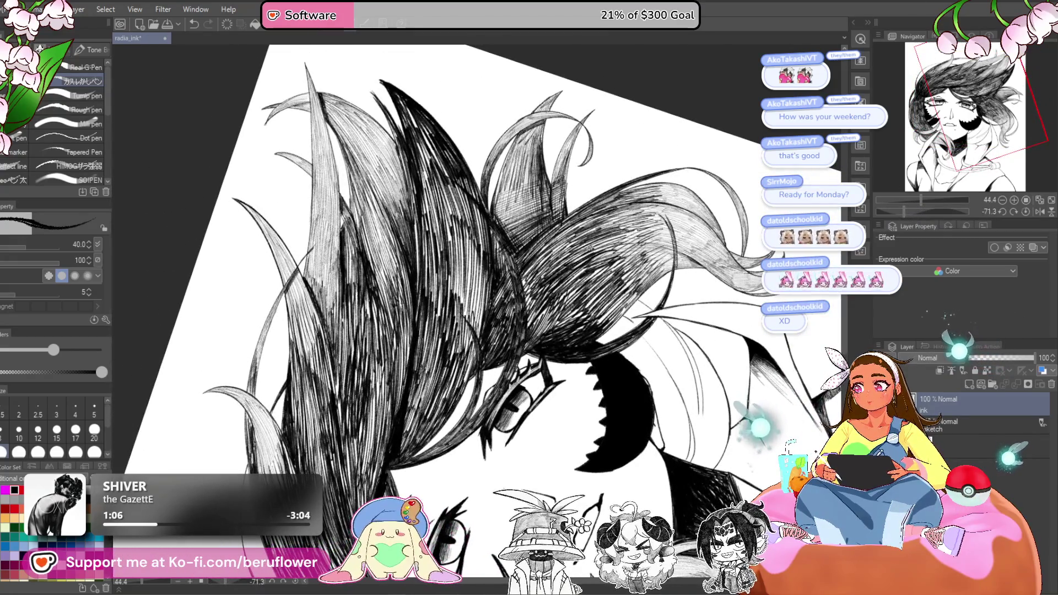
drag(564, 230, 523, 284)
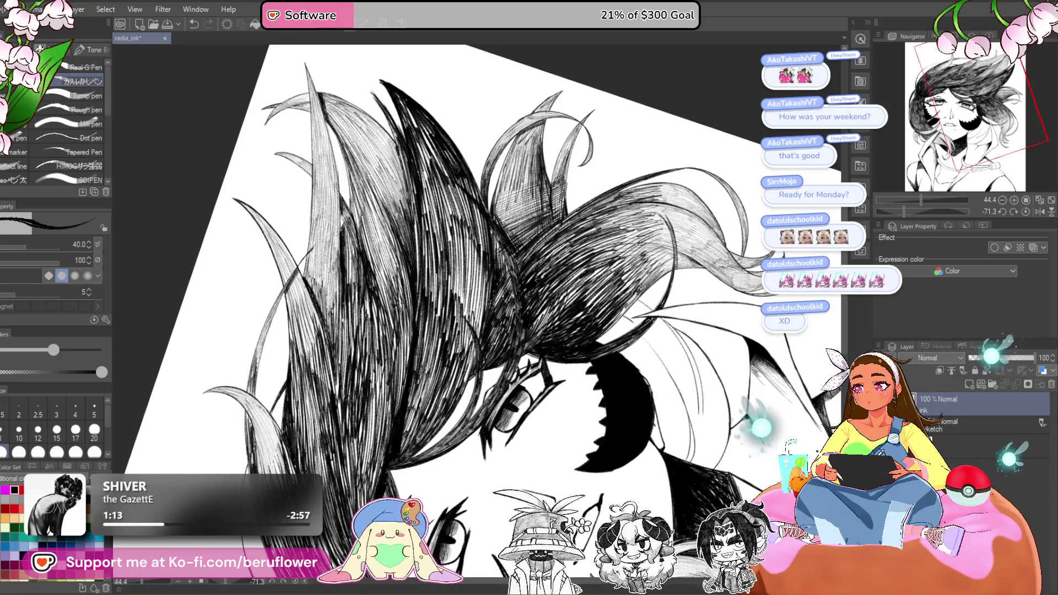
drag(617, 263, 557, 313)
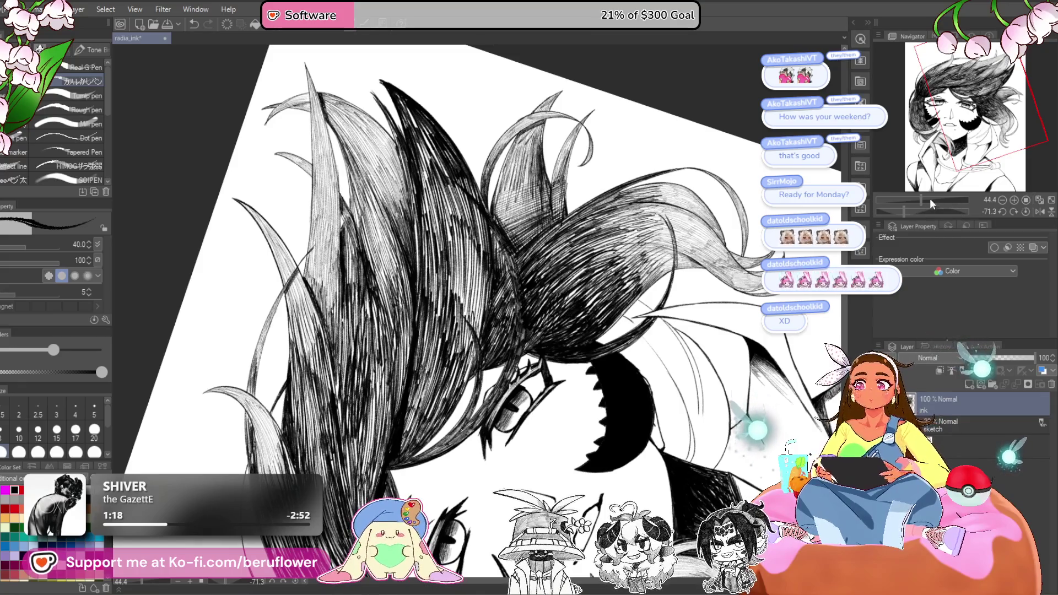
- Rotate the canvas further, then zoom out and reset the rotation to upright
click(915, 210)
drag(915, 210, 888, 211)
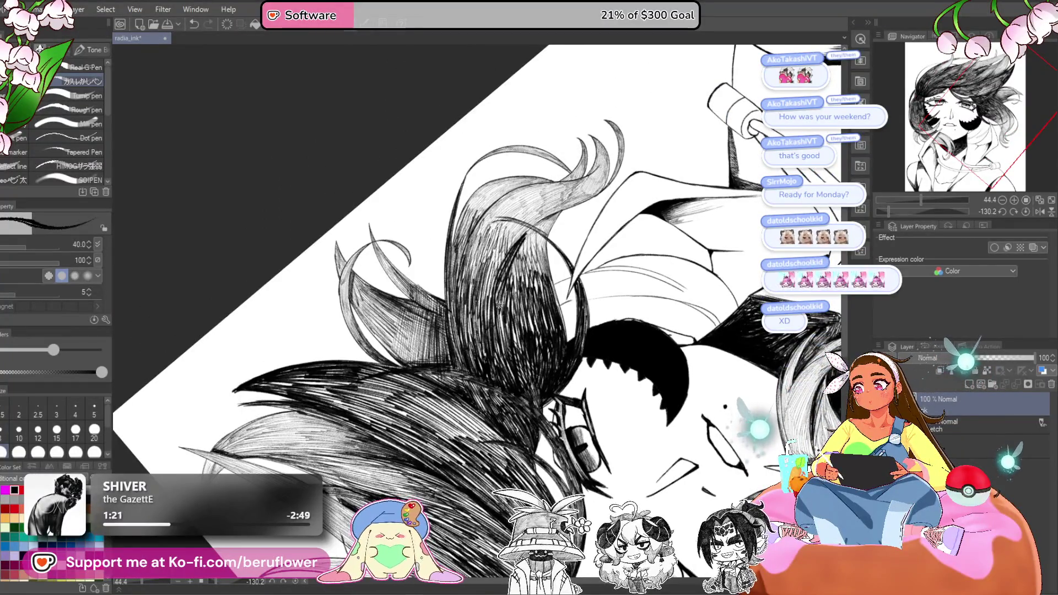
scroll(505, 247, up, 1)
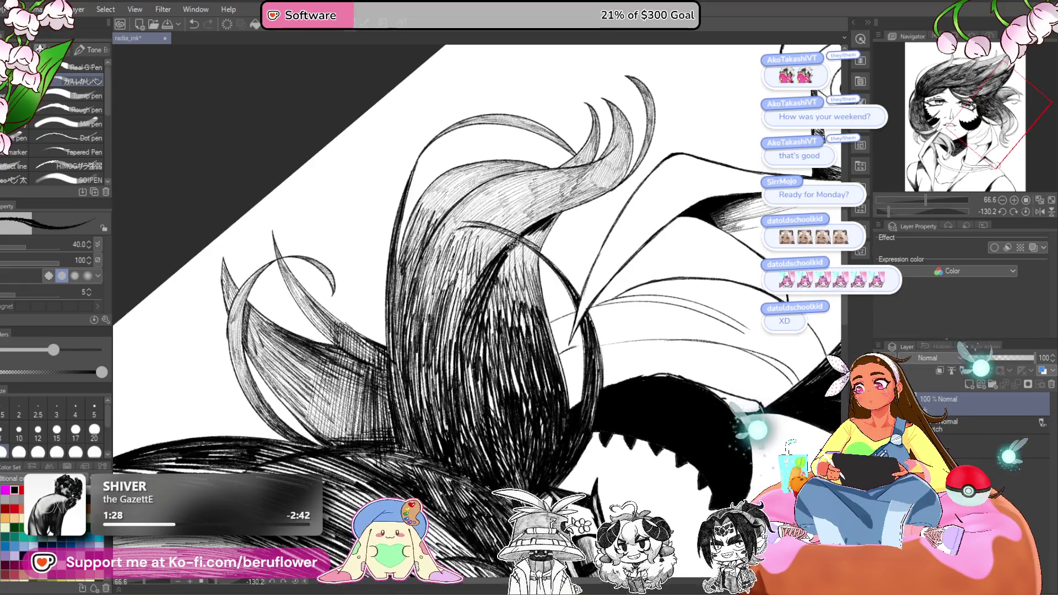
key(ctrl+minus)
key(ctrl+minus)
key(ctrl+minus)
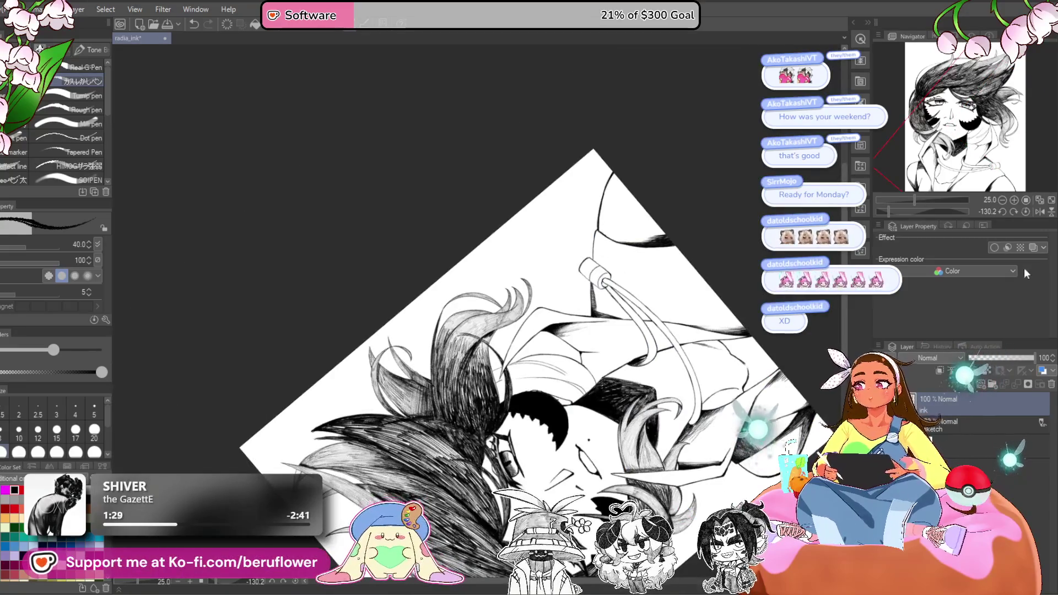
click(1027, 211)
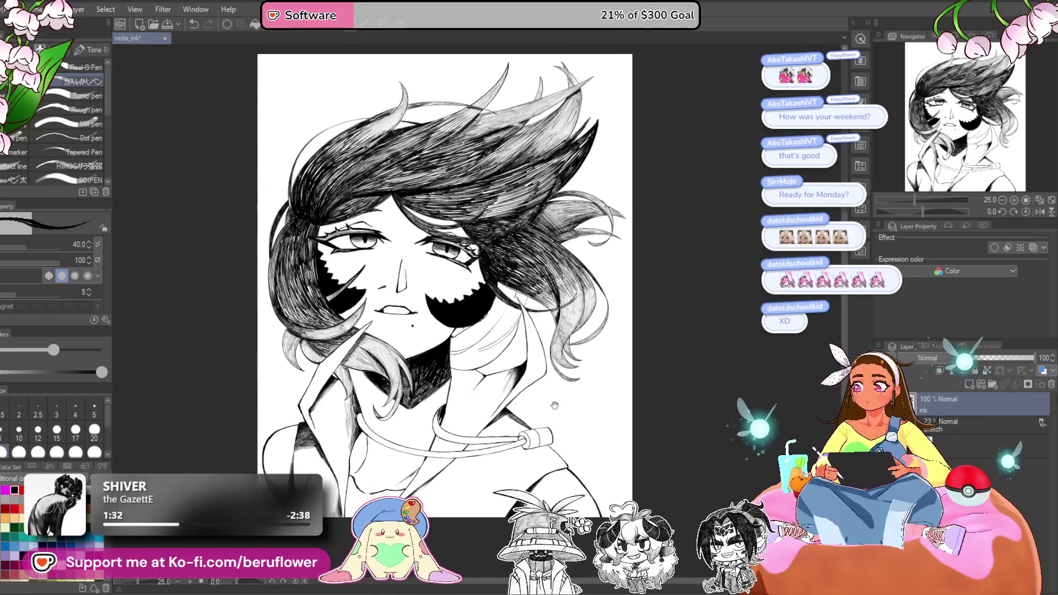
scroll(584, 447, up, 3)
- Zoom into the hair beside the face and add short hatching strokes at pen sizes 20 and 30
drag(407, 253, 470, 393)
drag(714, 227, 609, 332)
key(bracketleft)
key(bracketleft)
drag(505, 353, 498, 380)
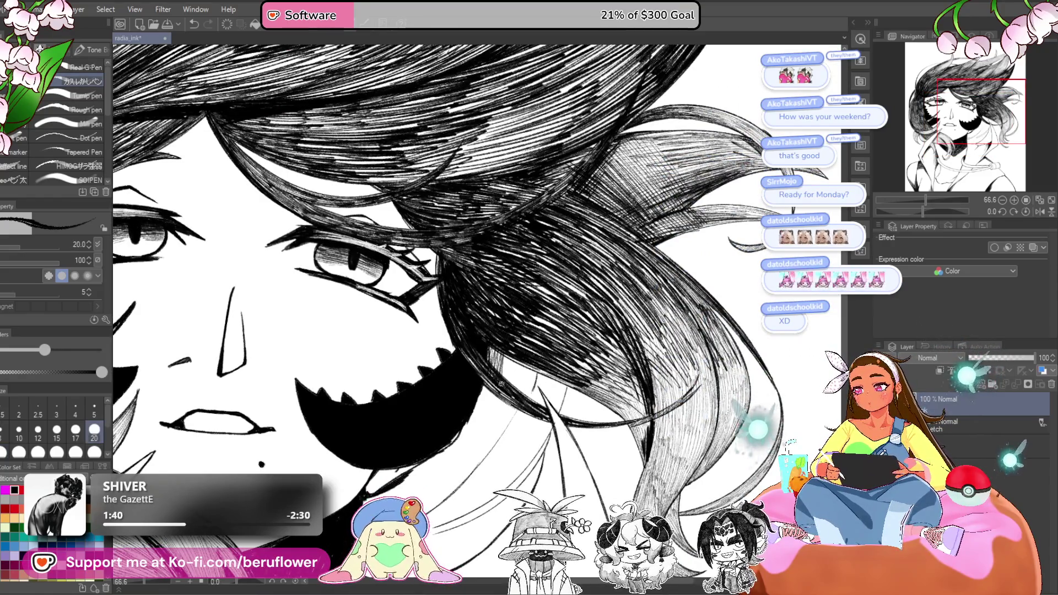
key(bracketright)
key(bracketright)
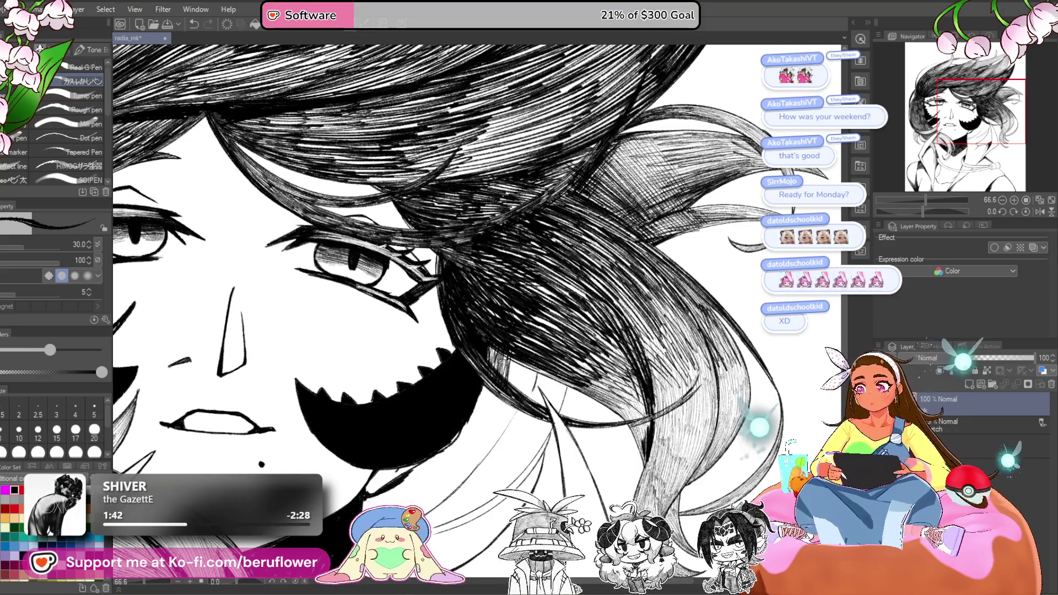
mouse_move(518, 354)
mouse_down()
mouse_move(507, 390)
mouse_move(523, 399)
mouse_up()
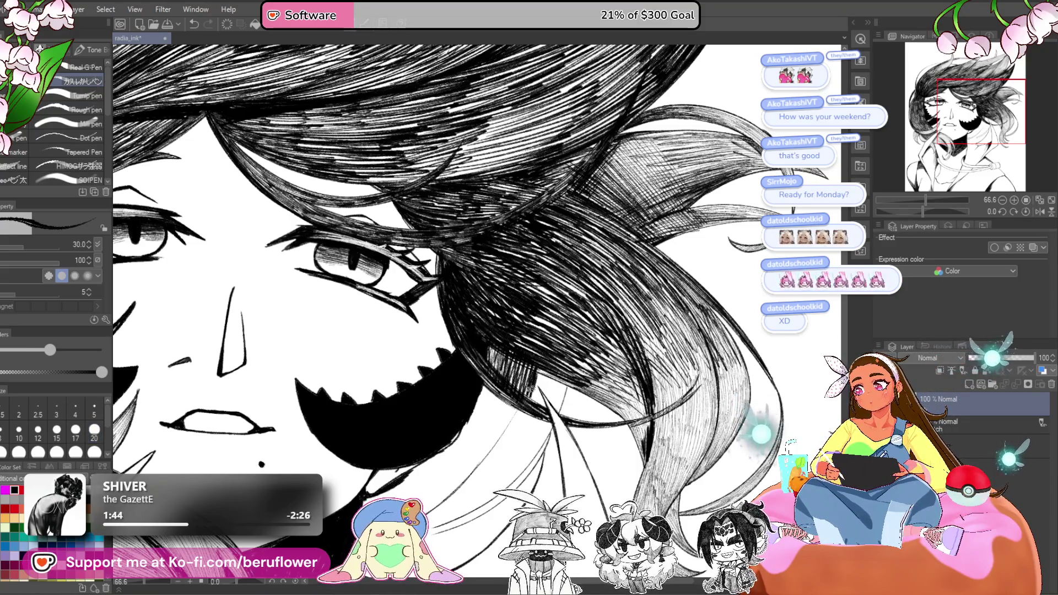
- Outline the hair lock below the right cheek shape and hatch it densely
drag(441, 331, 472, 231)
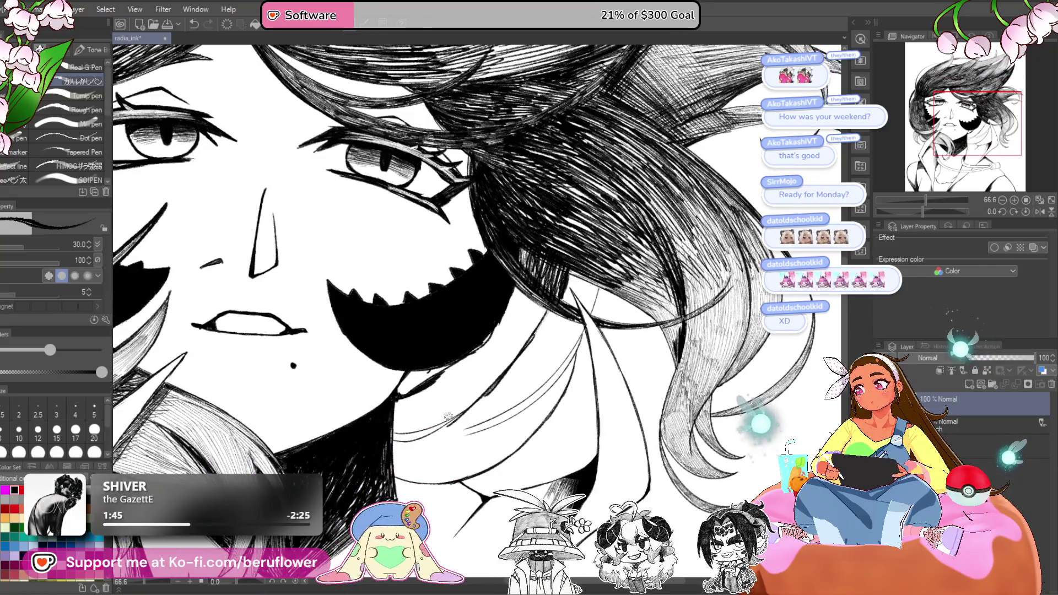
drag(923, 211, 954, 210)
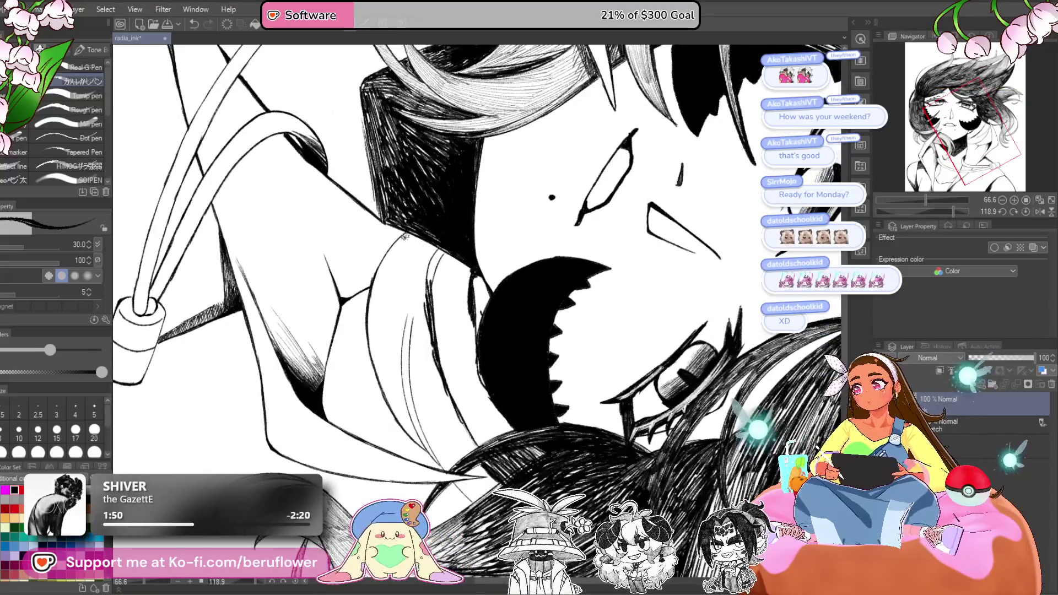
mouse_move(406, 236)
mouse_down()
mouse_move(376, 301)
mouse_move(369, 357)
mouse_move(389, 259)
mouse_move(406, 236)
mouse_move(390, 269)
mouse_move(412, 261)
mouse_move(391, 352)
mouse_up()
mouse_move(402, 268)
mouse_down()
mouse_move(380, 347)
mouse_move(380, 413)
mouse_move(396, 441)
mouse_up()
drag(416, 377, 397, 444)
drag(413, 369, 408, 420)
drag(413, 308, 395, 392)
drag(402, 342, 387, 412)
drag(403, 325, 389, 381)
drag(428, 256, 405, 331)
- Darken the lower hair lock with more dense hatching, then rotate the canvas back near upright
mouse_move(474, 239)
mouse_down()
mouse_move(470, 312)
mouse_move(437, 369)
mouse_up()
drag(445, 299, 433, 371)
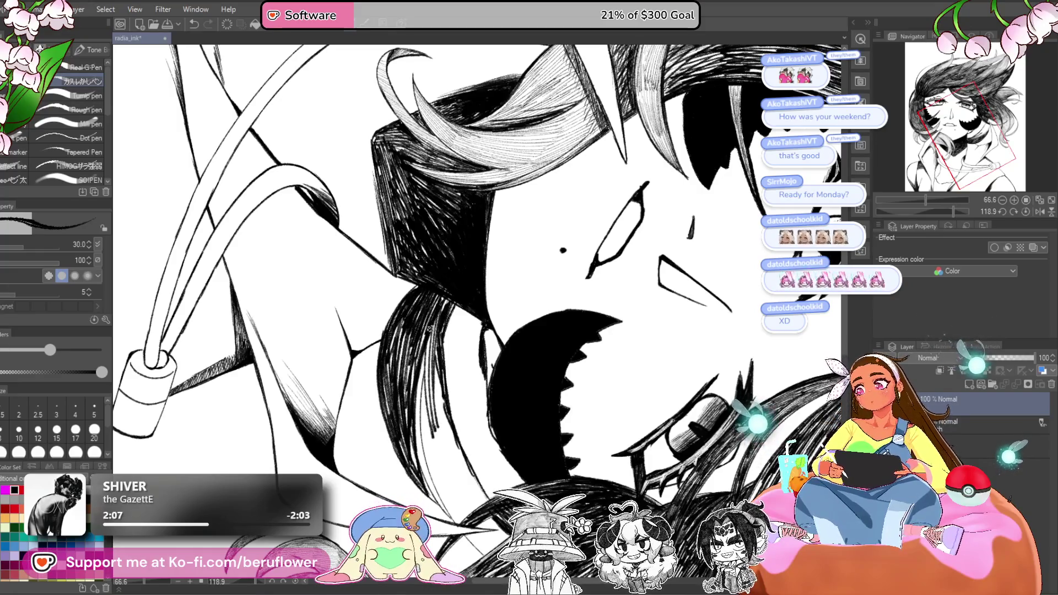
mouse_move(460, 308)
mouse_down()
mouse_move(473, 241)
mouse_move(468, 336)
mouse_up()
drag(490, 269, 486, 340)
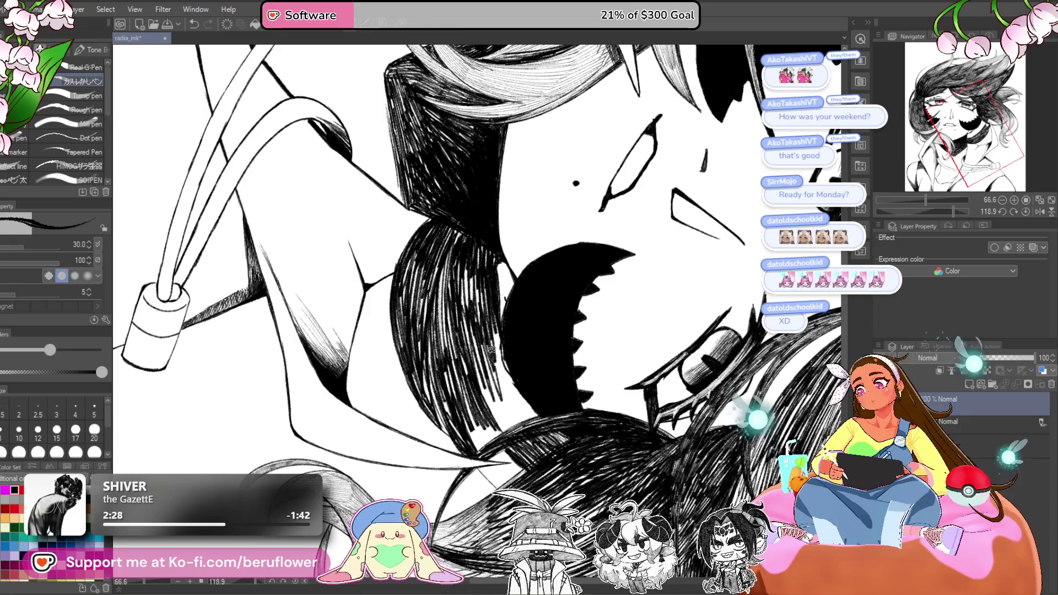
mouse_move(516, 404)
mouse_down()
mouse_move(502, 414)
mouse_move(508, 385)
mouse_up()
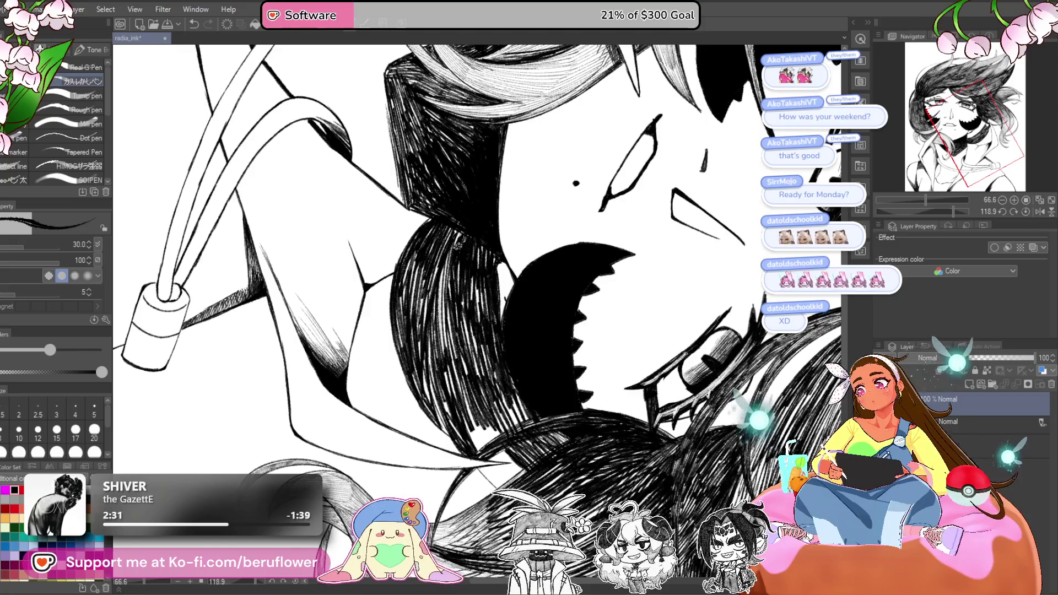
drag(473, 369, 488, 436)
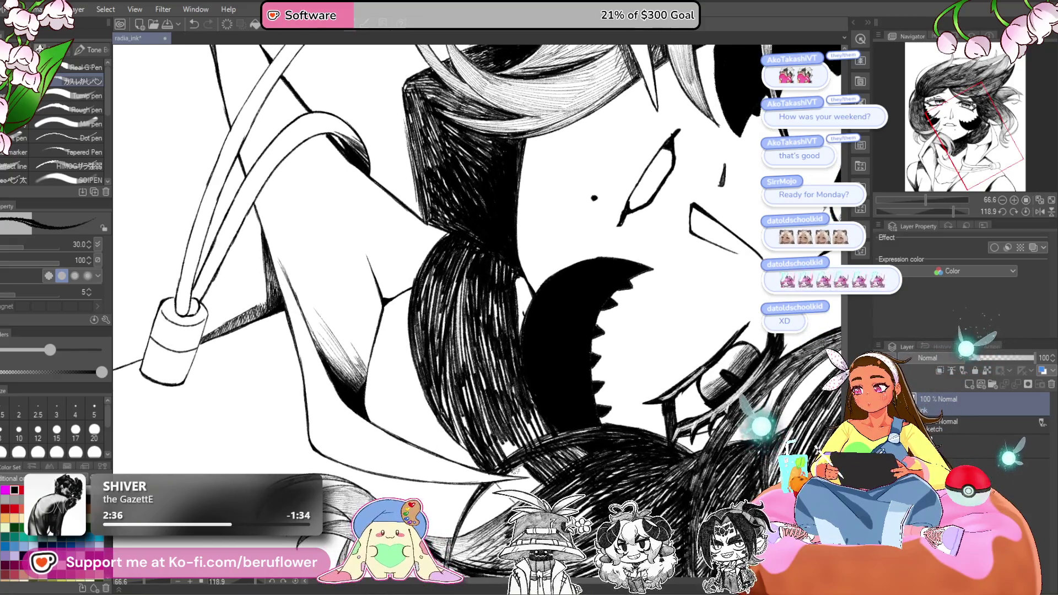
drag(550, 447, 532, 405)
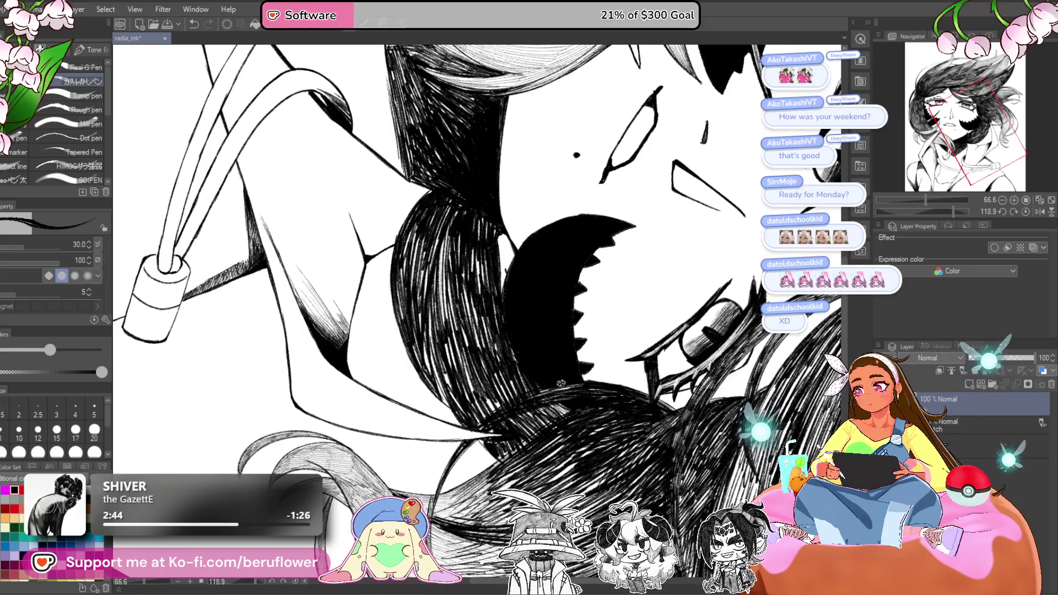
drag(544, 395, 572, 342)
drag(952, 210, 918, 207)
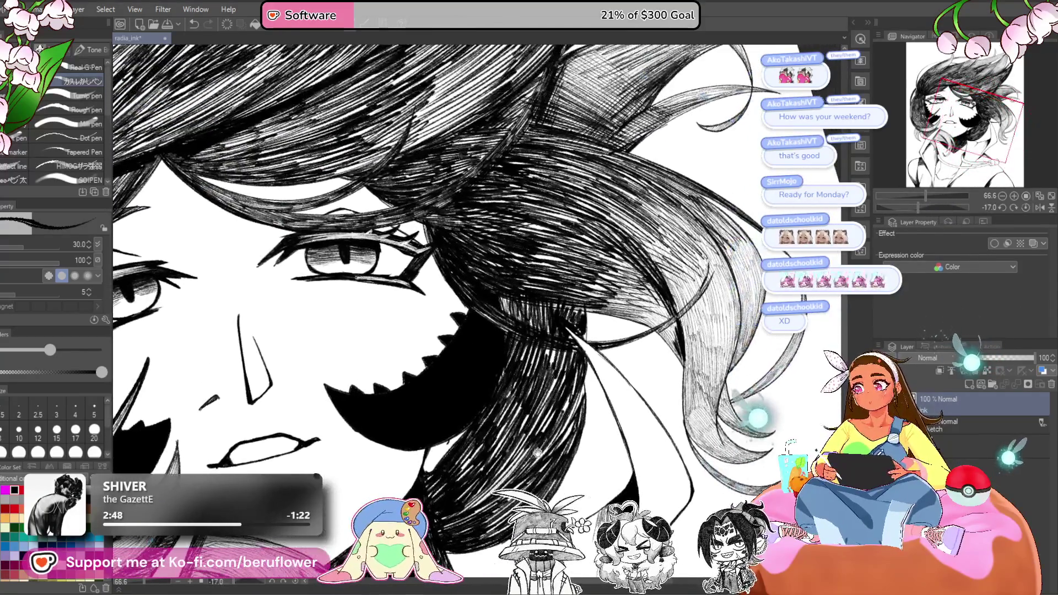
scroll(582, 320, down, 2)
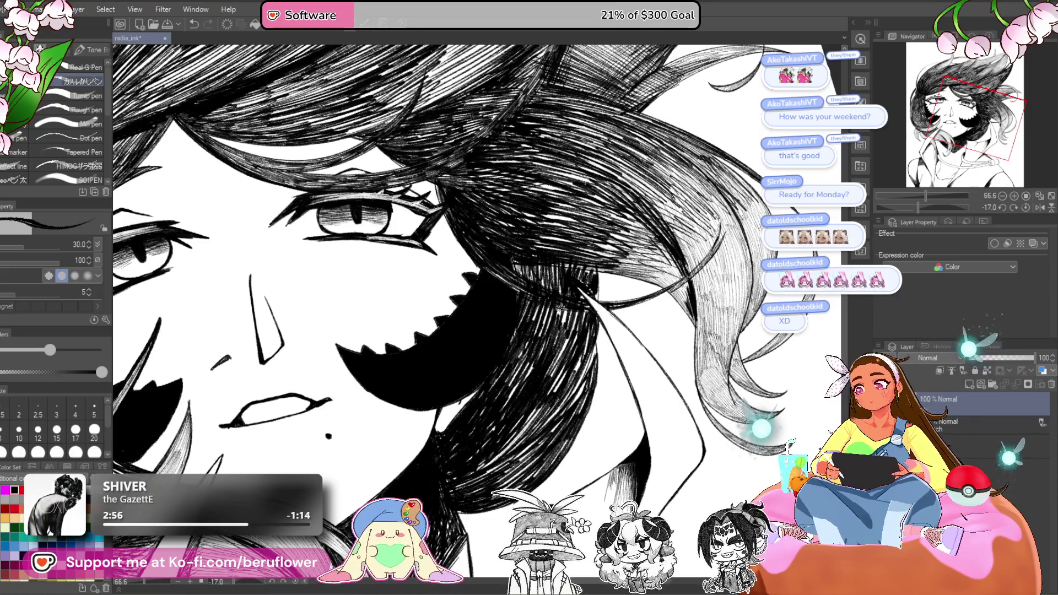
key(ctrl+0)
key(ctrl+0)
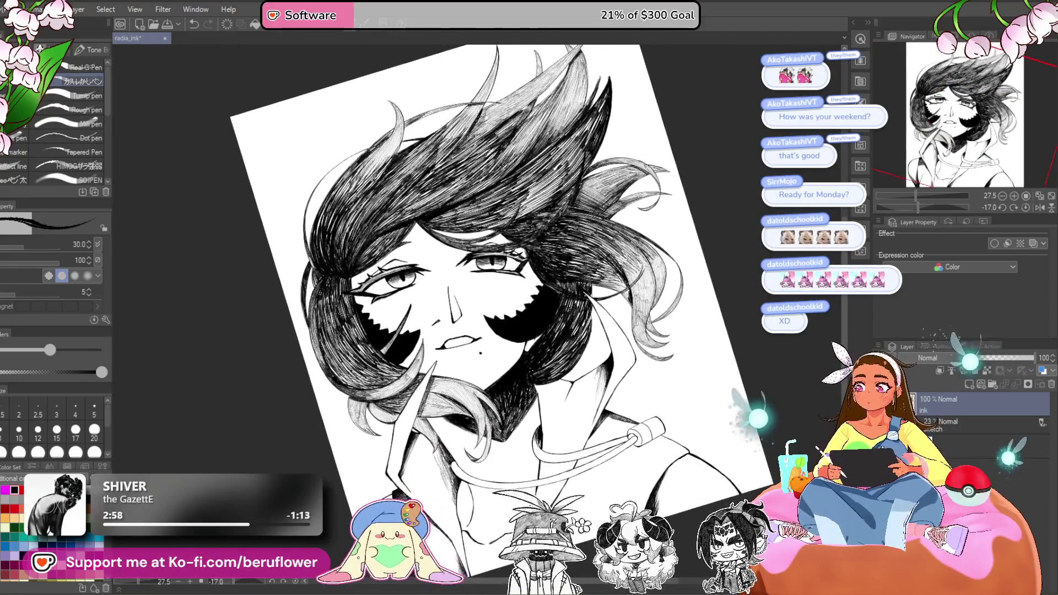
scroll(508, 338, up, 5)
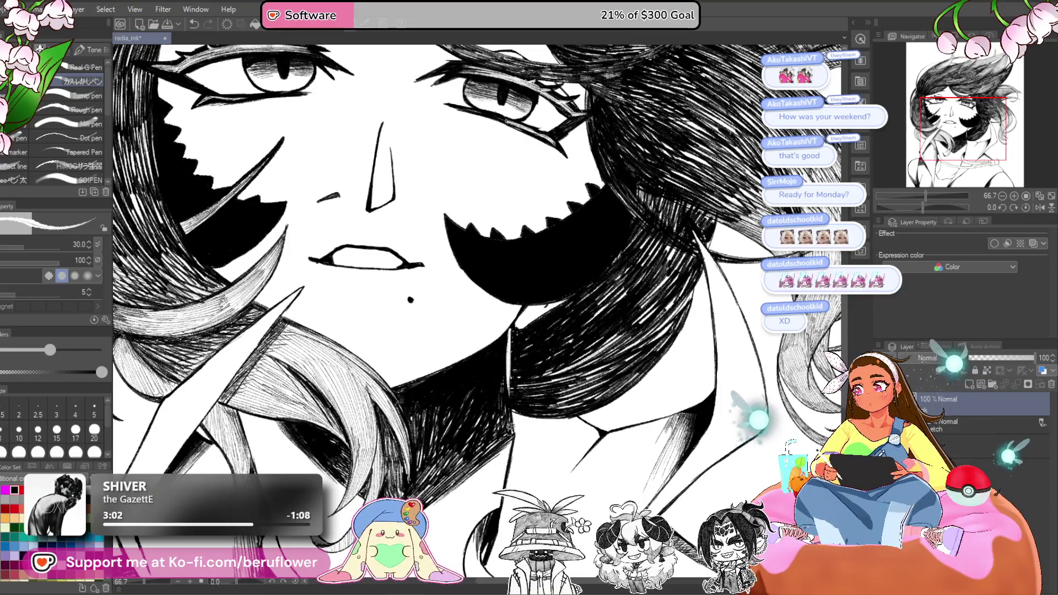
scroll(506, 456, down, 3)
scroll(506, 456, up, 5)
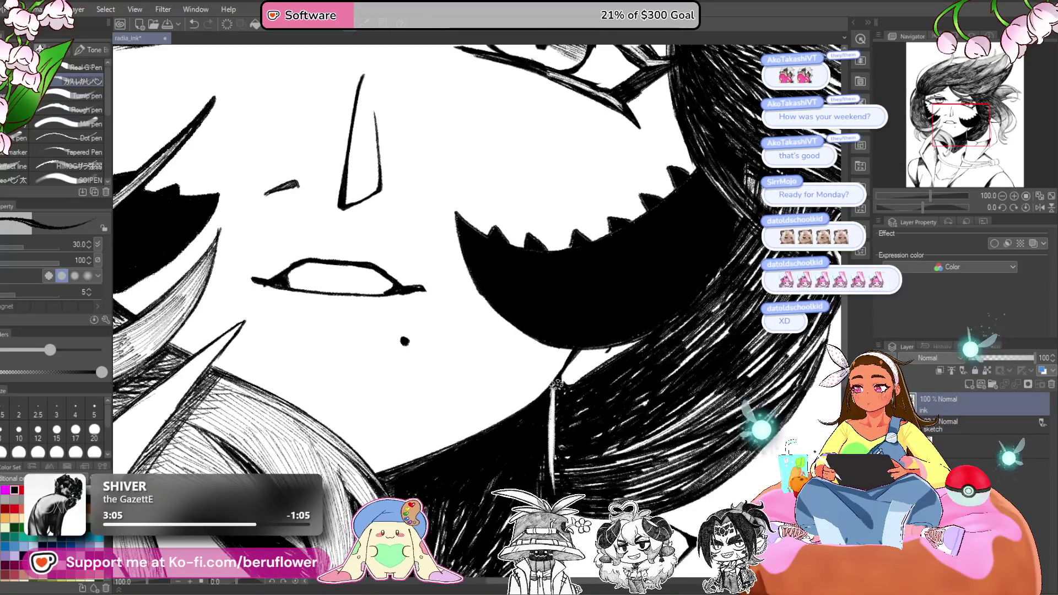
scroll(557, 384, down, 4)
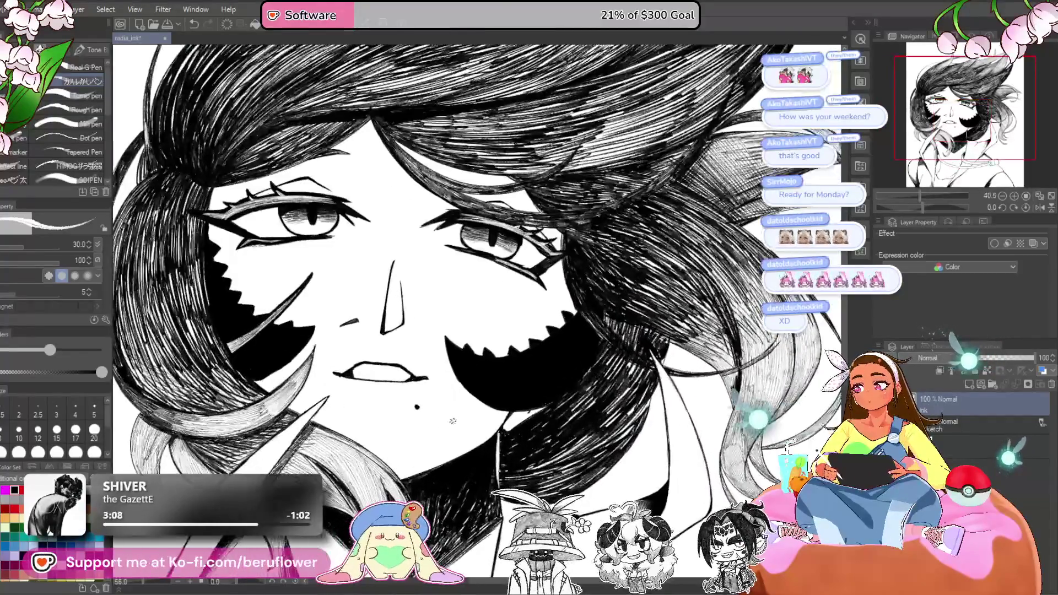
scroll(557, 416, up, 1)
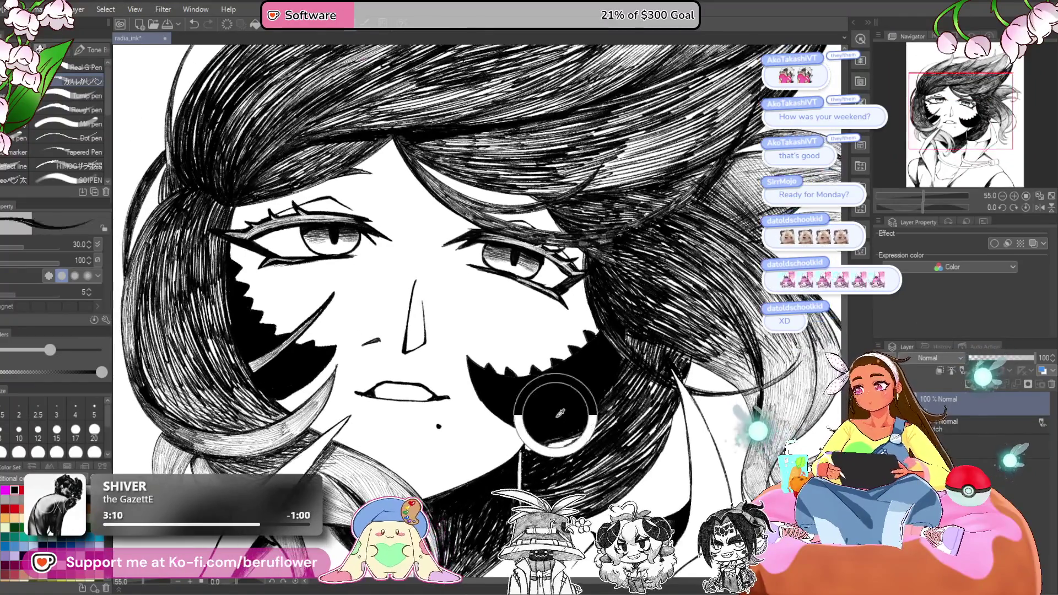
scroll(561, 414, up, 4)
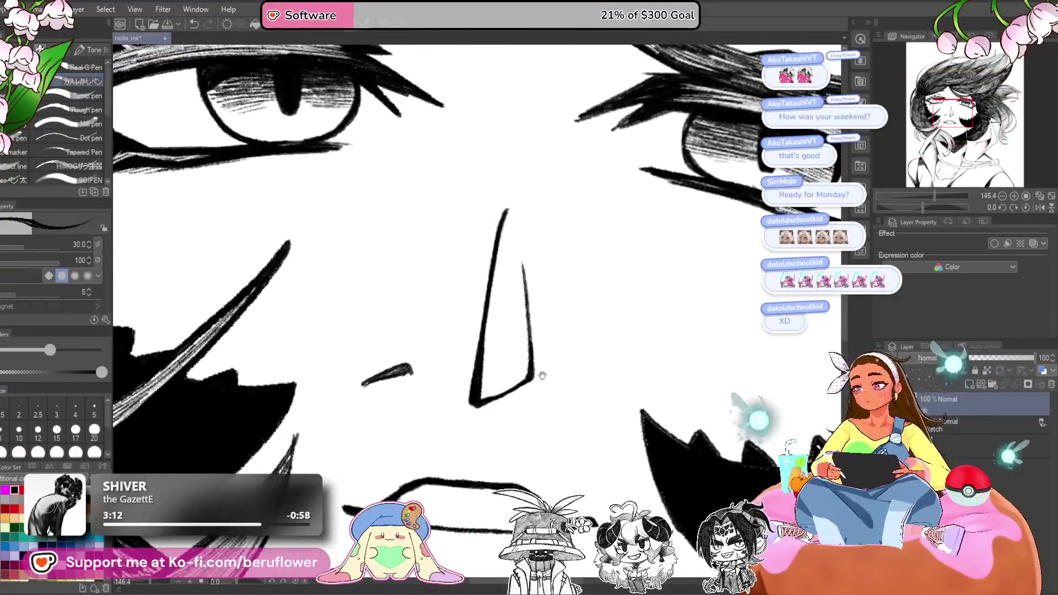
- Switch to a size 12 pen and hatch fine shading inside the nose
click(37, 430)
mouse_move(527, 379)
mouse_down()
mouse_move(487, 398)
mouse_move(521, 347)
mouse_move(481, 370)
mouse_move(525, 325)
mouse_move(487, 358)
mouse_move(518, 308)
mouse_move(490, 330)
mouse_move(520, 288)
mouse_move(494, 308)
mouse_move(515, 265)
mouse_move(496, 281)
mouse_move(512, 231)
mouse_move(516, 270)
mouse_up()
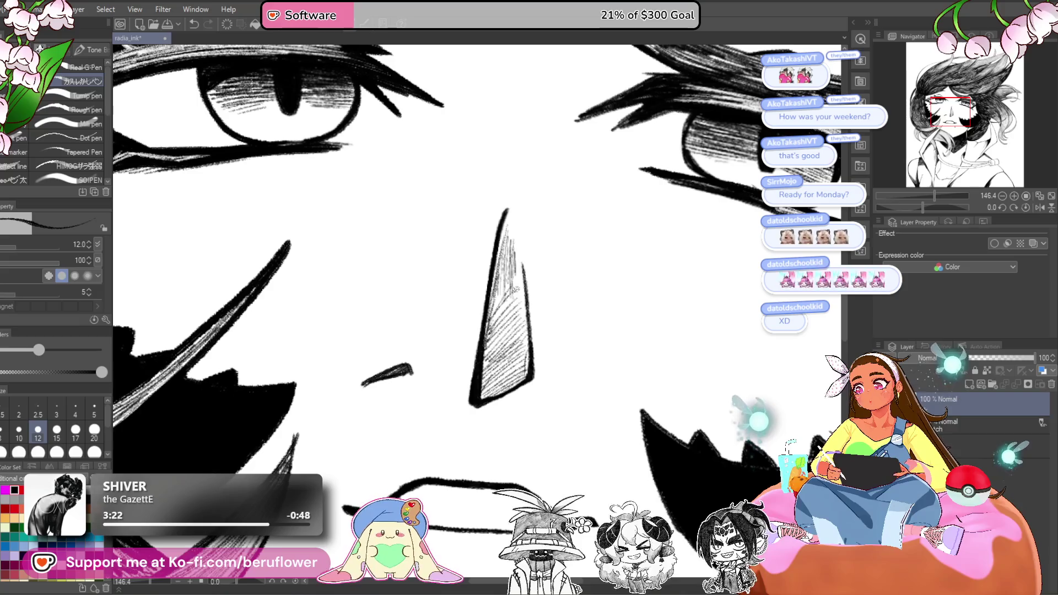
key(ctrl+0)
scroll(551, 308, down, 3)
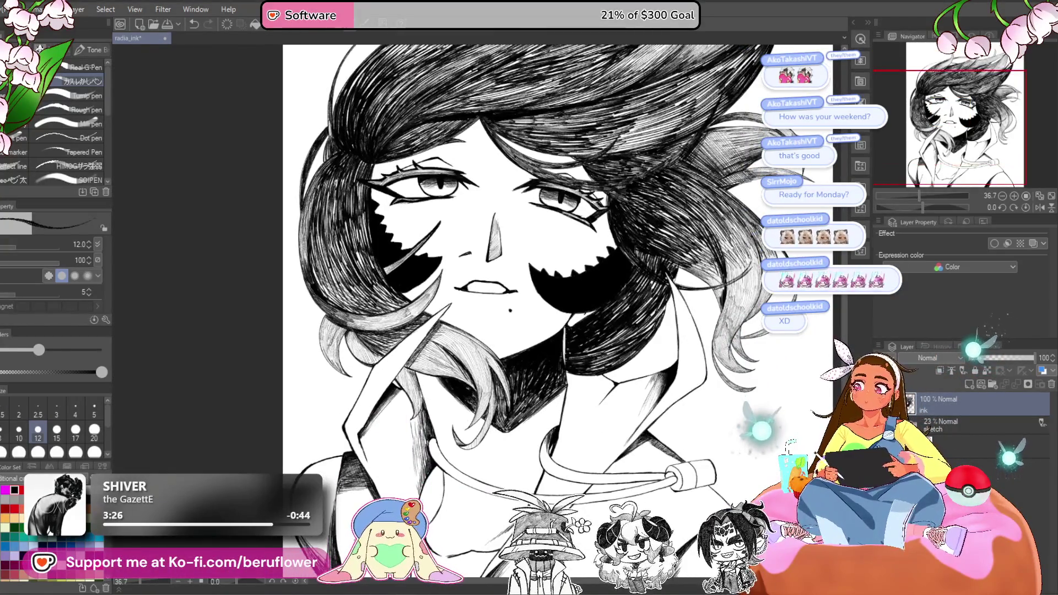
scroll(551, 309, down, 2)
scroll(551, 309, up, 2)
scroll(551, 309, up, 5)
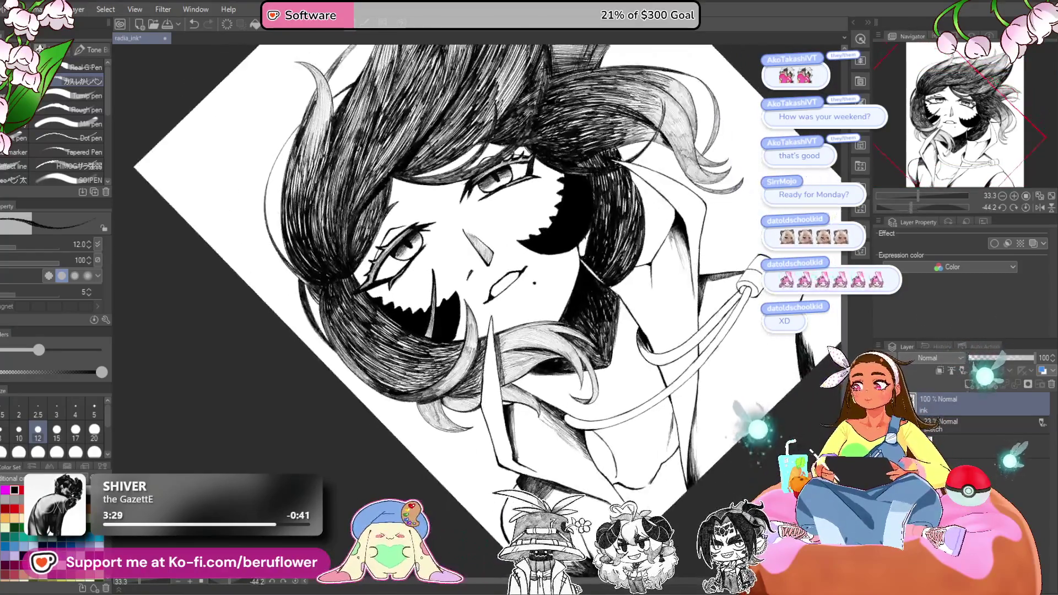
scroll(485, 302, up, 1)
- Undo the old open-mouth strokes and try out a new thin mouth line
key(ctrl+z)
key(ctrl+z)
key(ctrl+z)
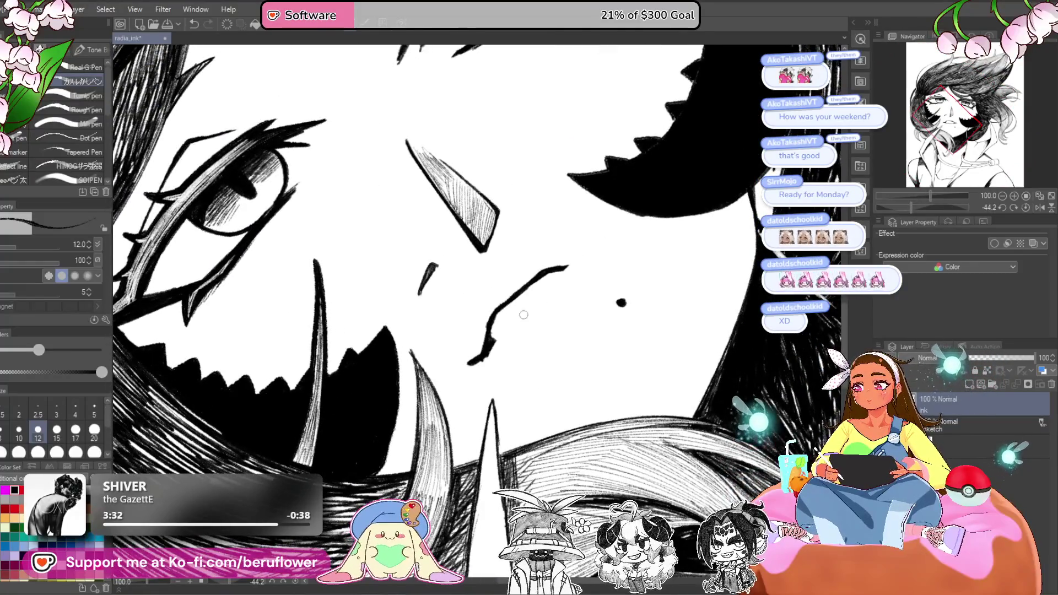
key(ctrl+z)
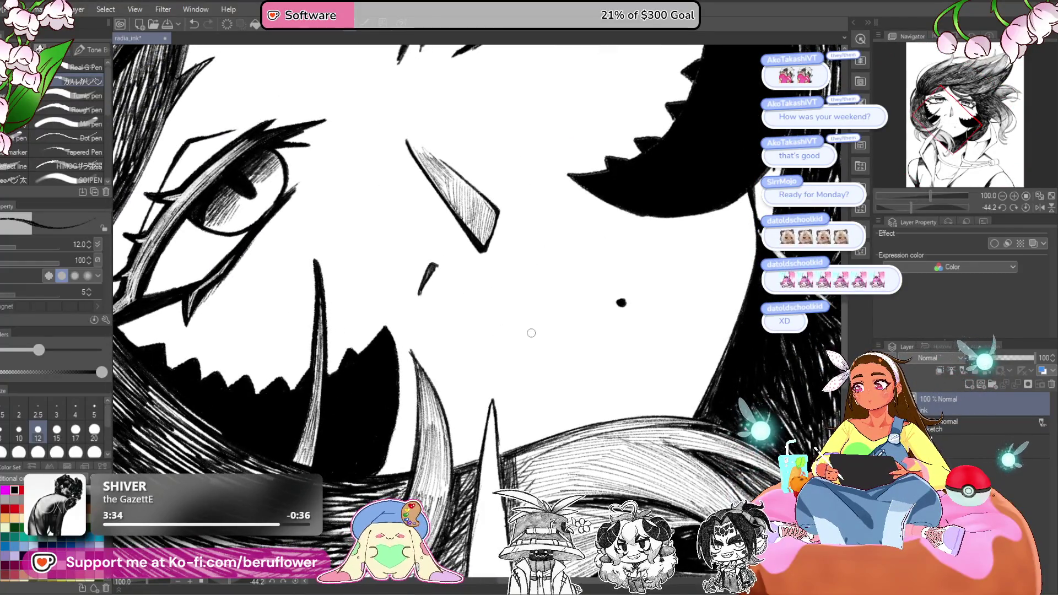
key(ctrl+0)
scroll(512, 325, up, 5)
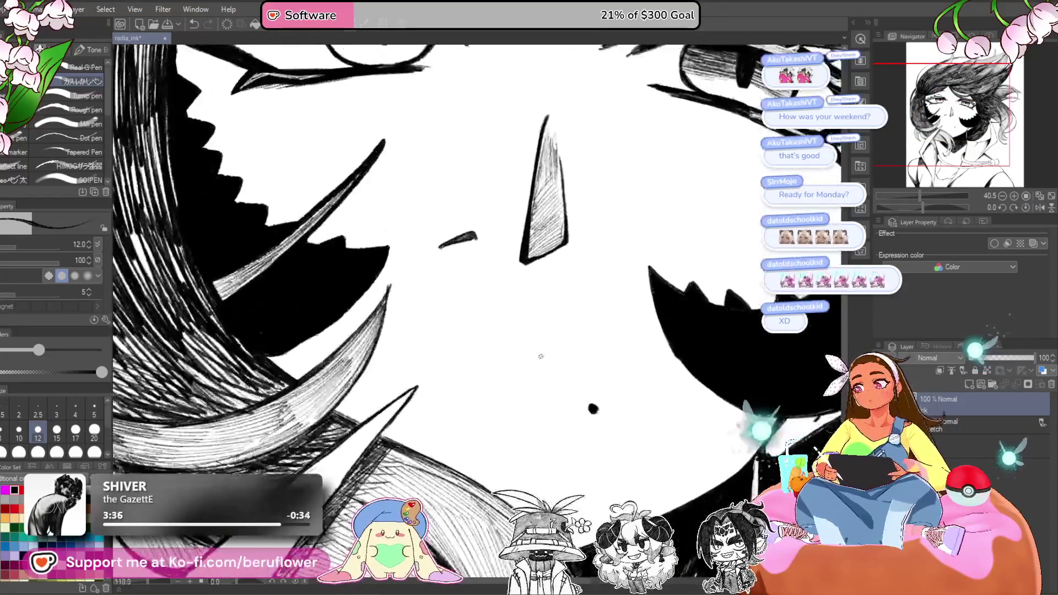
mouse_move(443, 333)
mouse_down()
mouse_move(500, 316)
mouse_move(579, 332)
mouse_up()
scroll(513, 325, down, 3)
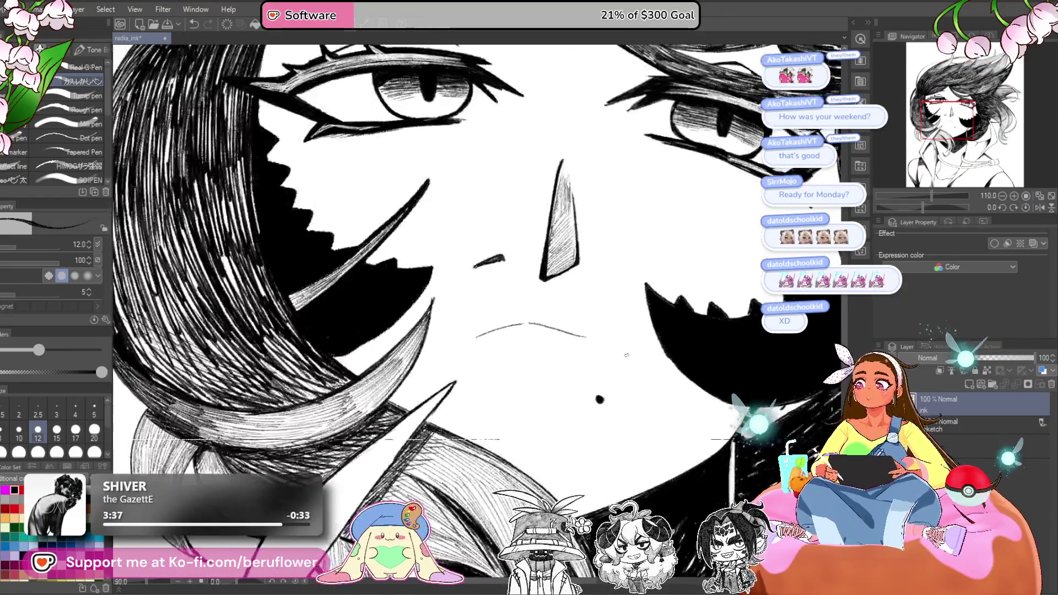
scroll(512, 325, up, 4)
key(ctrl+z)
key(ctrl+z)
- Redraw the mouth as two thin gently smiling strokes, then recenter the face upright
drag(923, 209, 913, 208)
drag(457, 392, 536, 367)
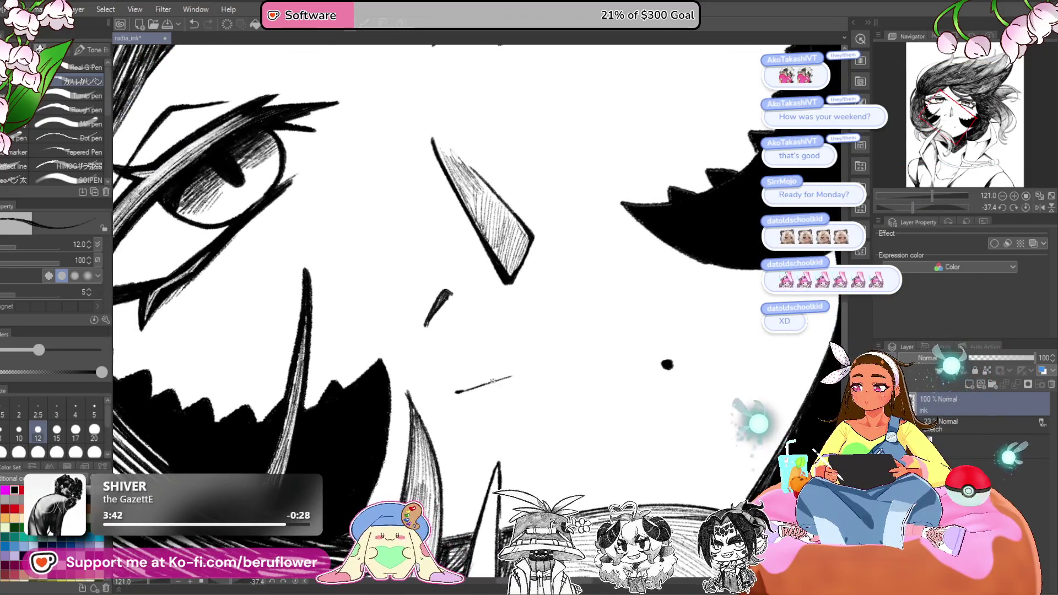
mouse_move(606, 282)
mouse_down()
mouse_move(616, 301)
mouse_move(621, 286)
mouse_up()
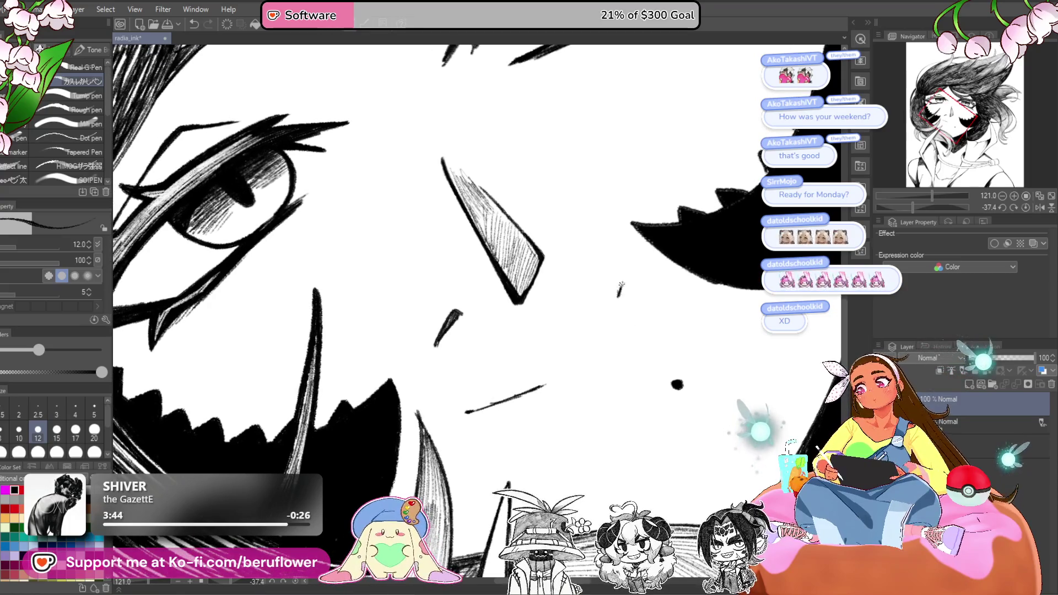
drag(932, 195, 922, 196)
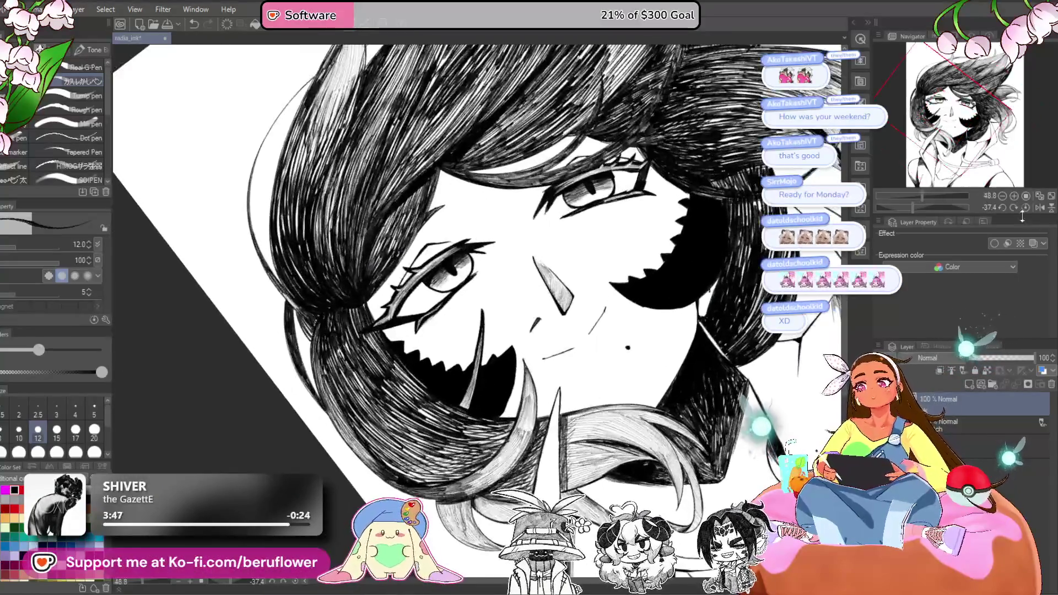
click(1025, 208)
drag(678, 402, 692, 348)
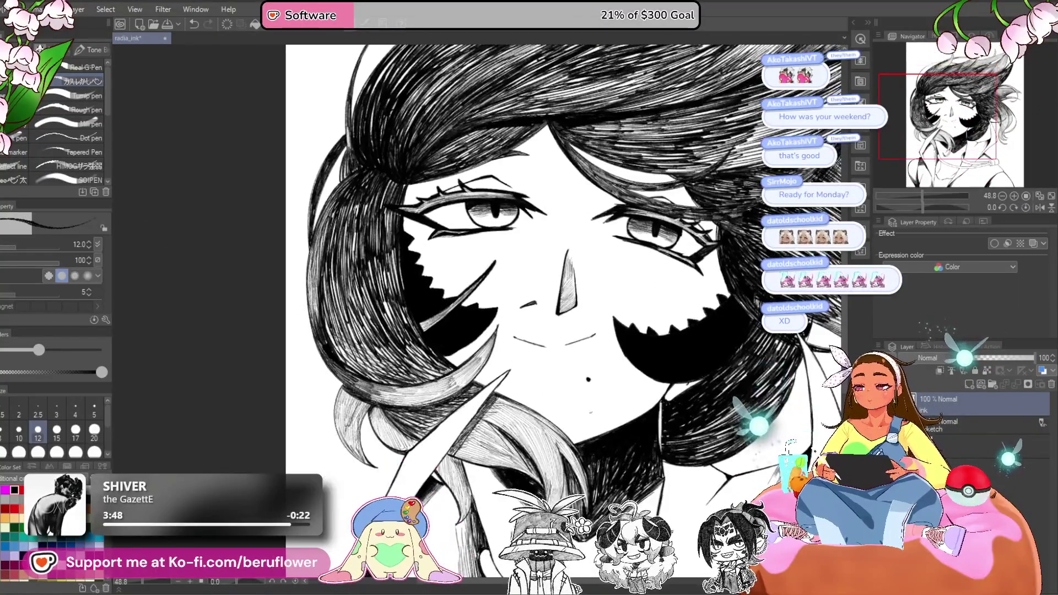
- Lasso and transform the whole mouth, then its right part, making it smaller and more centred
key(m)
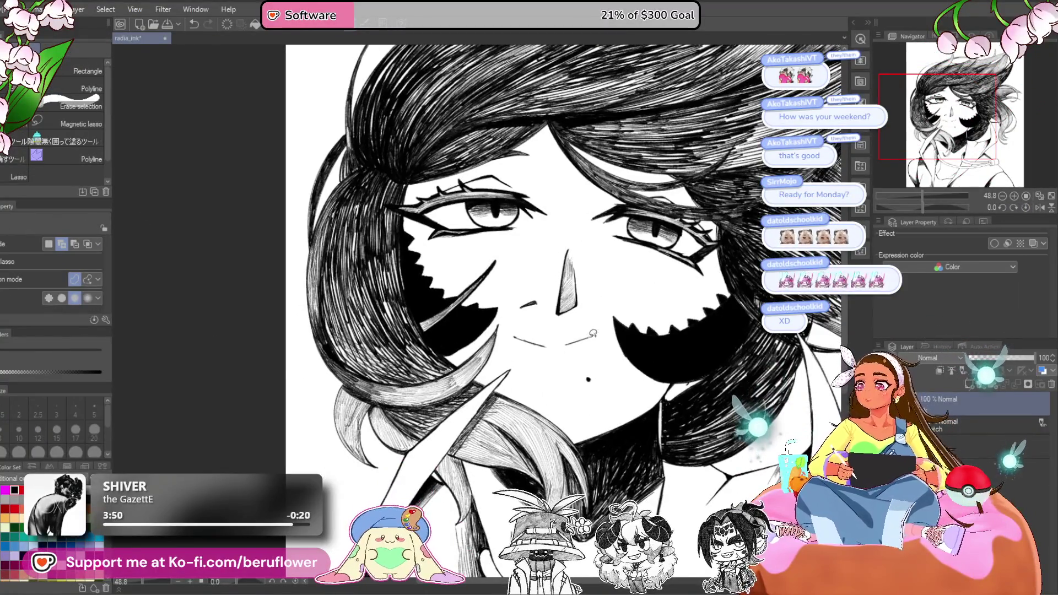
mouse_move(605, 326)
mouse_down()
mouse_move(510, 337)
mouse_move(606, 332)
mouse_up()
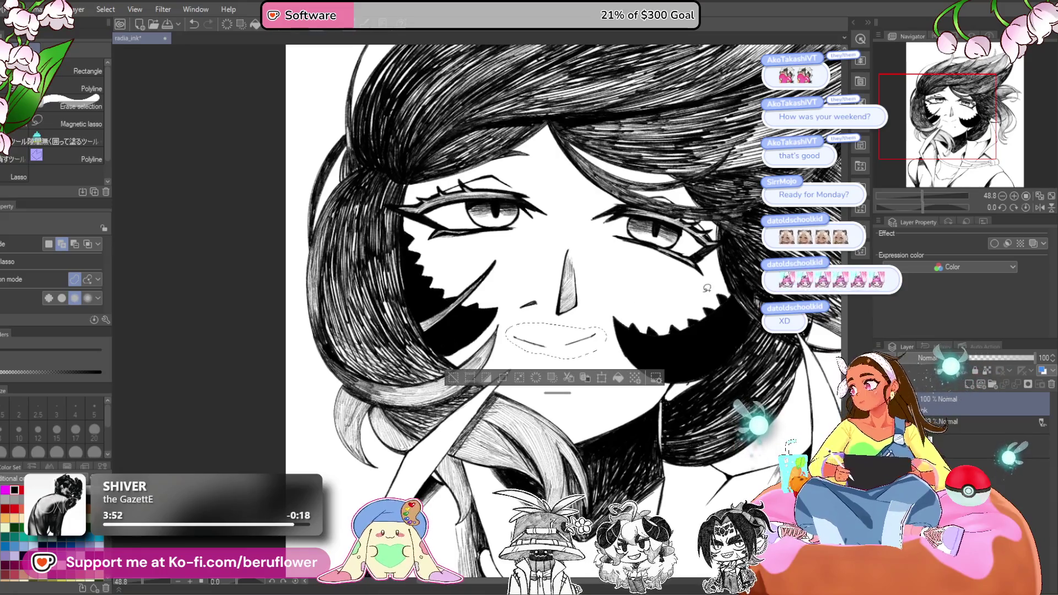
key(ctrl+t)
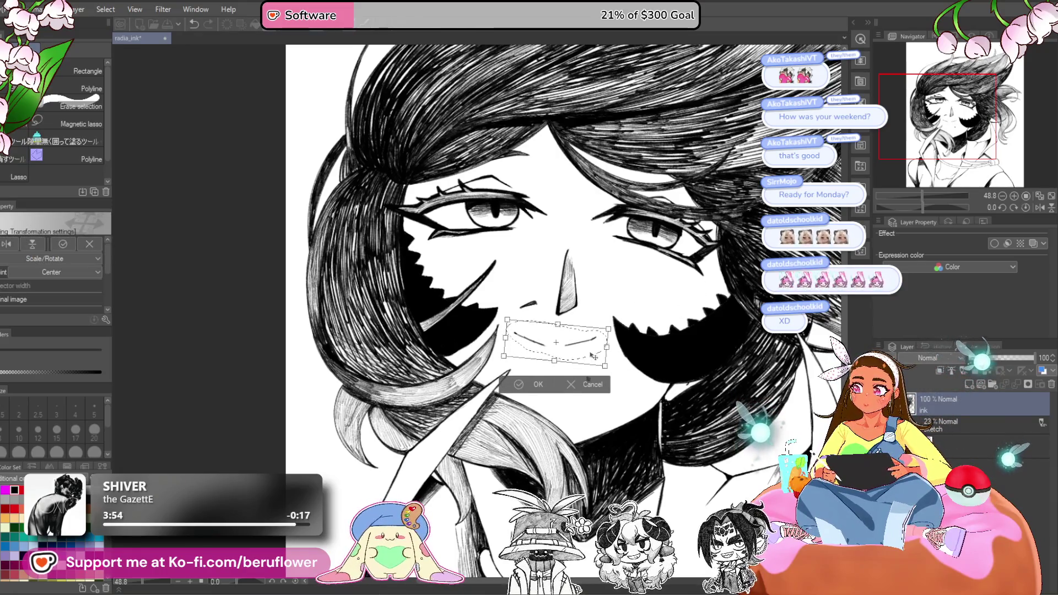
key(Return)
mouse_move(612, 341)
mouse_down()
mouse_move(571, 335)
mouse_move(554, 358)
mouse_move(609, 338)
mouse_up()
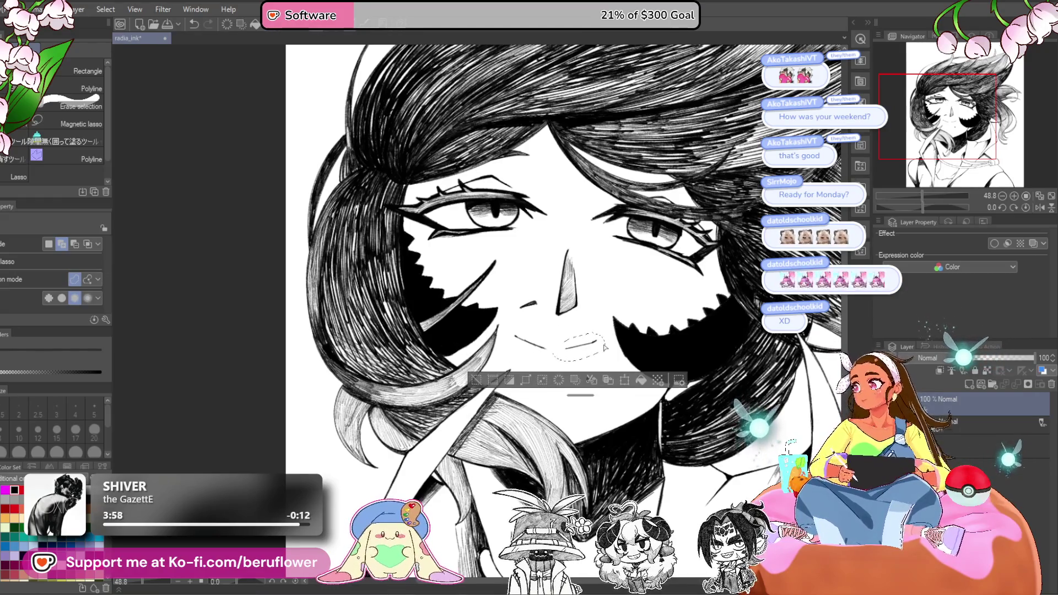
key(ctrl+t)
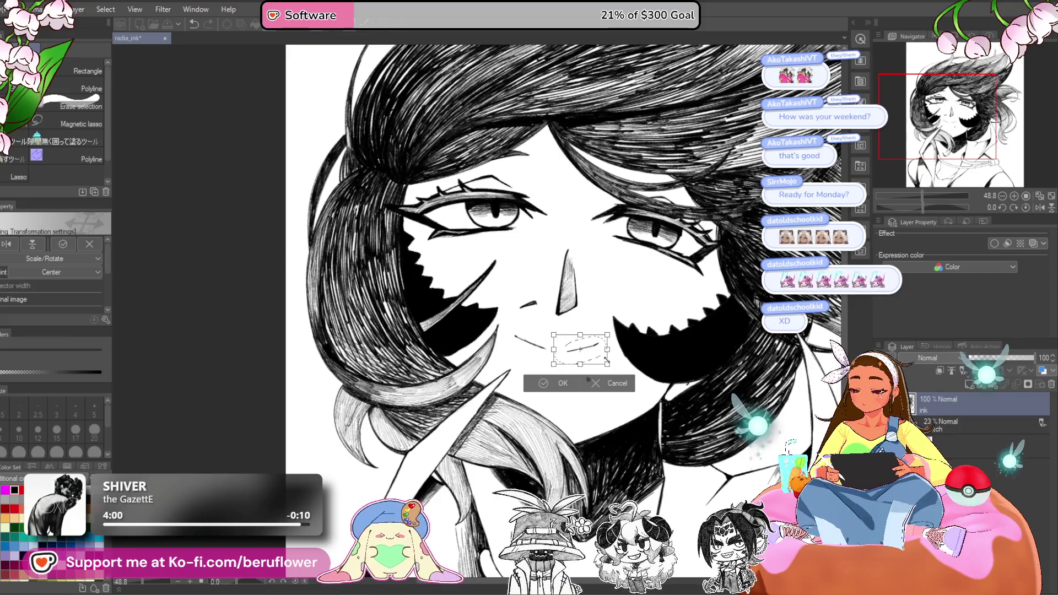
key(Return)
key(ctrl+d)
scroll(639, 440, right, 2)
- Replace the last two pen strokes with a new mouth outline and recenter the face
key(p)
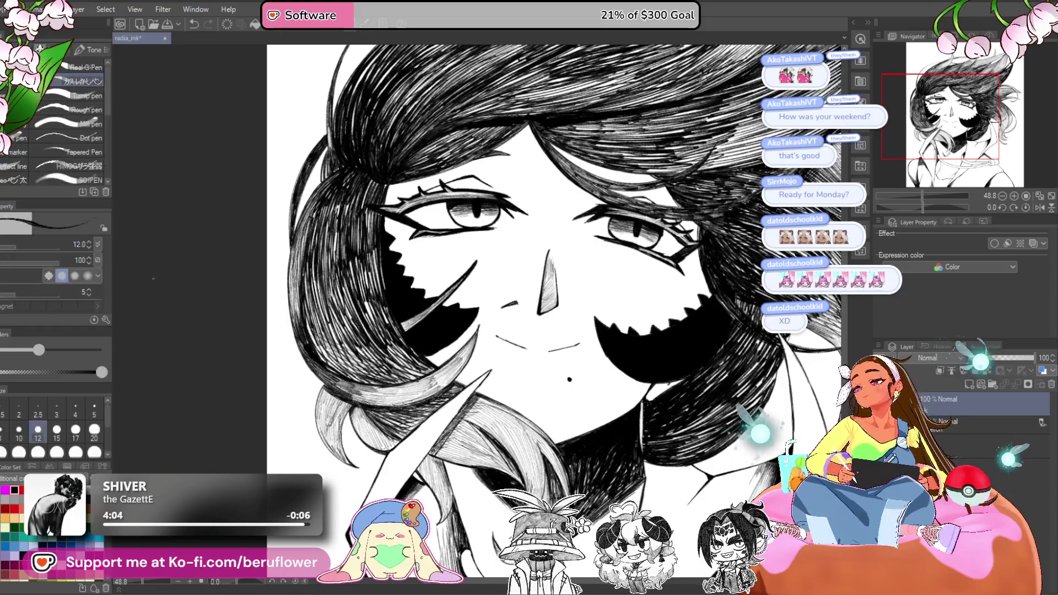
drag(921, 207, 908, 206)
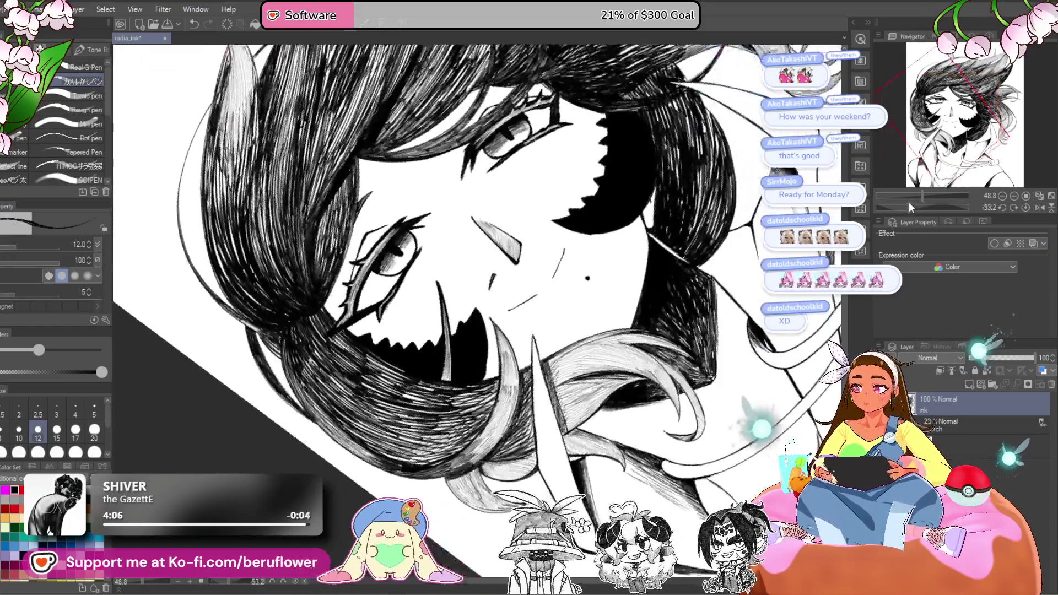
scroll(575, 243, up, 8)
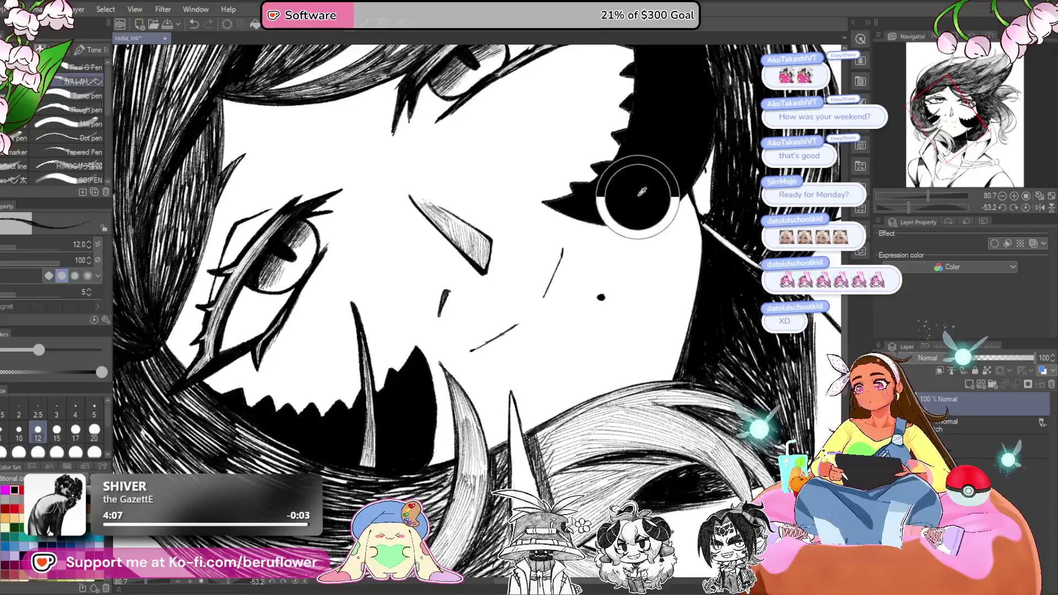
scroll(559, 280, down, 4)
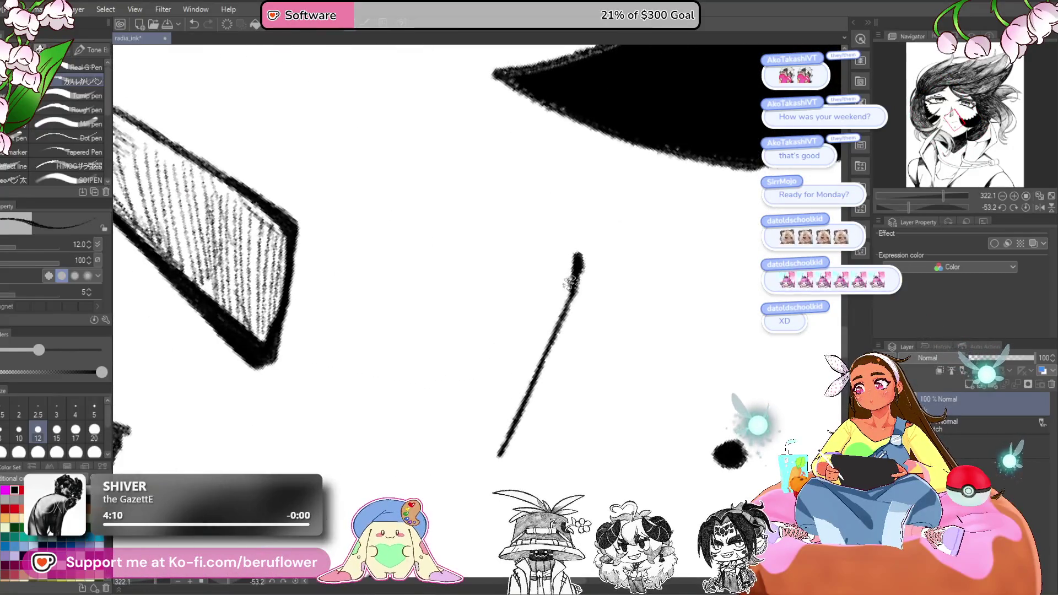
key(ctrl+z)
key(ctrl+z)
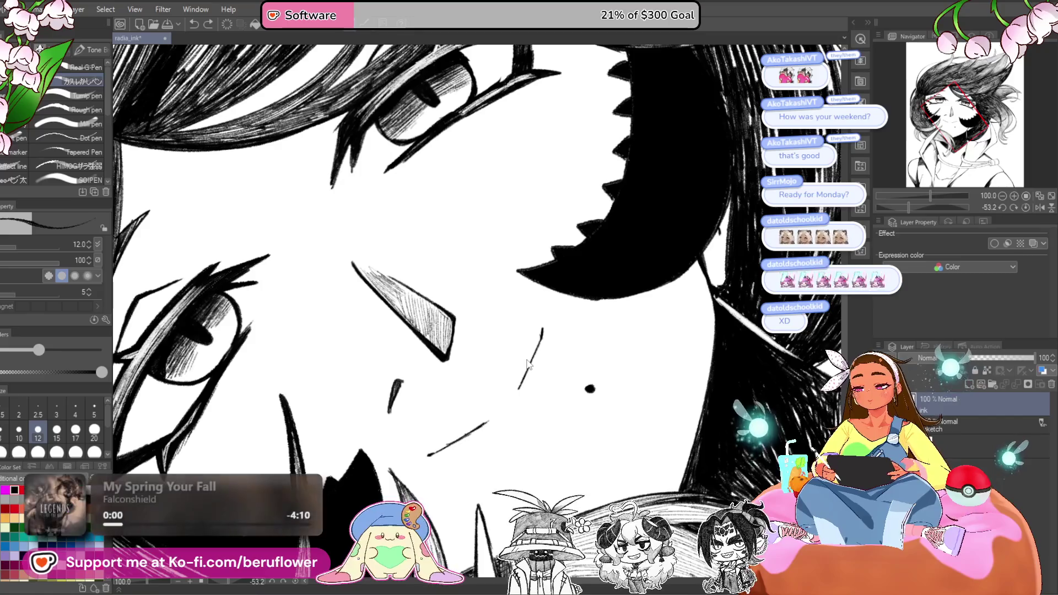
drag(527, 364, 527, 359)
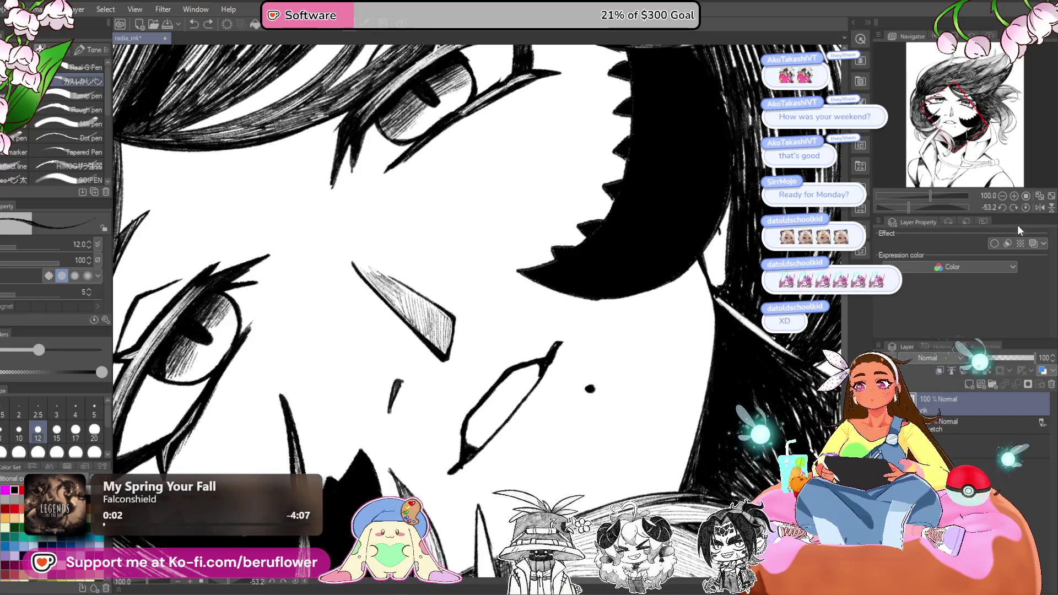
key(ctrl+@)
key(ctrl+0)
scroll(495, 374, up, 3)
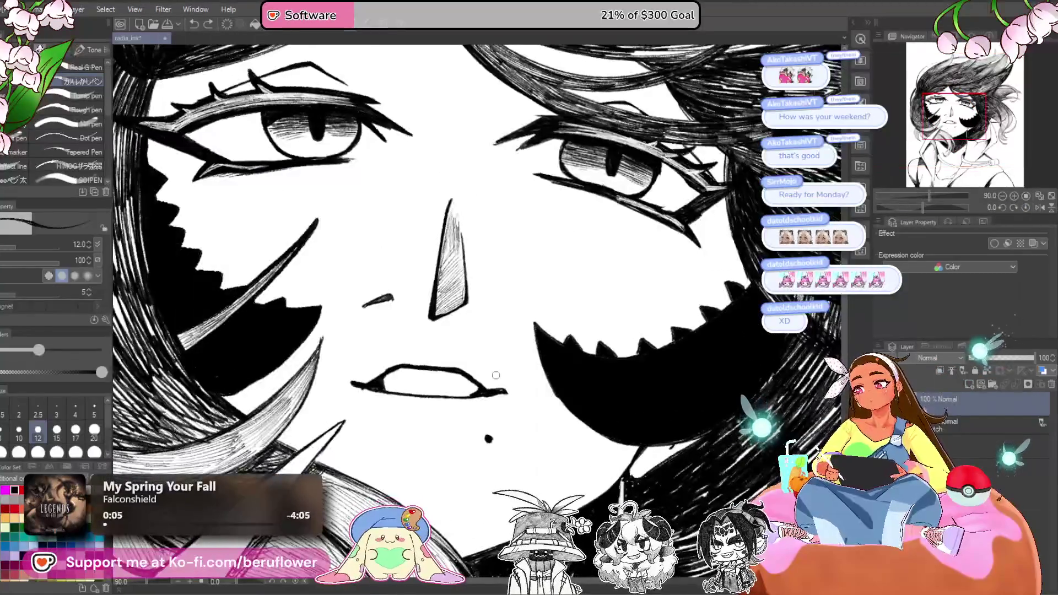
drag(363, 387, 444, 394)
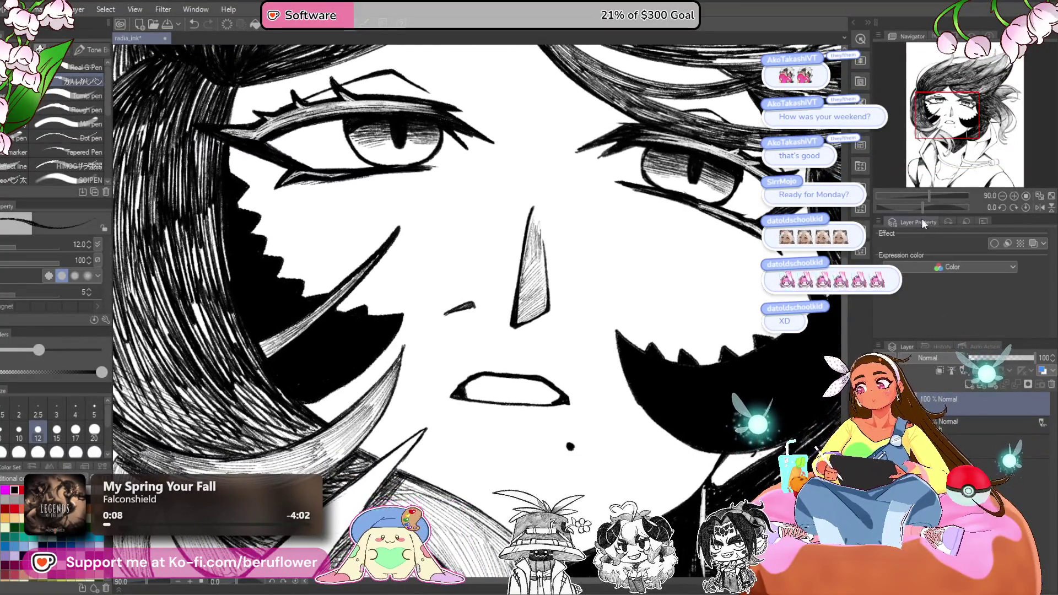
- Set the brush size to 20 and erase the stray thin tip of the mouth outline
drag(927, 206, 909, 209)
drag(681, 276, 703, 349)
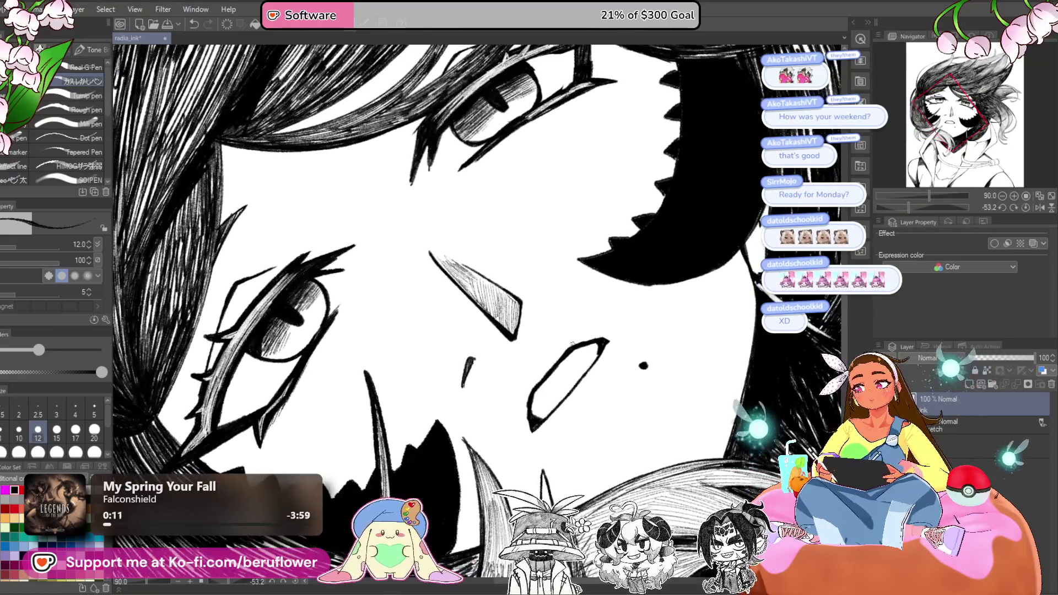
scroll(572, 344, up, 5)
key(bracketright)
key(bracketright)
key(bracketright)
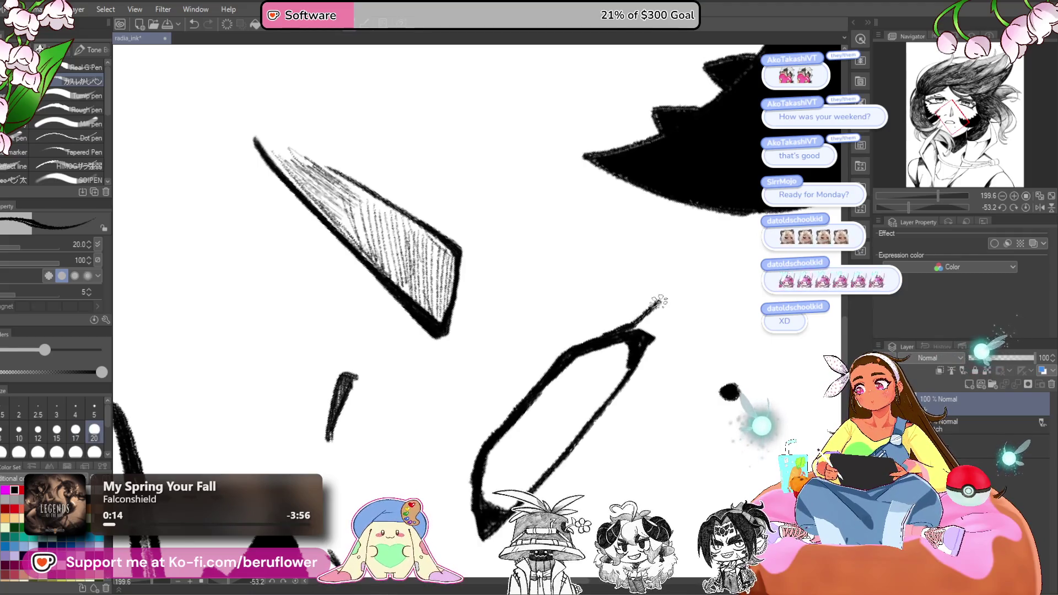
drag(552, 370, 602, 302)
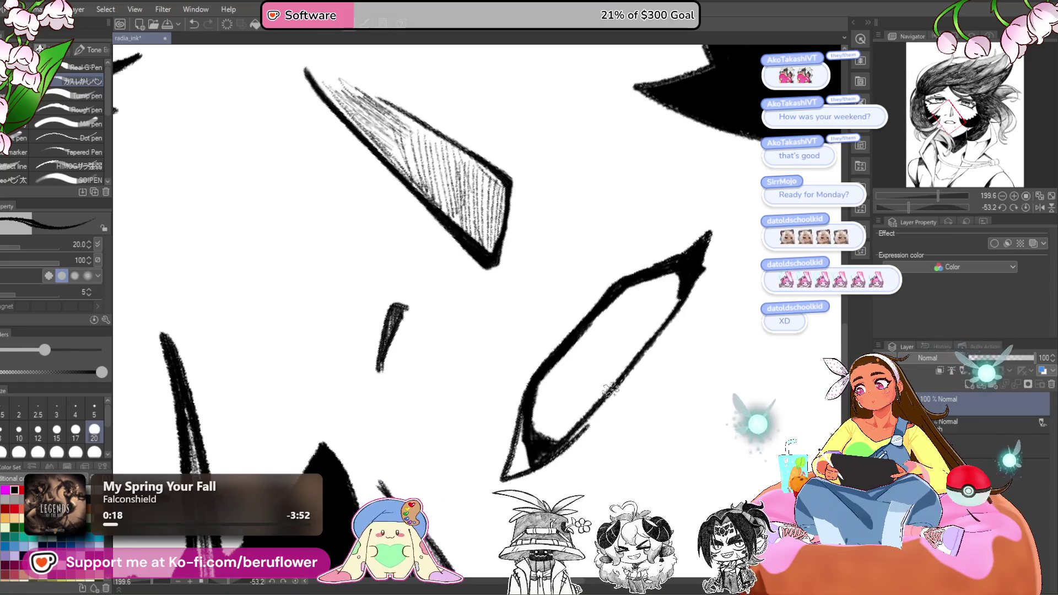
drag(510, 475, 584, 429)
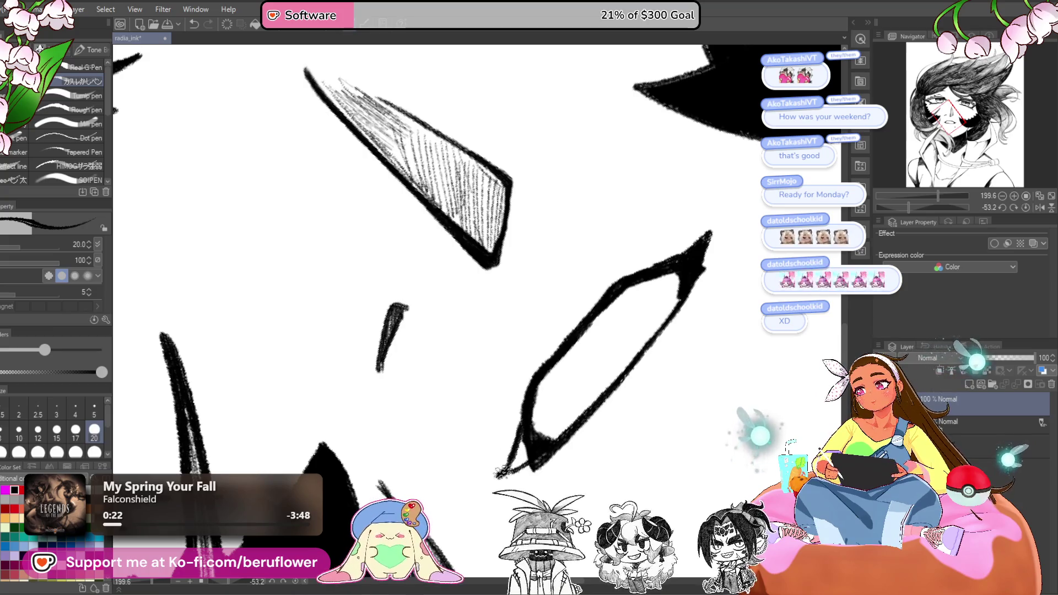
mouse_move(602, 413)
mouse_down()
mouse_move(591, 389)
mouse_move(626, 337)
mouse_up()
scroll(559, 392, down, 4)
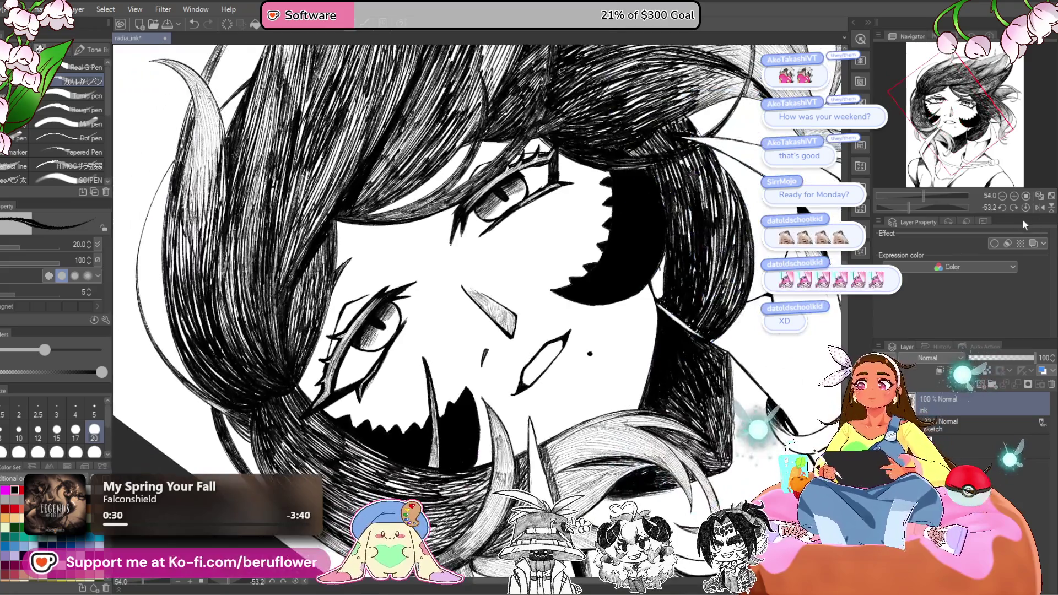
click(1025, 207)
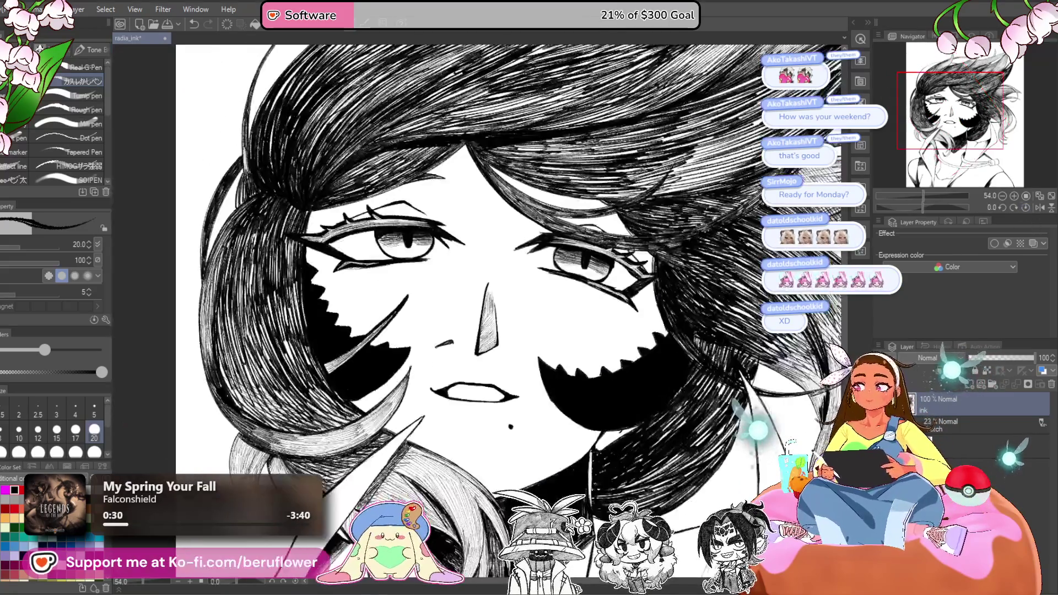
scroll(521, 385, up, 3)
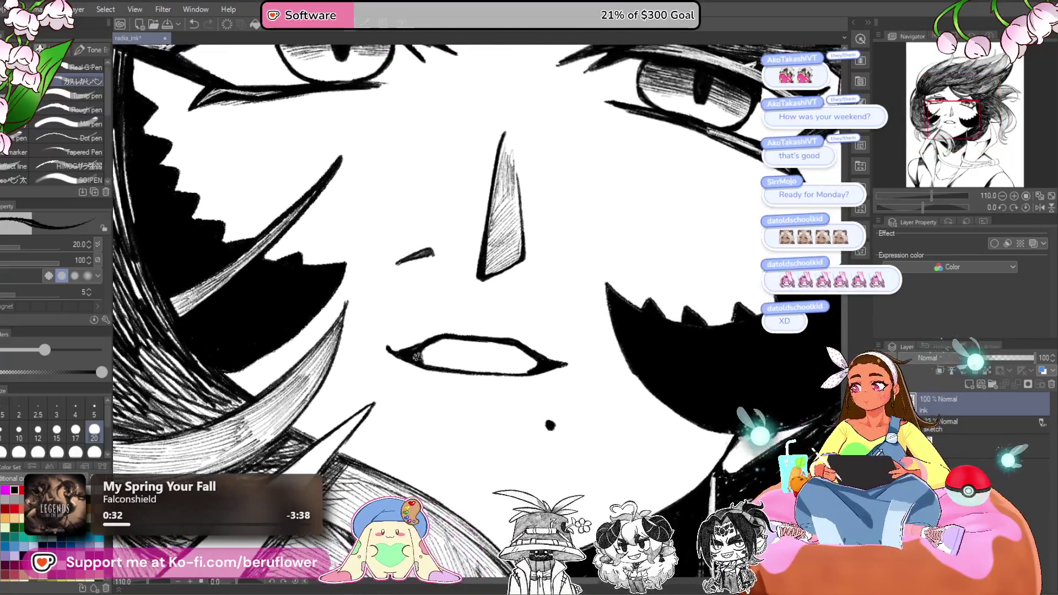
drag(574, 362, 550, 355)
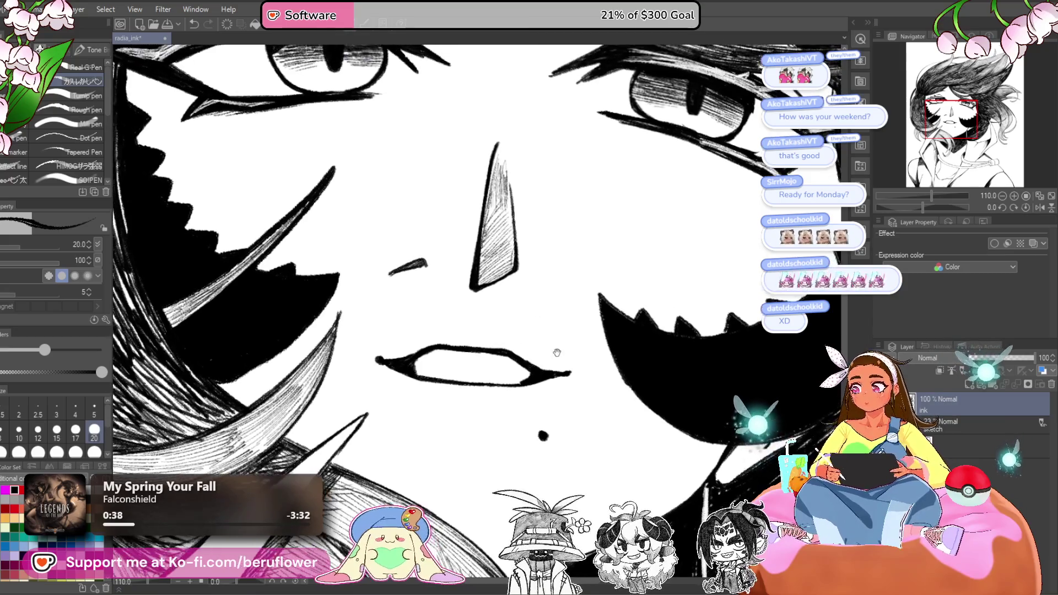
- Thicken the mouth's left contour, erase it thinner, and review the face upright
drag(920, 210, 909, 208)
scroll(528, 341, up, 5)
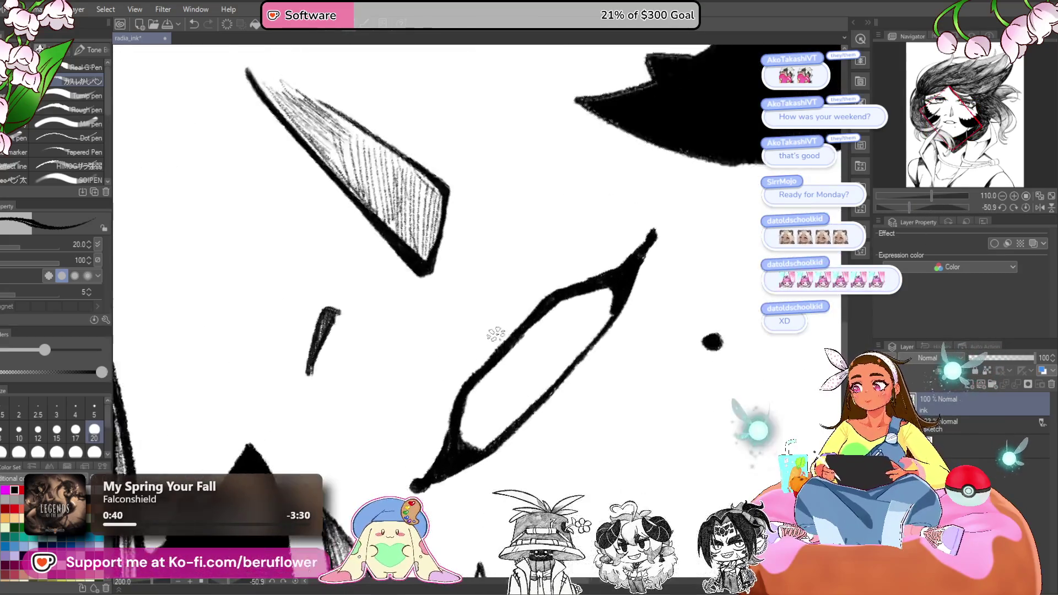
mouse_move(527, 342)
mouse_down()
mouse_move(504, 364)
mouse_move(524, 344)
mouse_move(501, 355)
mouse_up()
mouse_move(538, 309)
mouse_down()
mouse_move(501, 358)
mouse_move(448, 378)
mouse_up()
scroll(565, 276, down, 5)
scroll(516, 337, up, 4)
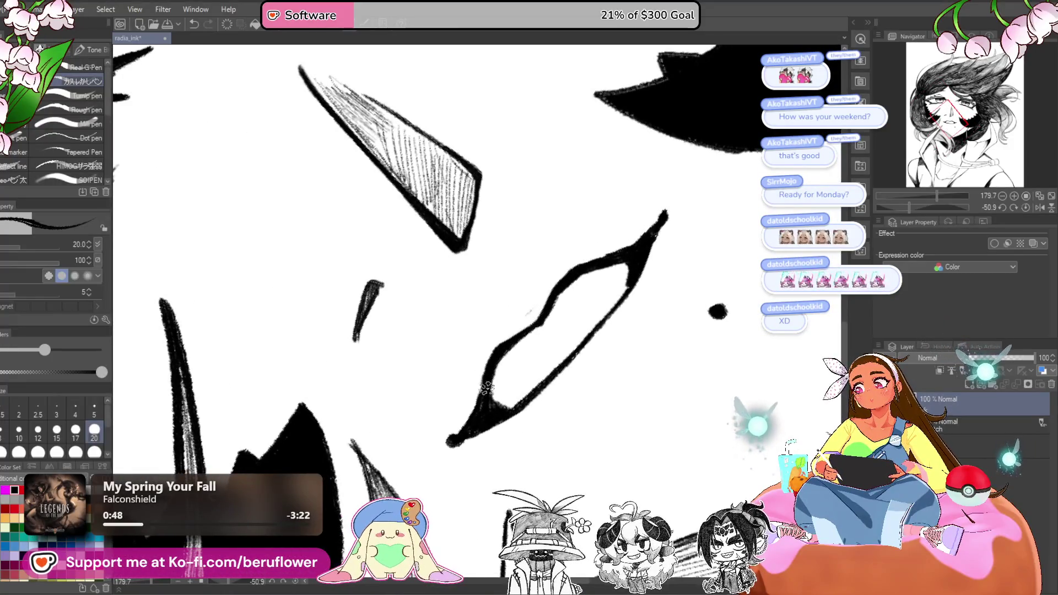
scroll(515, 337, down, 4)
scroll(535, 334, up, 3)
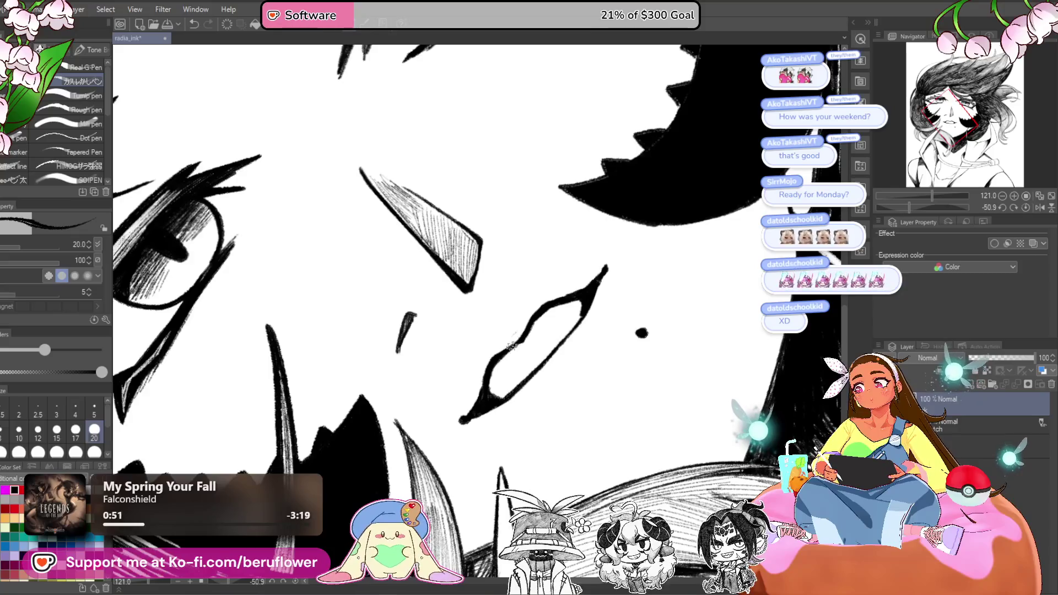
scroll(491, 325, up, 2)
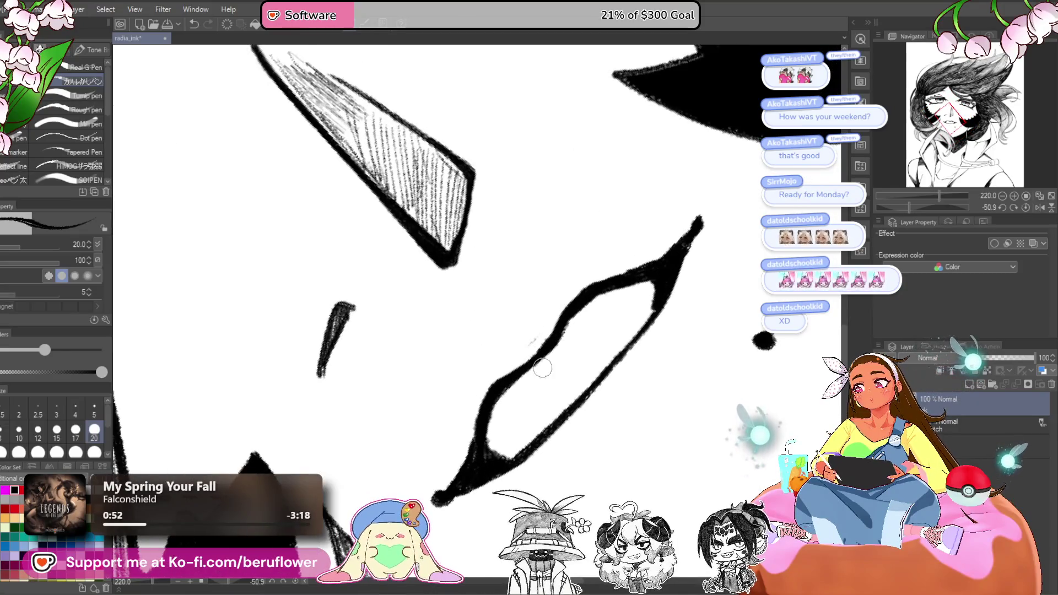
scroll(551, 295, down, 4)
scroll(551, 294, up, 3)
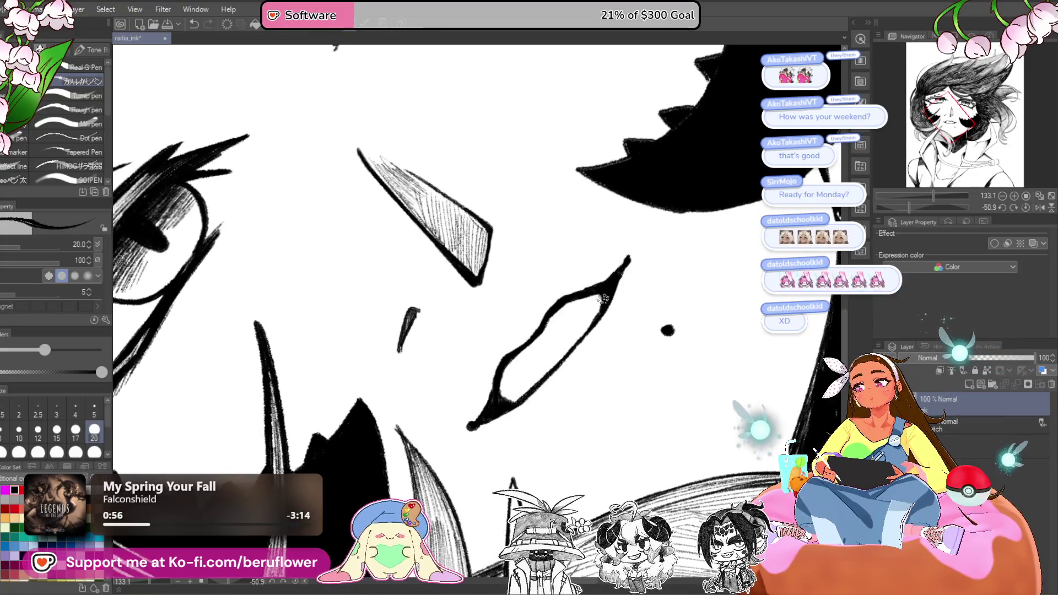
scroll(602, 298, down, 5)
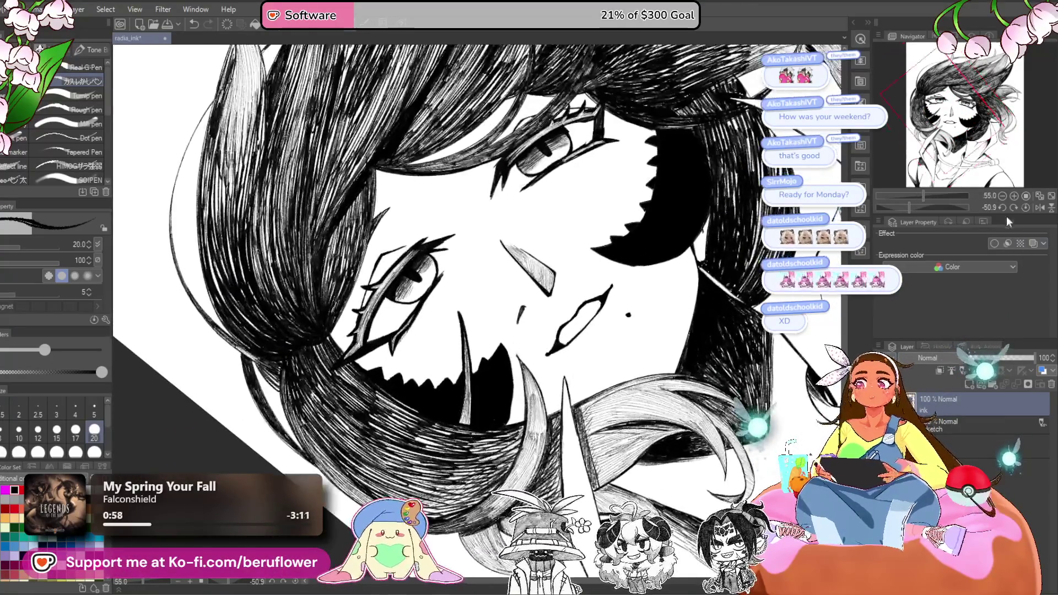
click(1006, 215)
scroll(551, 276, down, 2)
scroll(551, 276, up, 2)
drag(551, 275, 508, 250)
key(m)
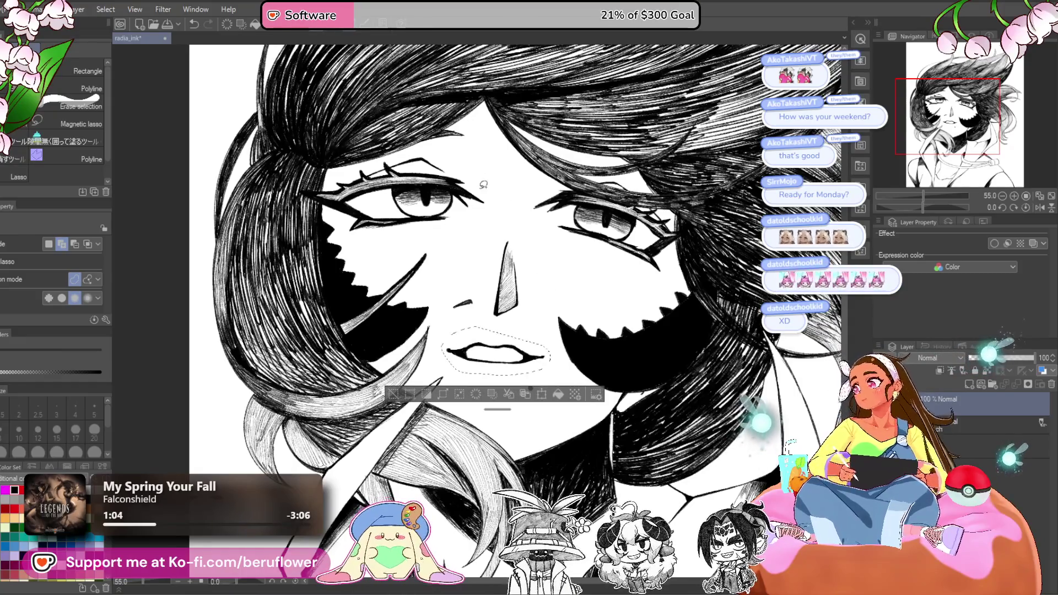
- Scale and rotate the selected mouth to fit the face, then reshape the lips with Liquify
key(ctrl+t)
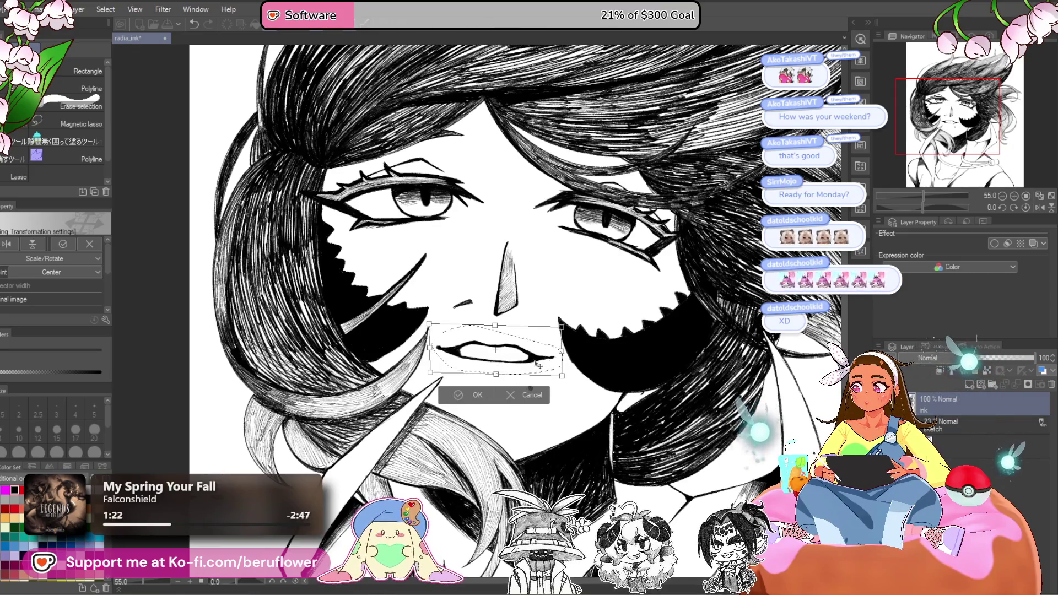
key(Return)
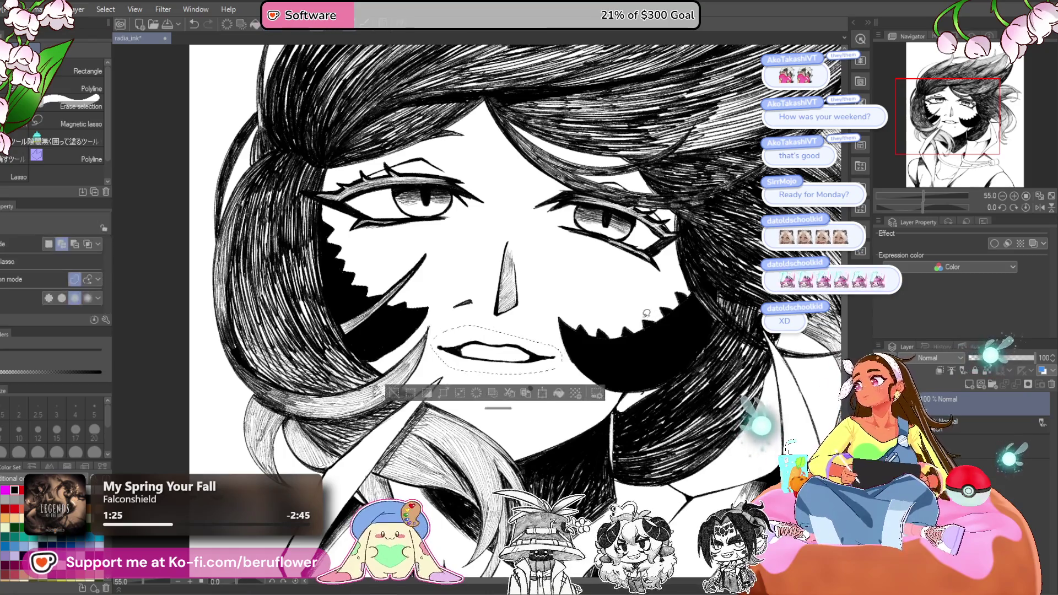
key(j)
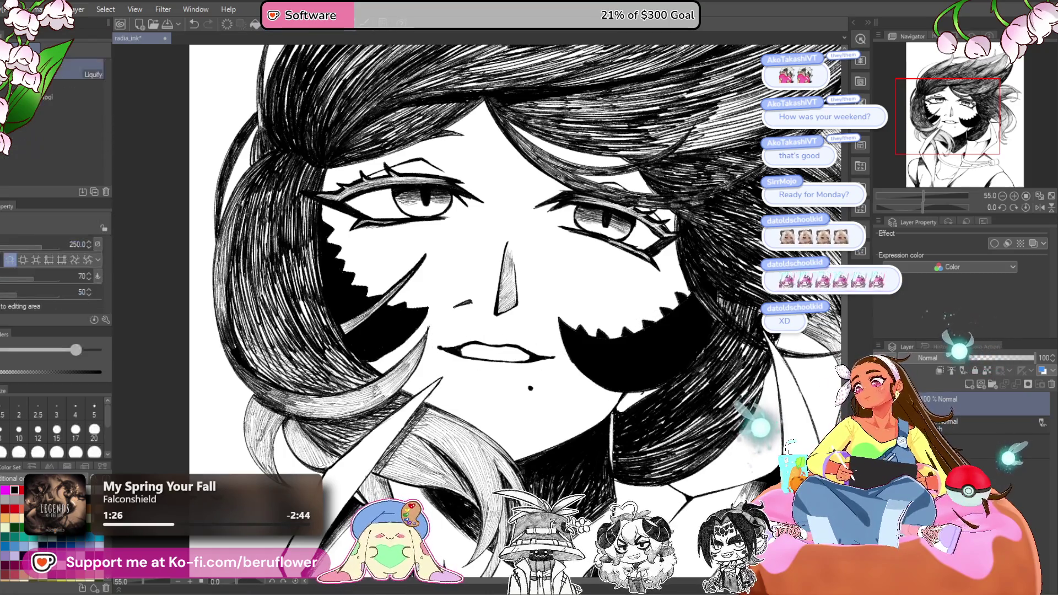
scroll(484, 386, up, 2)
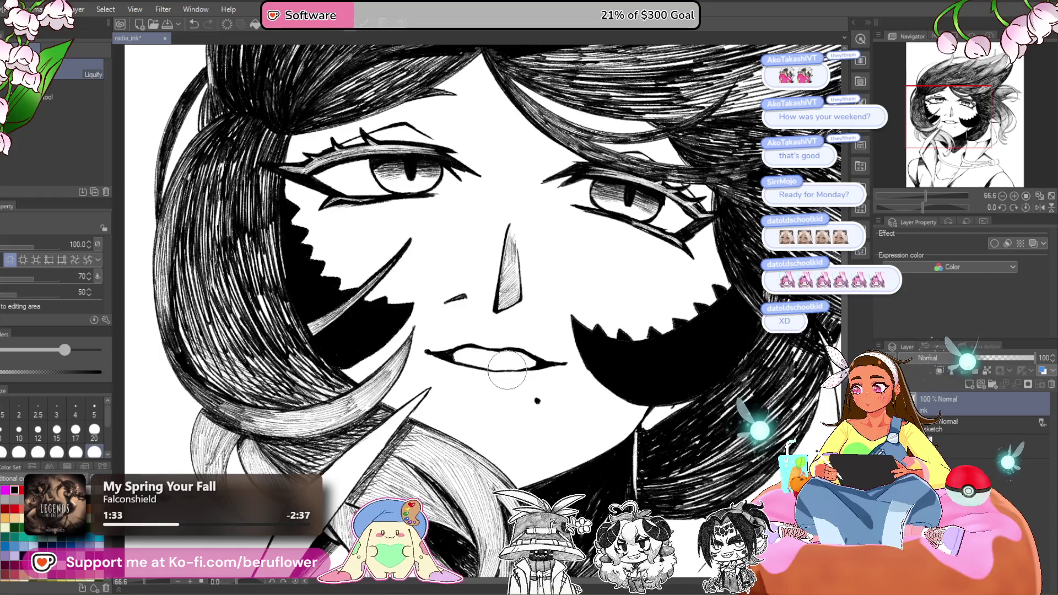
scroll(514, 374, down, 3)
scroll(514, 374, up, 2)
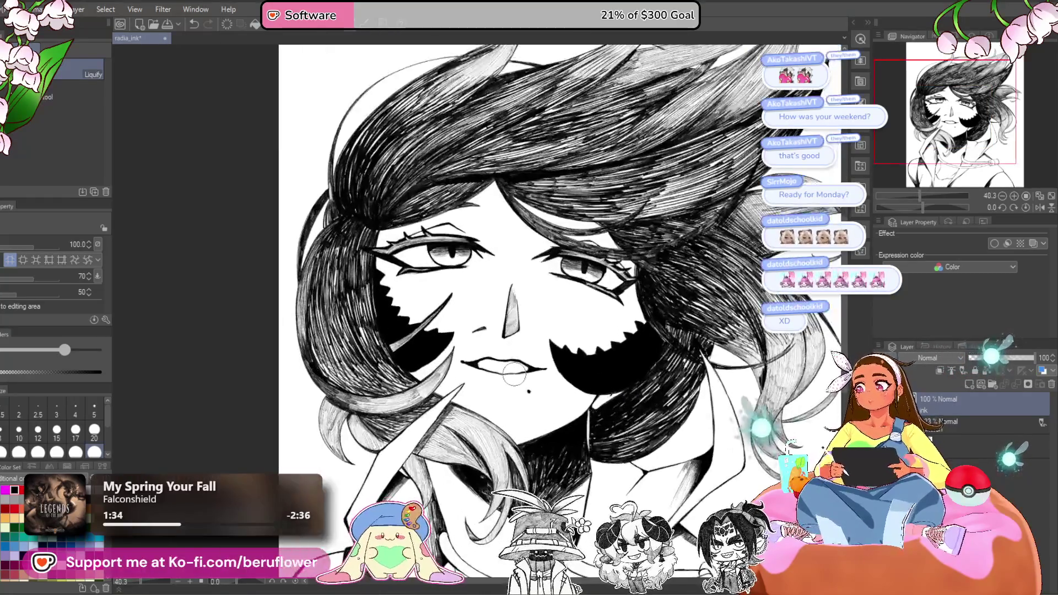
- With the inking pen at size 20 on a tilted canvas, darken the mouth's right outline
key(p)
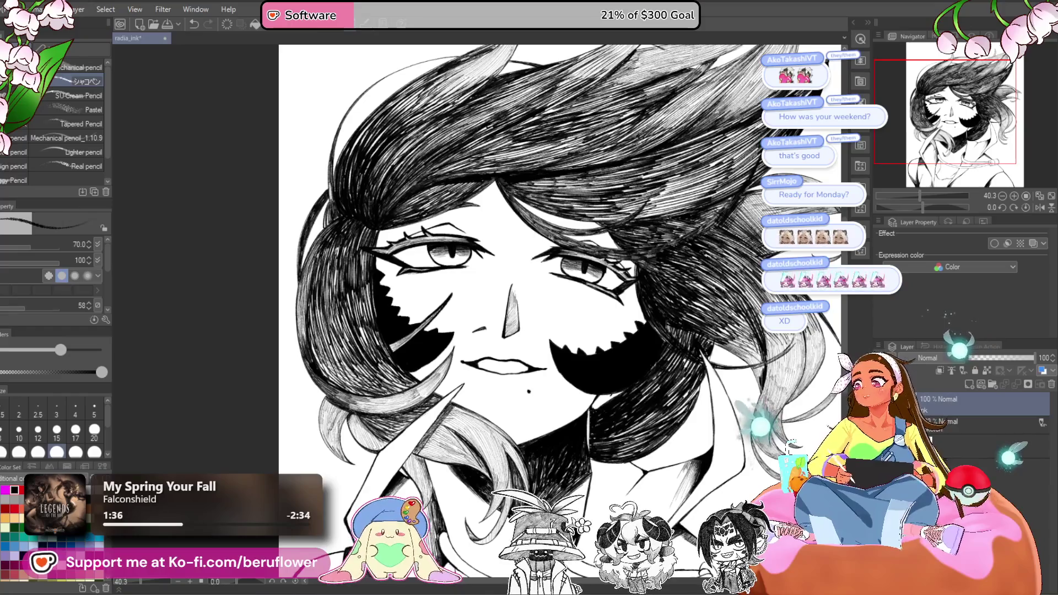
key(p)
drag(919, 210, 907, 208)
scroll(573, 250, up, 5)
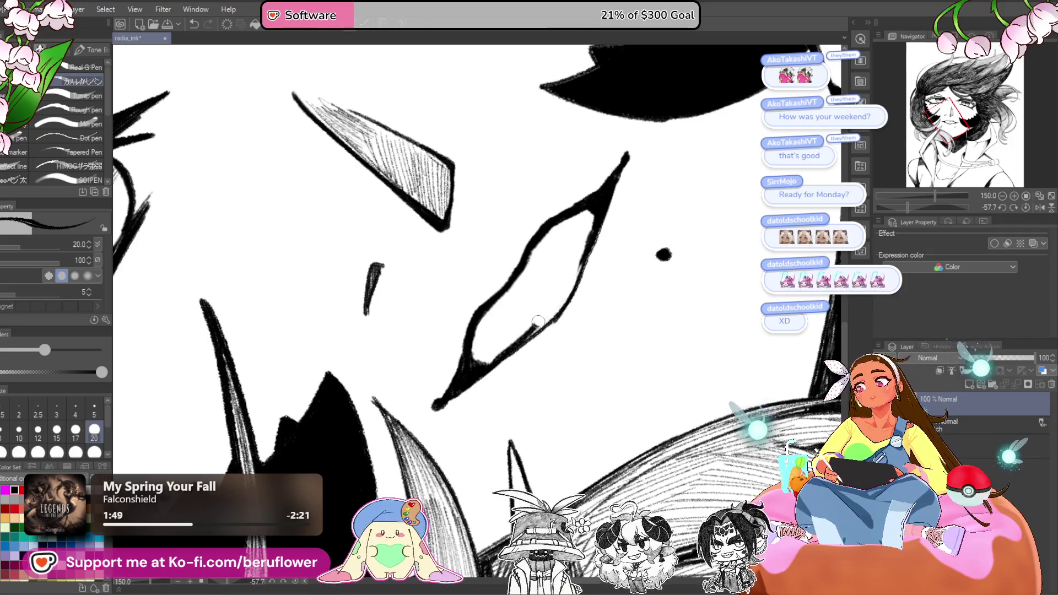
scroll(582, 222, down, 3)
scroll(582, 222, up, 4)
drag(597, 237, 571, 295)
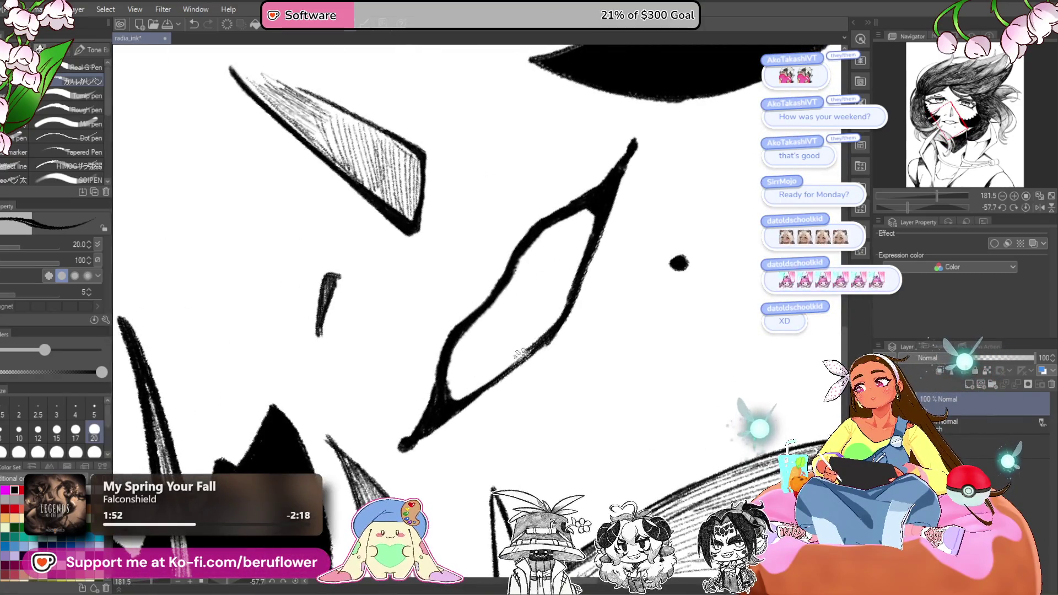
scroll(444, 404, down, 5)
scroll(444, 404, up, 4)
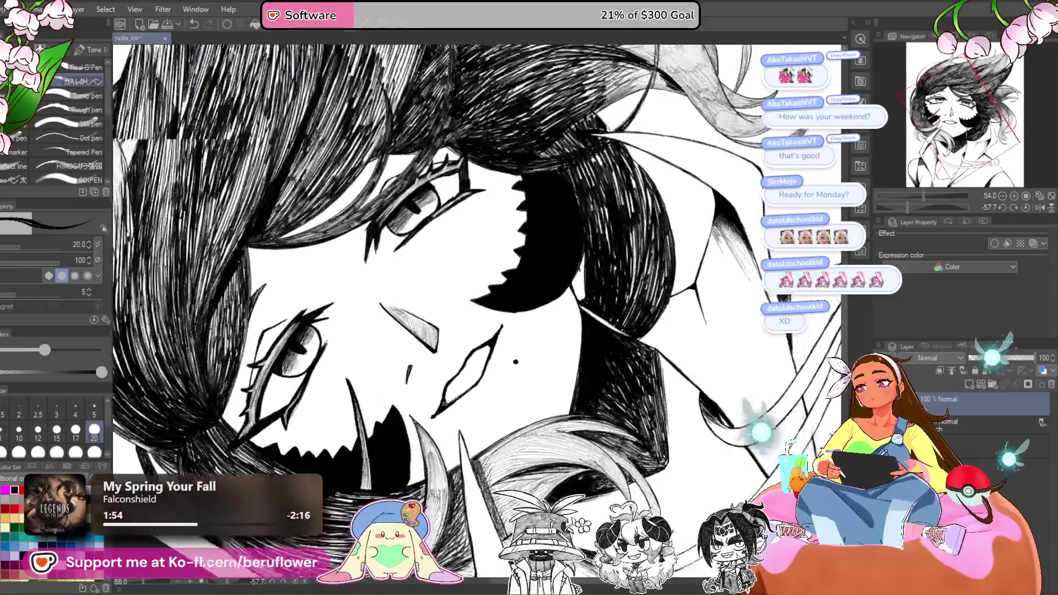
scroll(536, 345, down, 2)
scroll(524, 352, up, 4)
scroll(510, 358, up, 2)
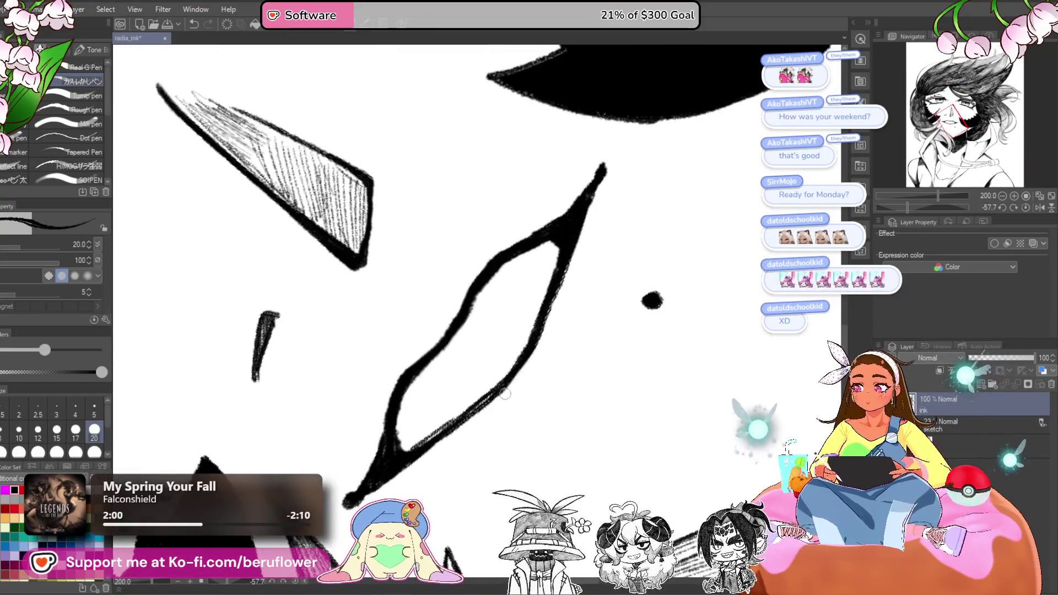
- Shrink the pen to size 10 and hatch along the mouth's lower and right edges
key(bracketleft)
key(bracketleft)
key(bracketleft)
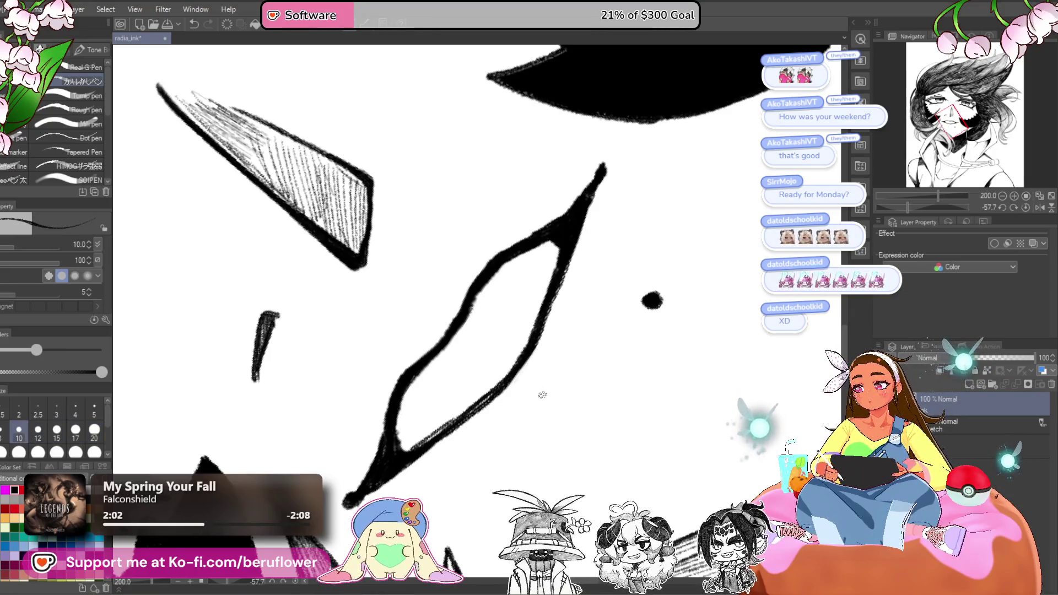
drag(434, 462, 480, 384)
drag(516, 344, 504, 358)
drag(612, 212, 598, 243)
drag(623, 171, 603, 251)
drag(617, 198, 590, 273)
drag(608, 224, 588, 287)
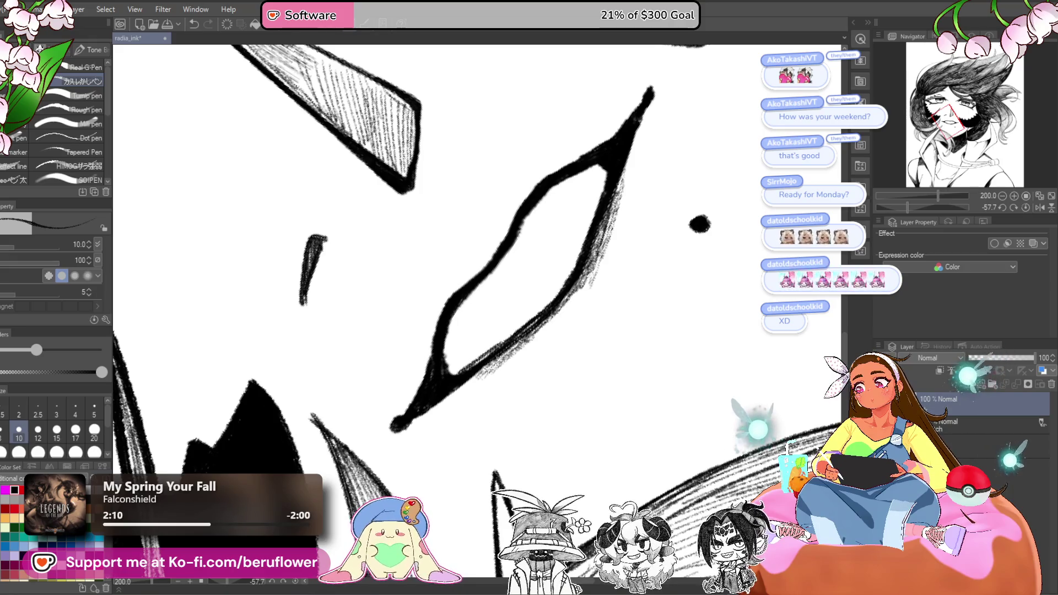
- Build up darker hatching along the mouth's lower-right edge and under the lip shape
drag(485, 369, 587, 281)
drag(623, 191, 607, 278)
drag(621, 215, 603, 269)
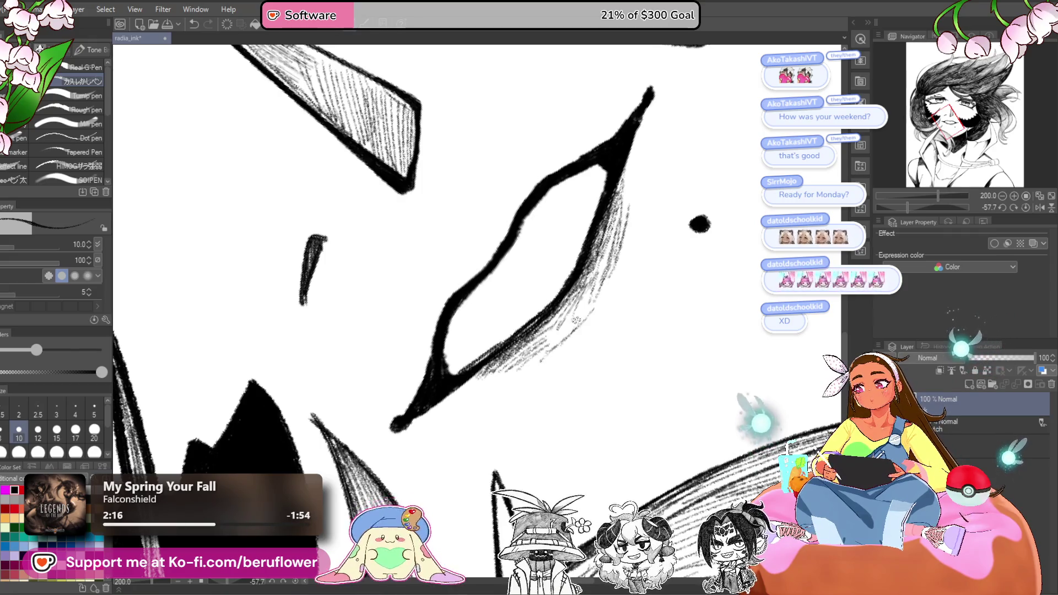
drag(576, 323, 537, 361)
mouse_move(628, 170)
mouse_down()
mouse_move(617, 245)
mouse_move(587, 322)
mouse_up()
drag(611, 248, 571, 323)
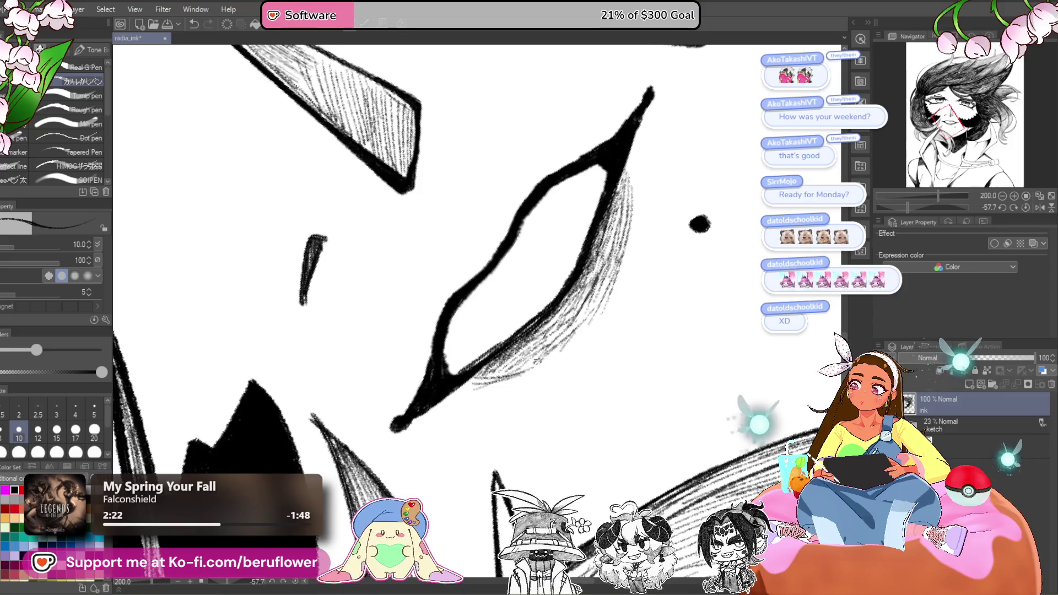
drag(512, 363, 470, 386)
drag(553, 348, 478, 388)
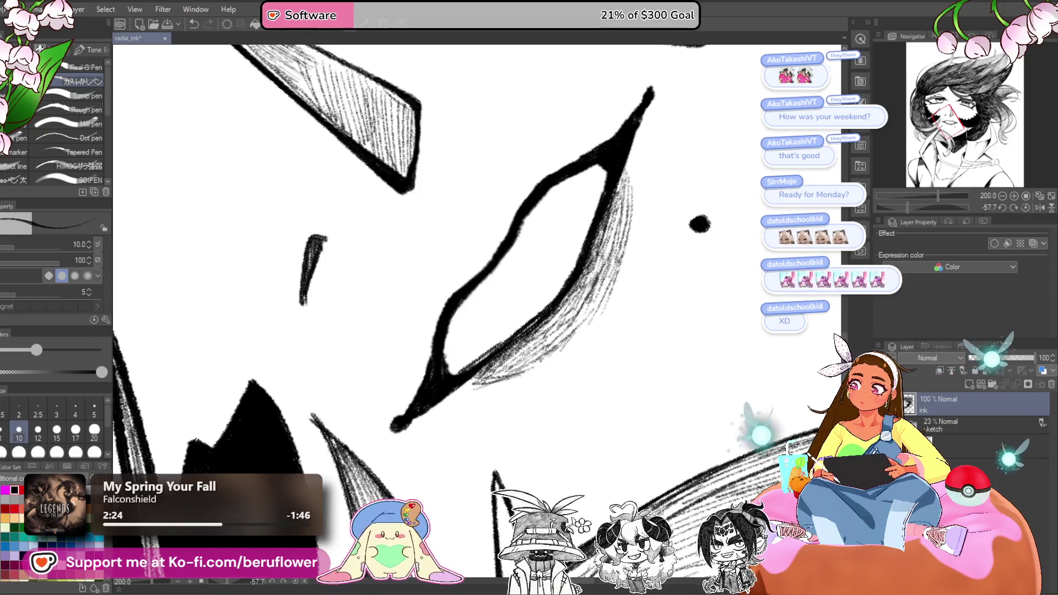
- Hatch vertical blush lines on the right cheek
scroll(581, 315, down, 5)
scroll(610, 233, up, 1)
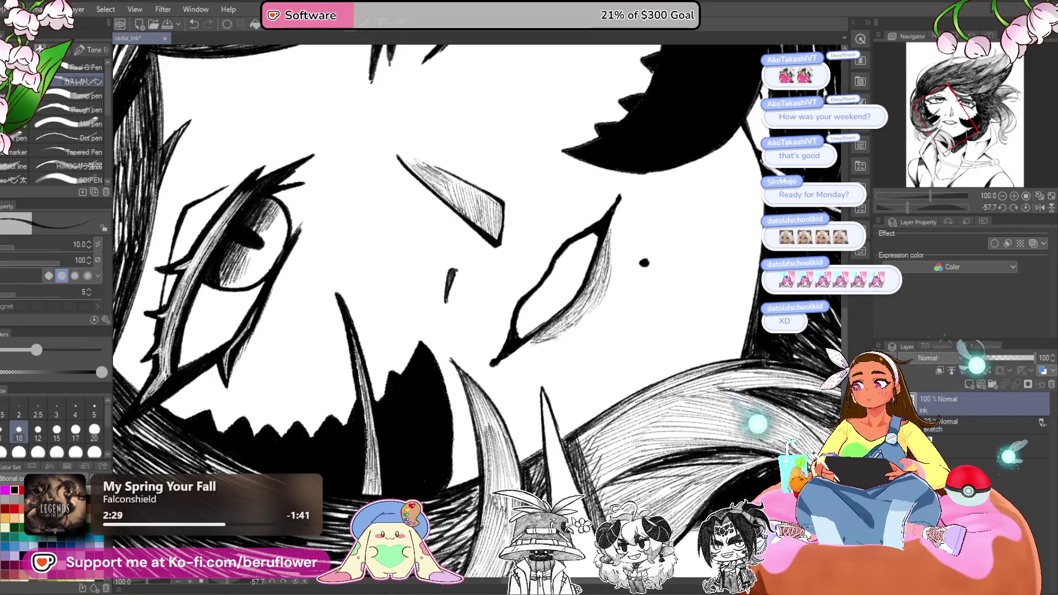
scroll(477, 309, down, 5)
scroll(477, 309, up, 2)
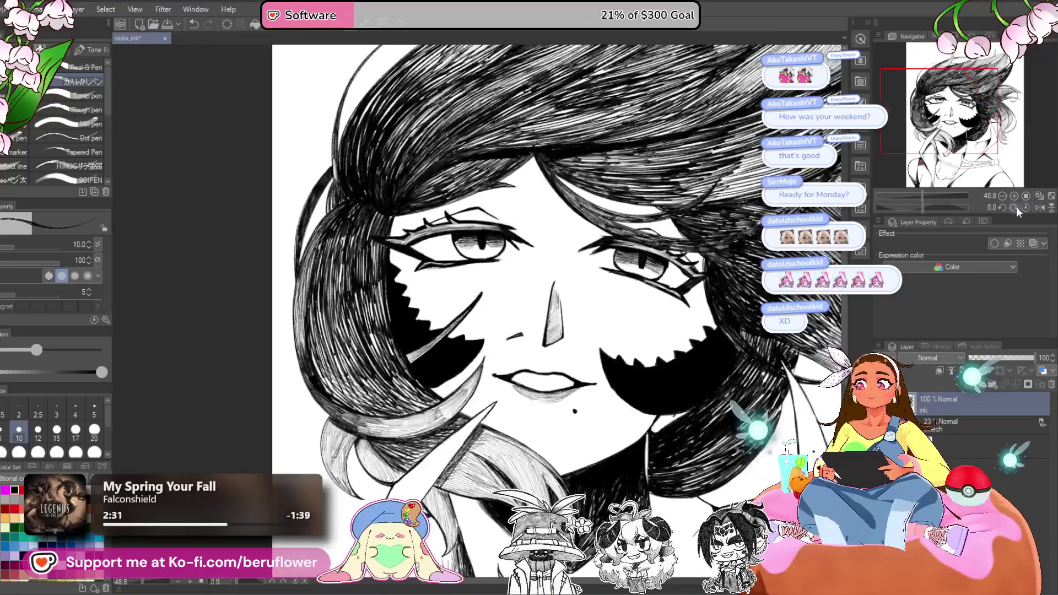
scroll(557, 267, down, 3)
scroll(557, 268, up, 3)
scroll(558, 267, down, 1)
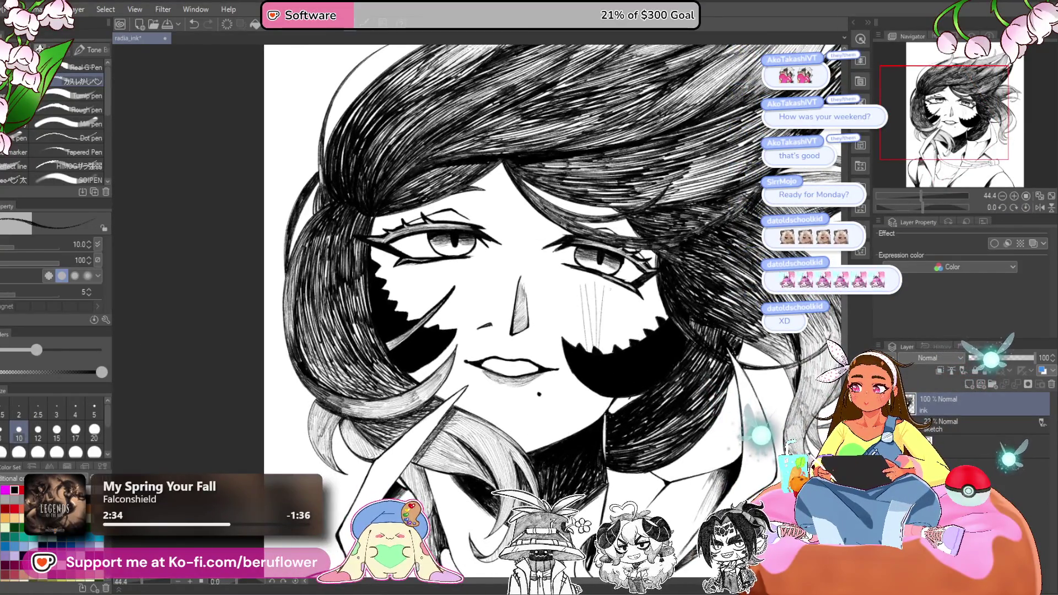
drag(606, 290, 589, 334)
drag(635, 305, 622, 349)
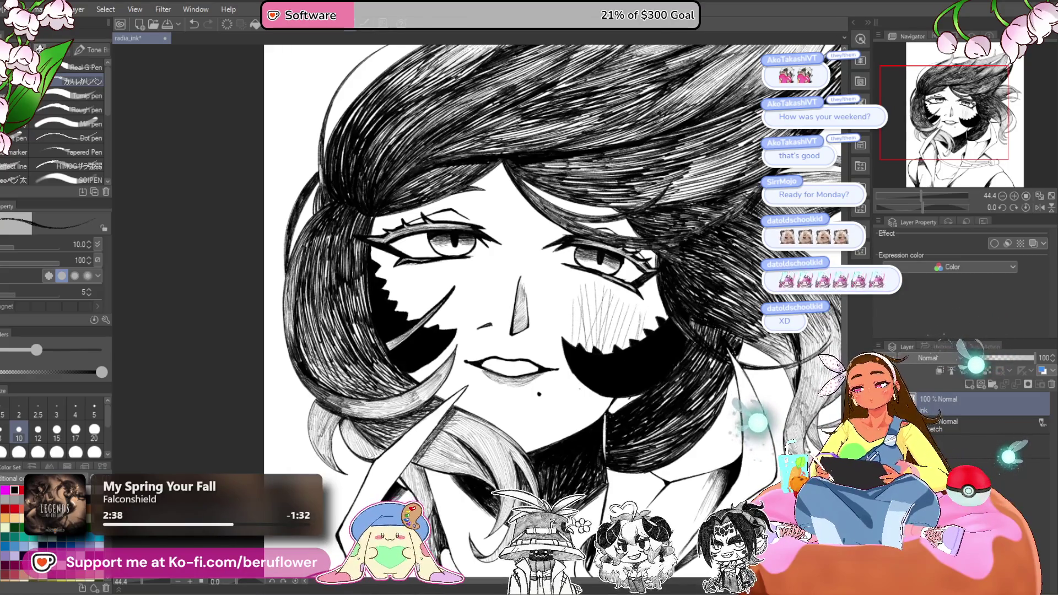
- Hatch vertical blush lines on the left cheek, undoing the unwanted strokes
drag(550, 404, 572, 416)
scroll(571, 416, down, 5)
scroll(572, 416, up, 6)
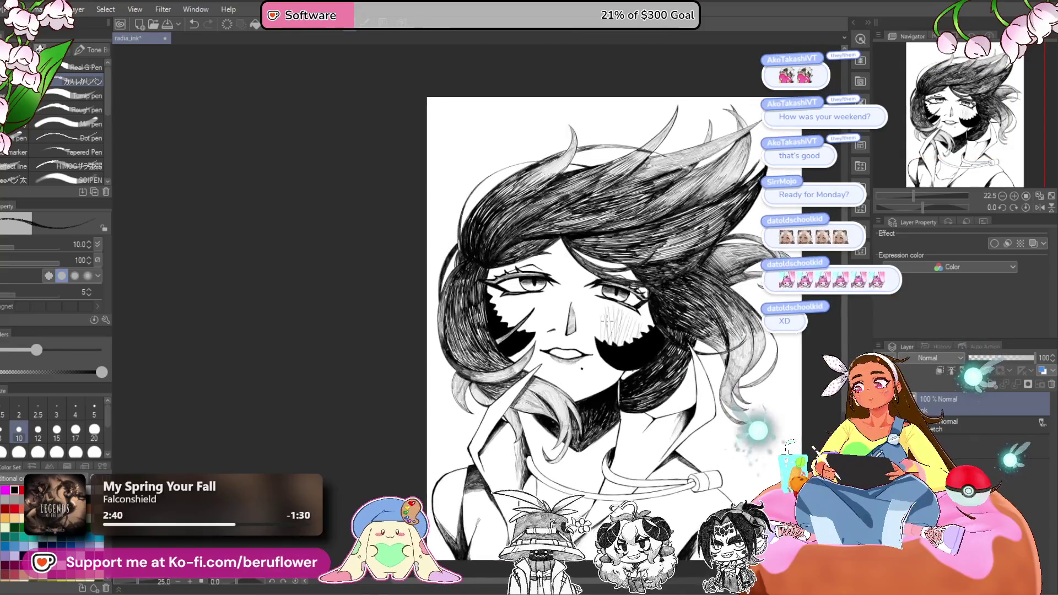
drag(436, 289, 429, 331)
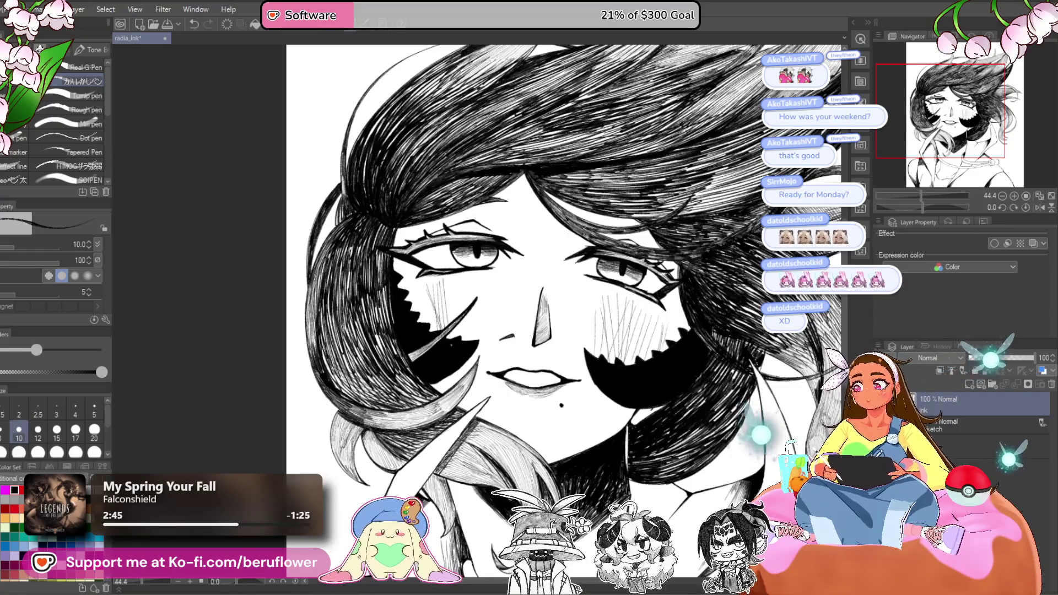
key(ctrl+z)
key(ctrl+z)
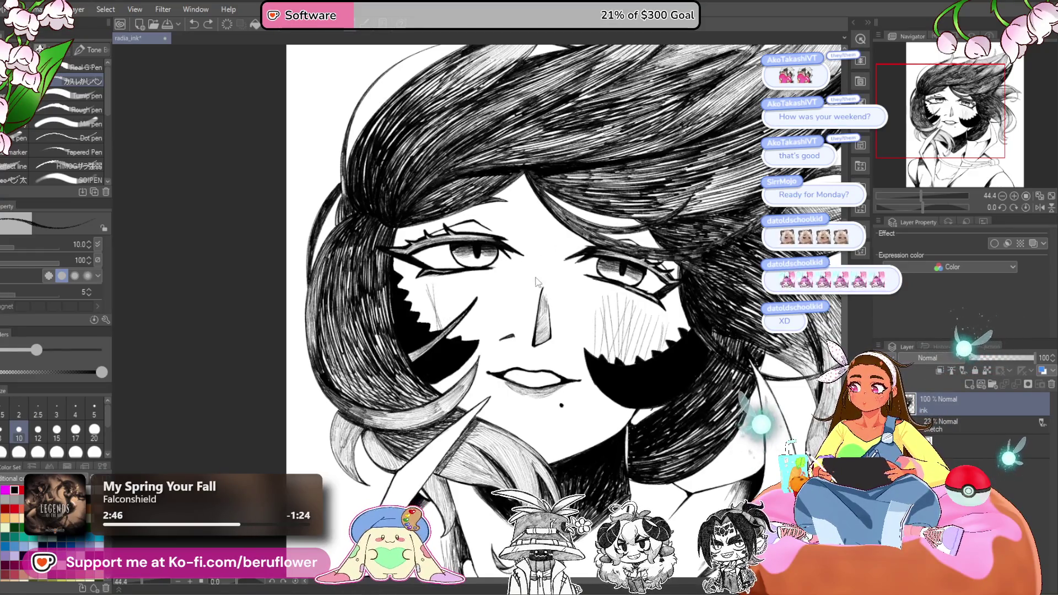
drag(429, 284, 430, 322)
mouse_move(433, 279)
mouse_down()
mouse_move(433, 324)
mouse_move(444, 327)
mouse_up()
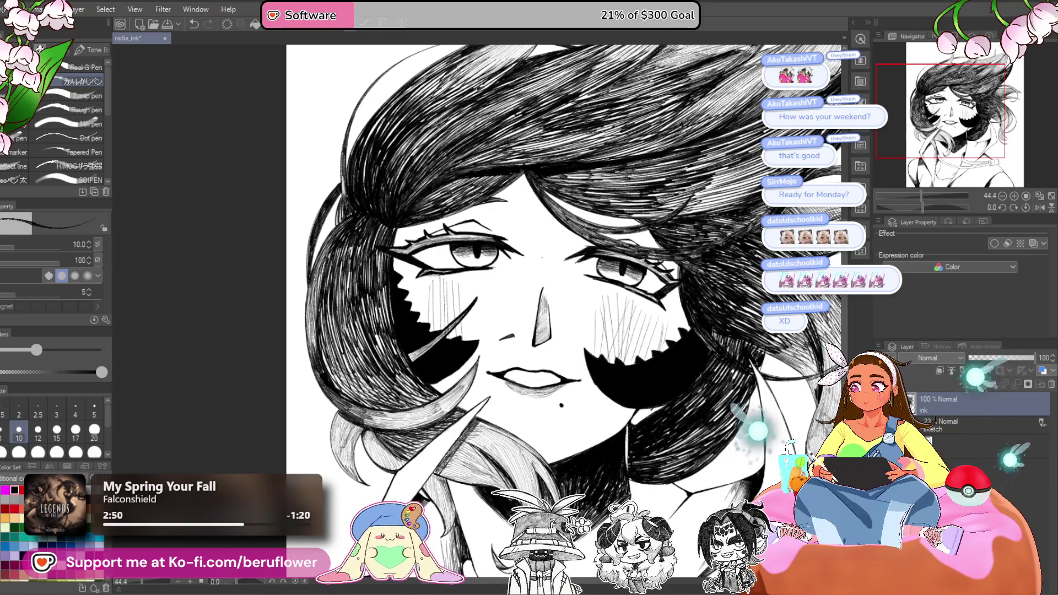
drag(447, 278, 447, 322)
drag(457, 277, 458, 312)
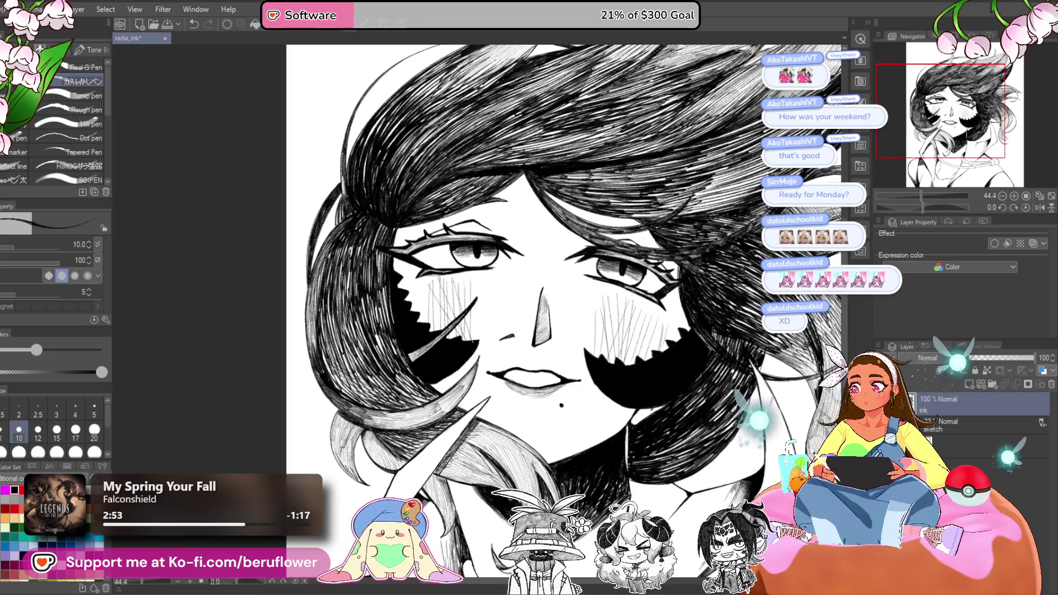
key(ctrl+z)
key(ctrl+z)
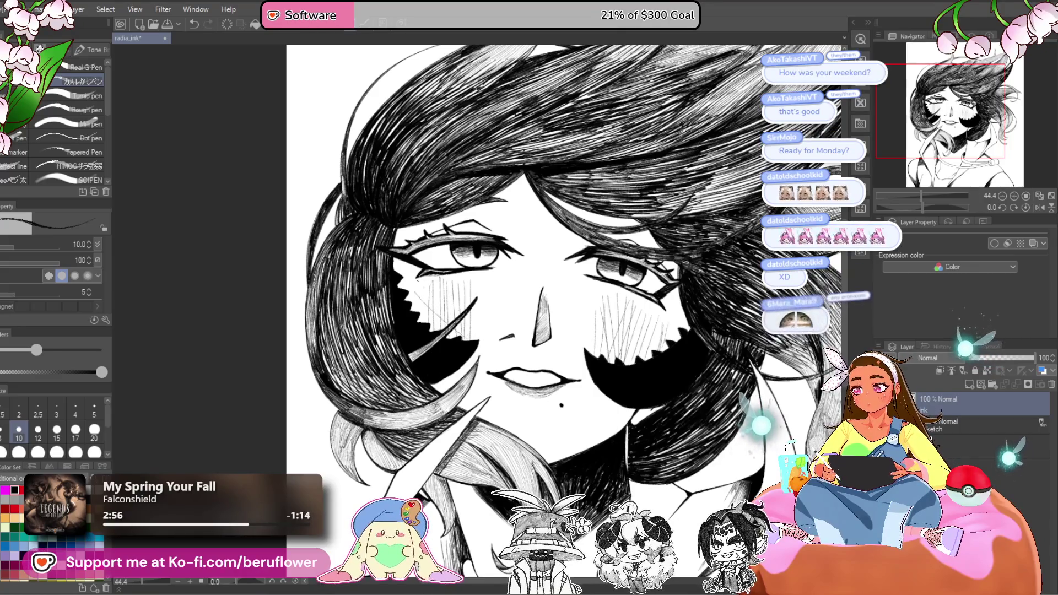
drag(551, 330, 551, 328)
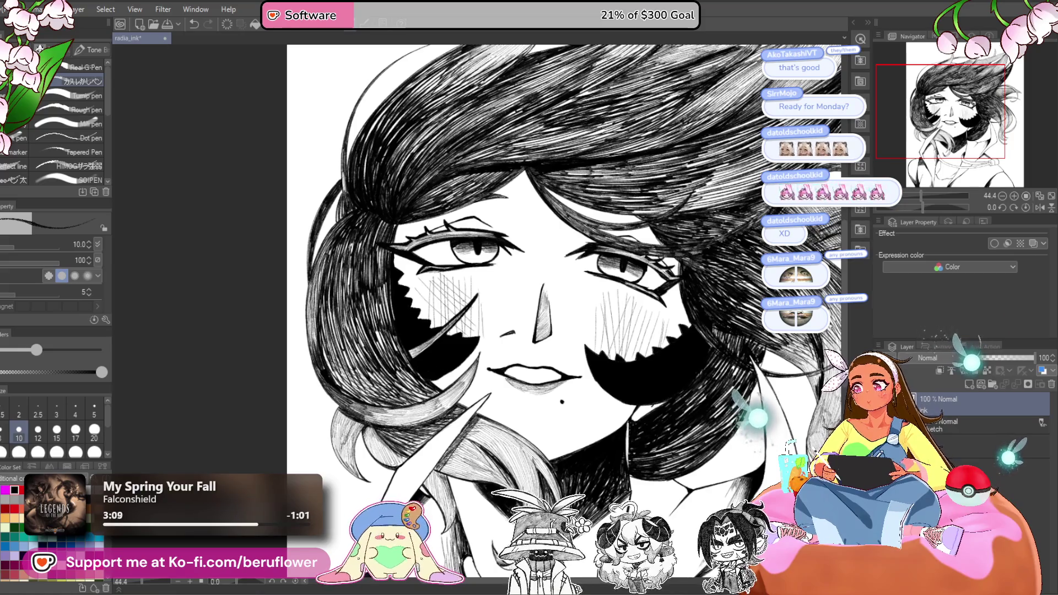
- Tilt the canvas to angle the face for further inking
scroll(568, 309, down, 3)
scroll(557, 308, up, 3)
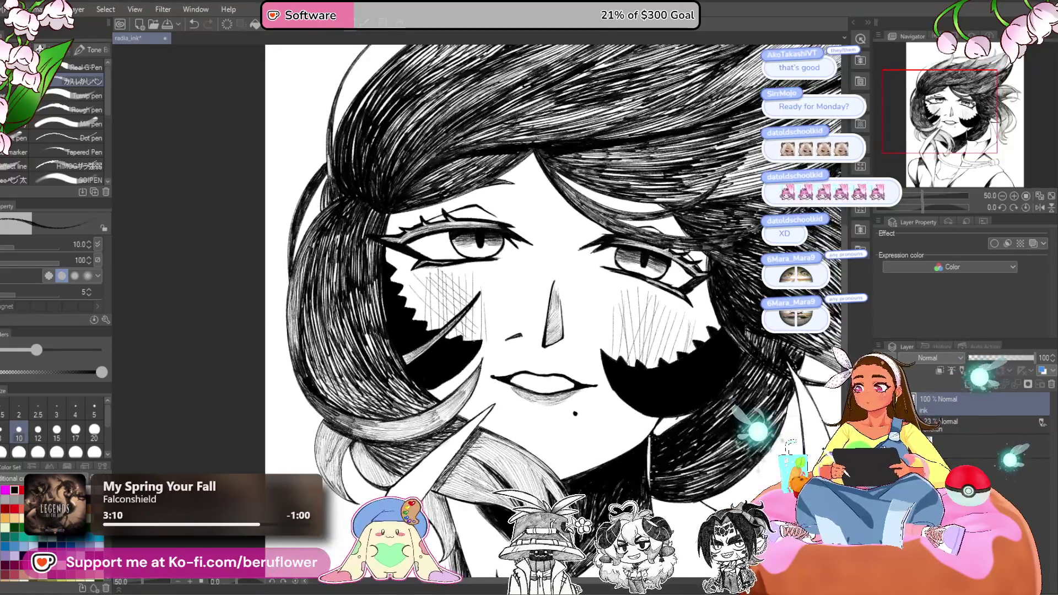
drag(921, 207, 913, 207)
scroll(643, 341, down, 2)
scroll(644, 341, up, 5)
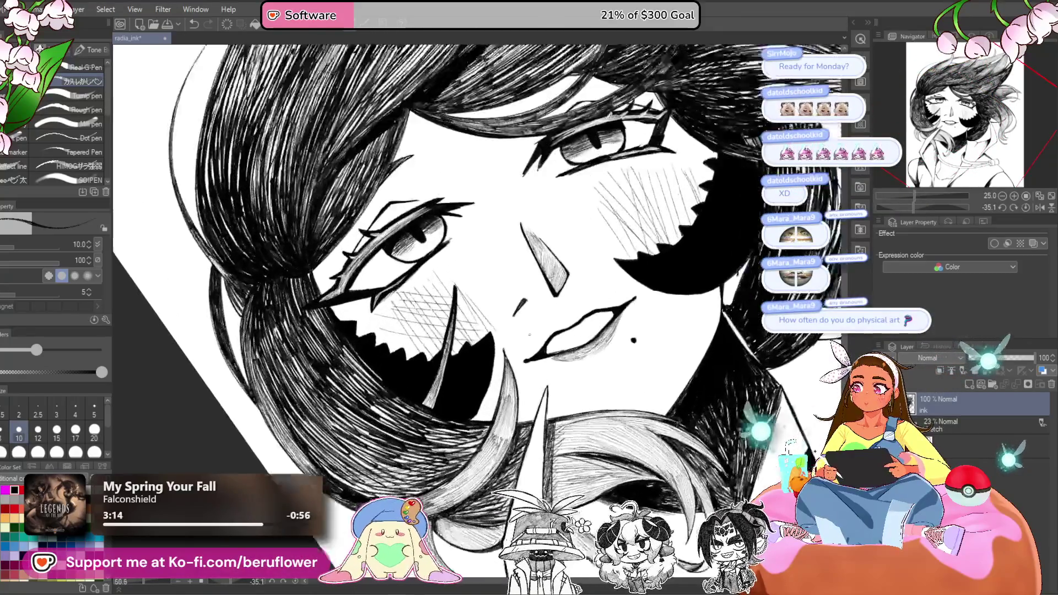
- Double the inking pen size from 10 to 20
scroll(552, 323, up, 3)
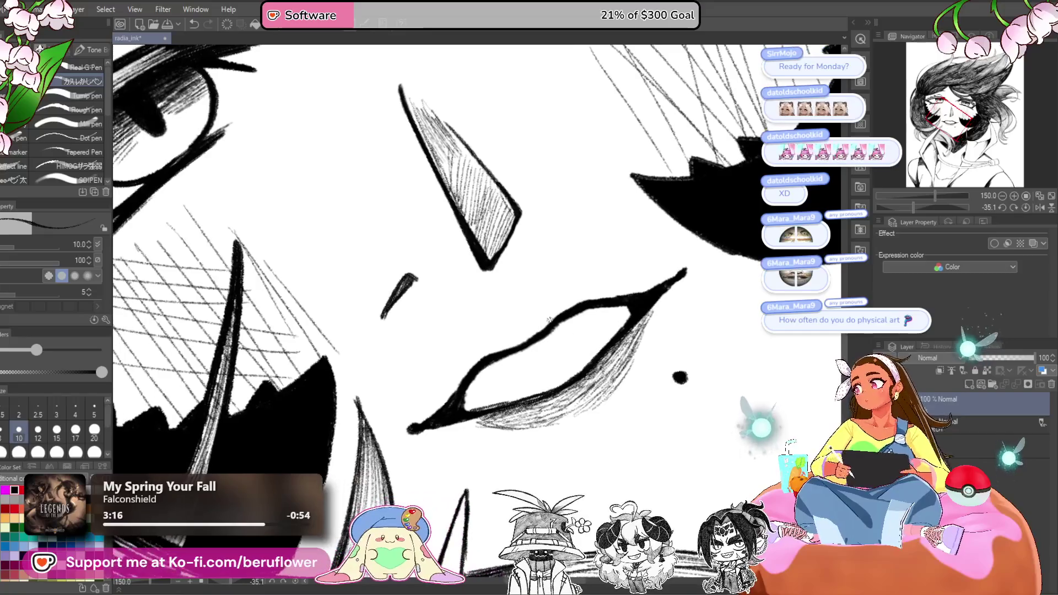
key(bracketright)
key(bracketright)
key(bracketright)
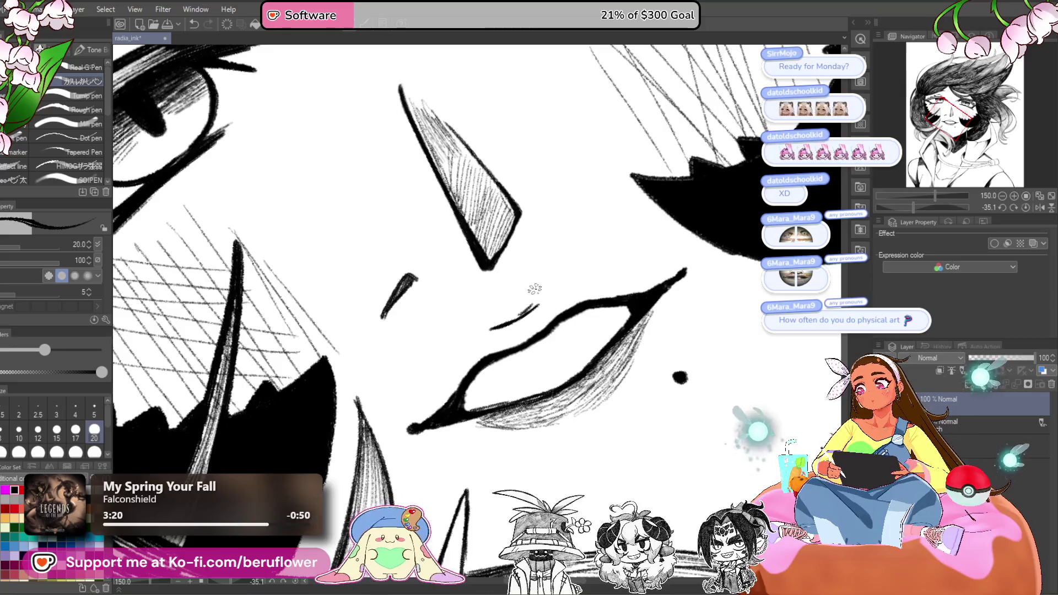
scroll(505, 327, down, 5)
scroll(534, 290, up, 3)
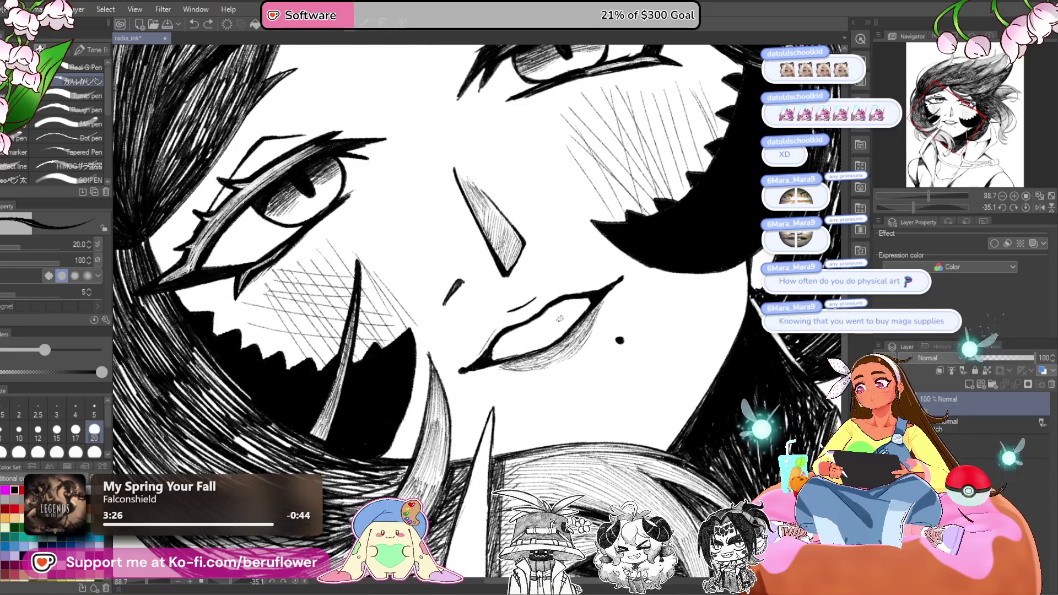
scroll(562, 322, down, 3)
scroll(925, 296, up, 2)
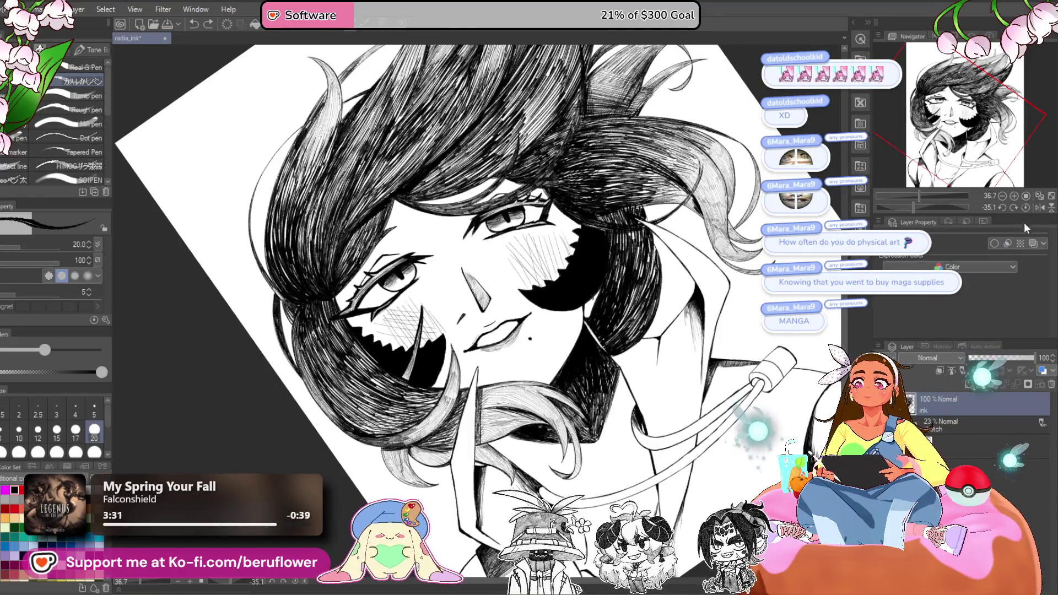
- Reset the canvas upright, recentre on the face, then tilt and zoom in on the lips
click(1026, 207)
drag(587, 466, 568, 472)
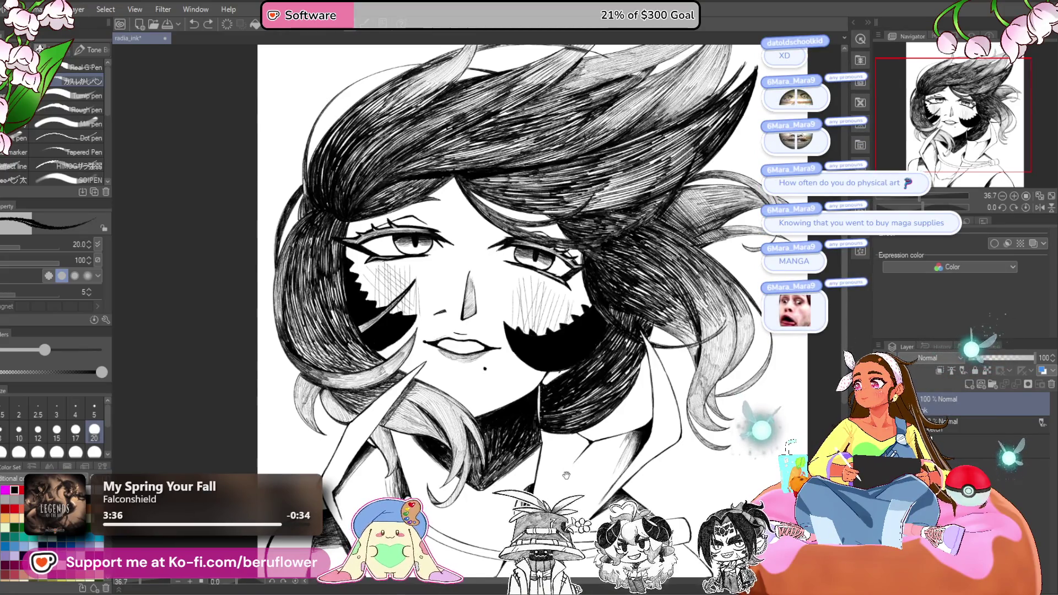
drag(566, 475, 555, 464)
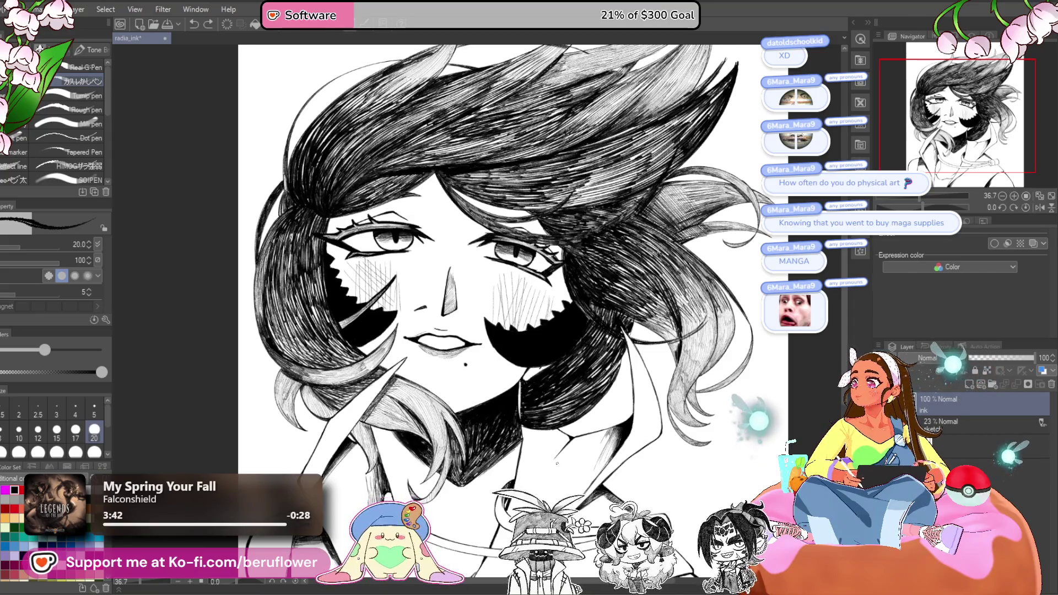
drag(564, 480, 549, 467)
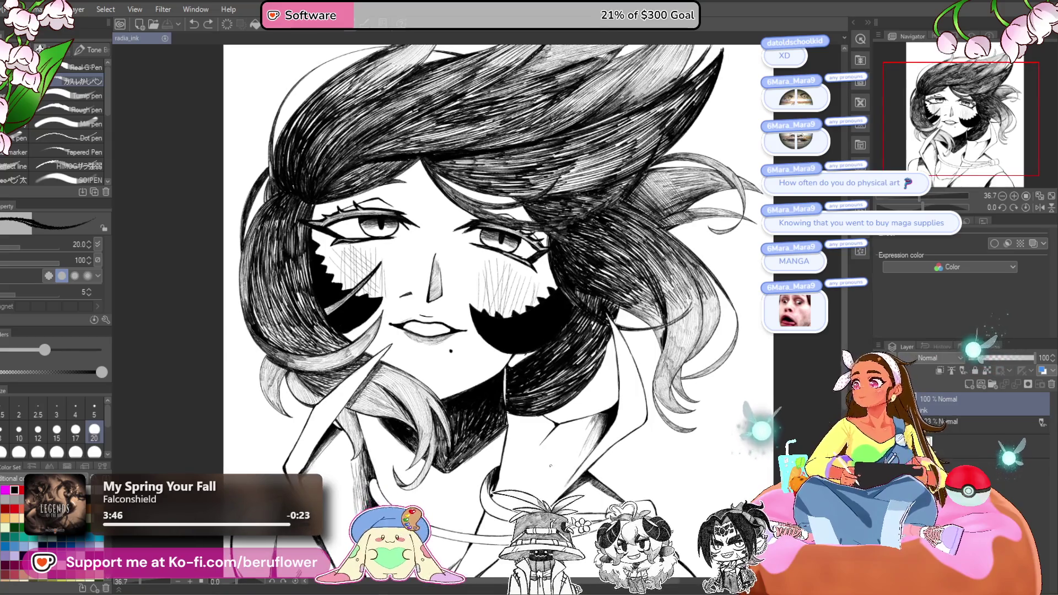
mouse_move(549, 462)
mouse_down()
mouse_move(554, 426)
mouse_move(553, 442)
mouse_up()
drag(925, 208, 910, 207)
scroll(453, 390, up, 2)
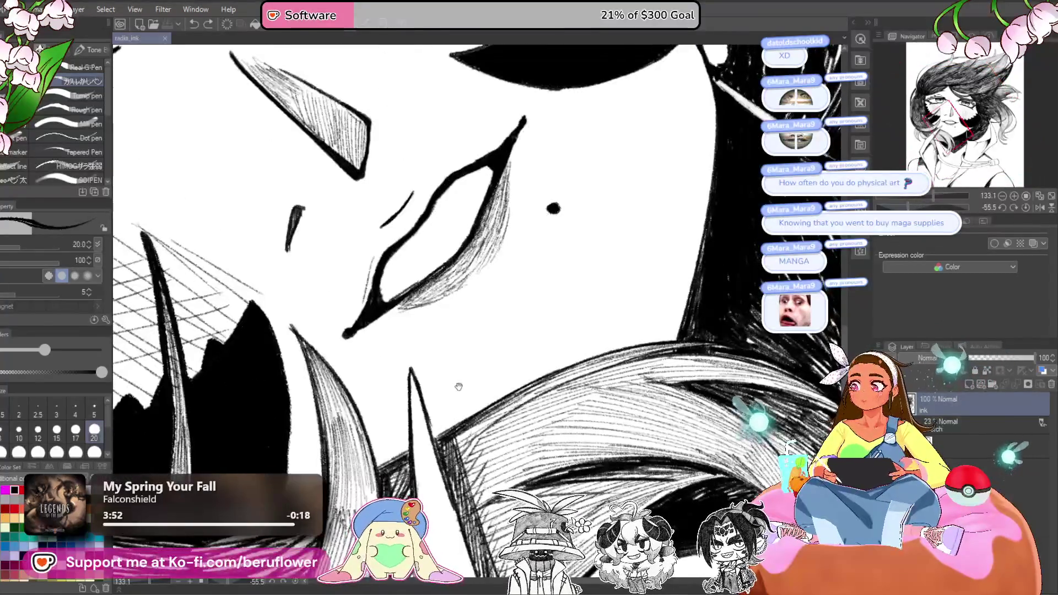
- Return the pen to size 10, hatch the lip's left edge and add a stroke below the lip
scroll(452, 386, up, 2)
key(bracketleft)
key(bracketleft)
key(bracketleft)
drag(444, 317, 426, 372)
drag(442, 308, 433, 349)
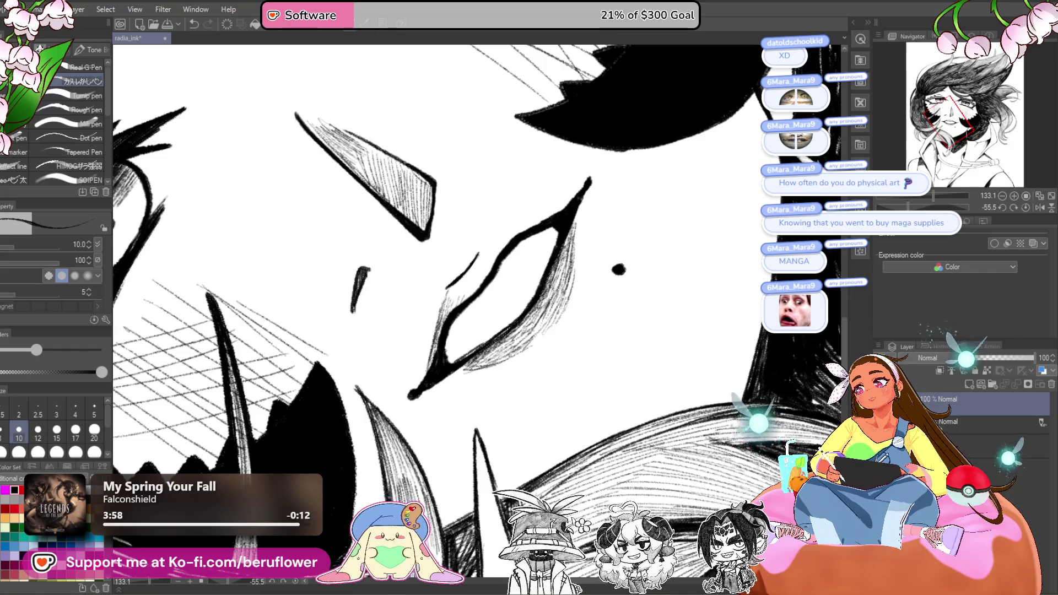
mouse_move(491, 409)
mouse_down()
mouse_move(502, 431)
mouse_move(521, 354)
mouse_up()
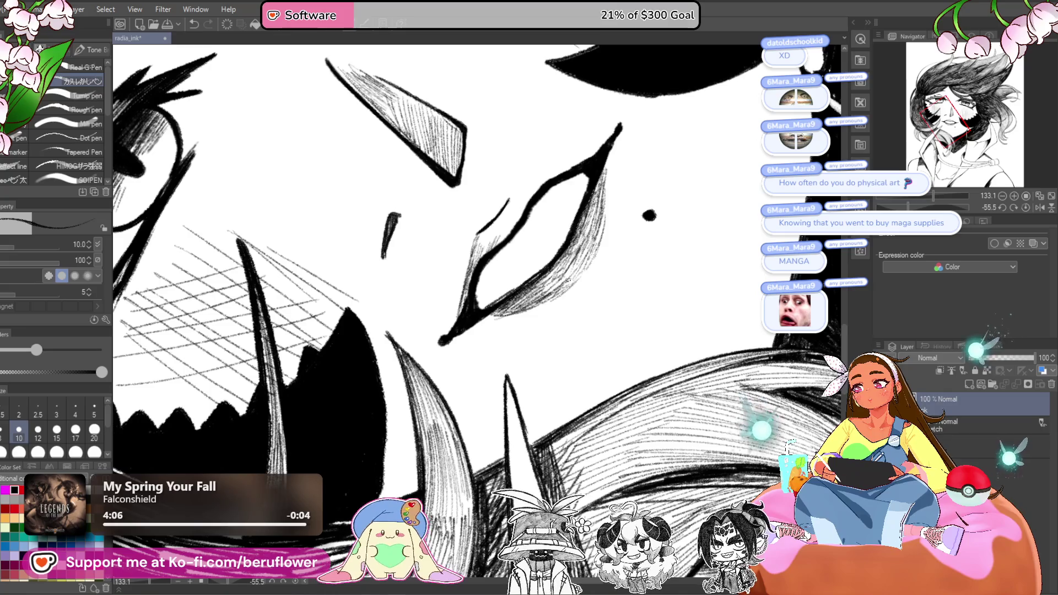
drag(568, 267, 542, 293)
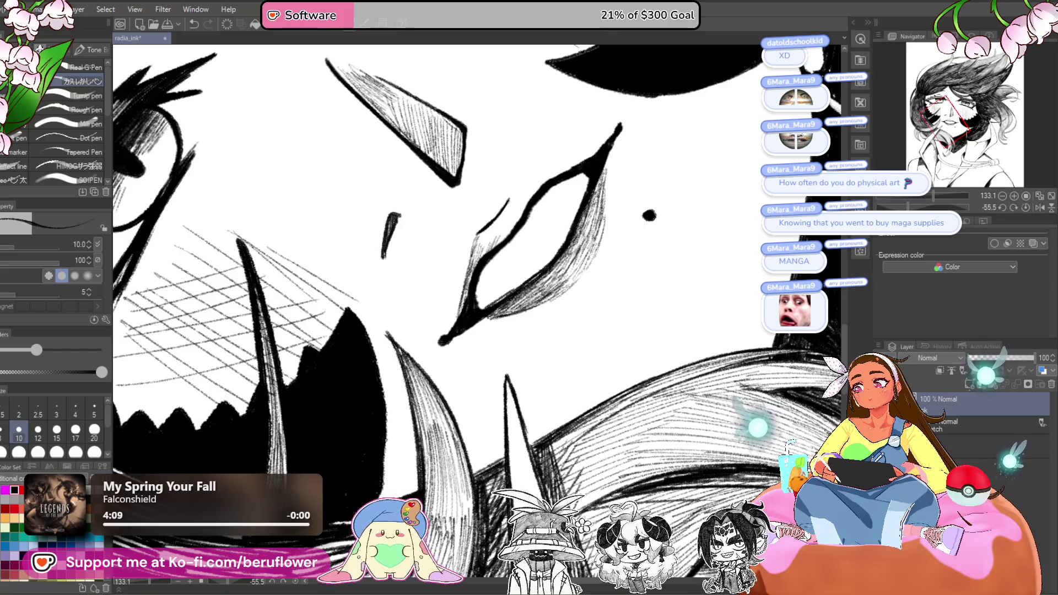
- Hatch shading along the lip shape's left and upper-left edges
drag(525, 232, 523, 268)
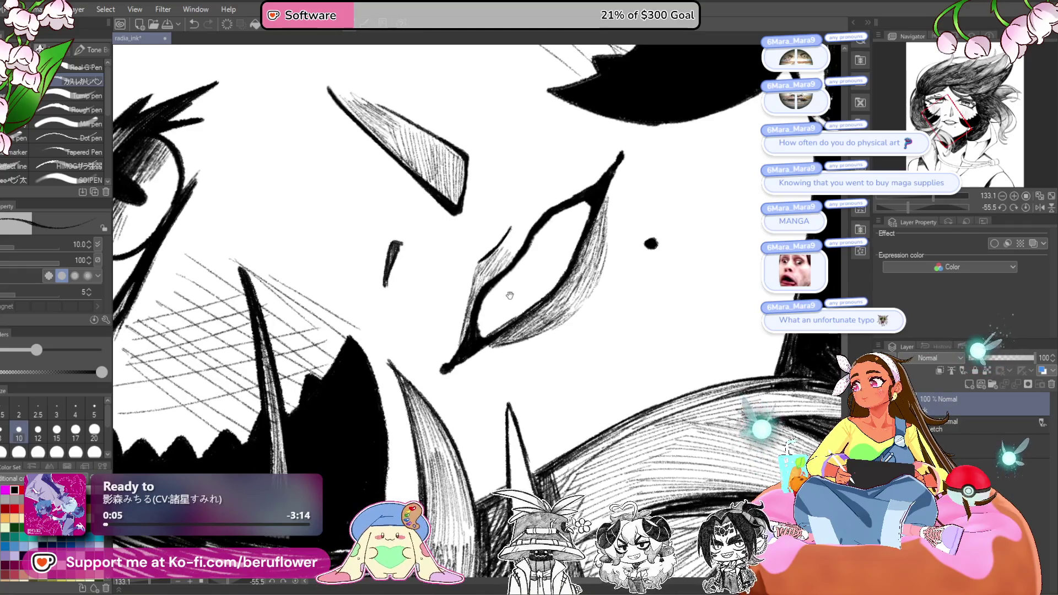
drag(505, 304, 497, 329)
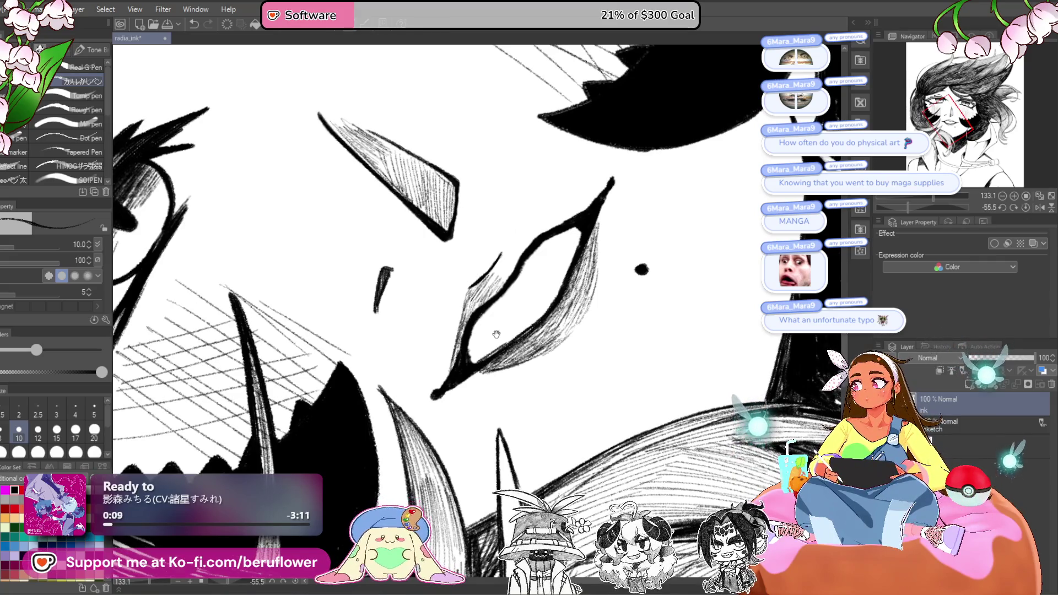
drag(491, 363, 496, 364)
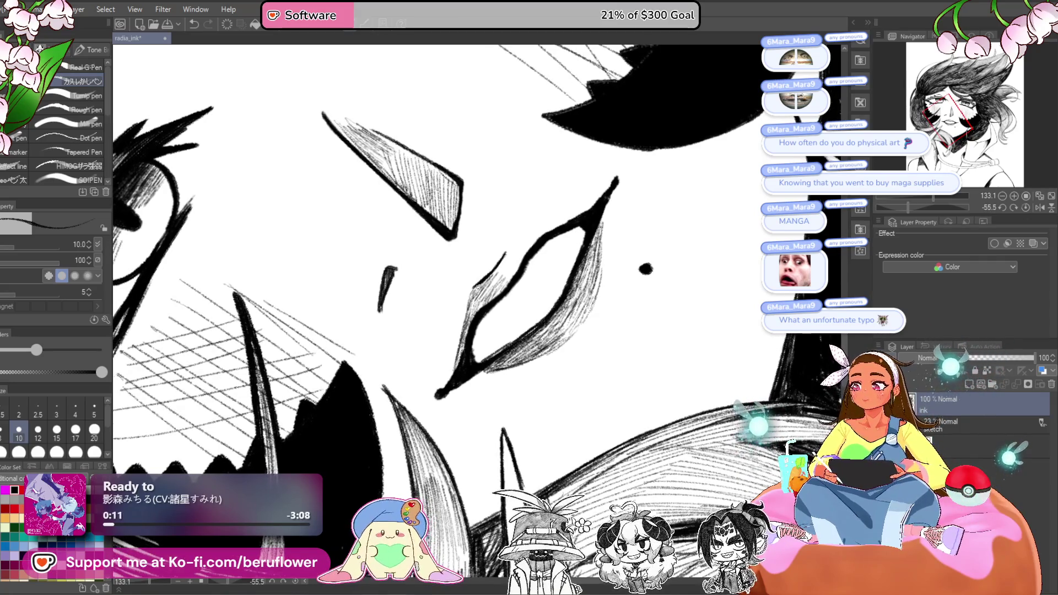
drag(476, 287, 464, 336)
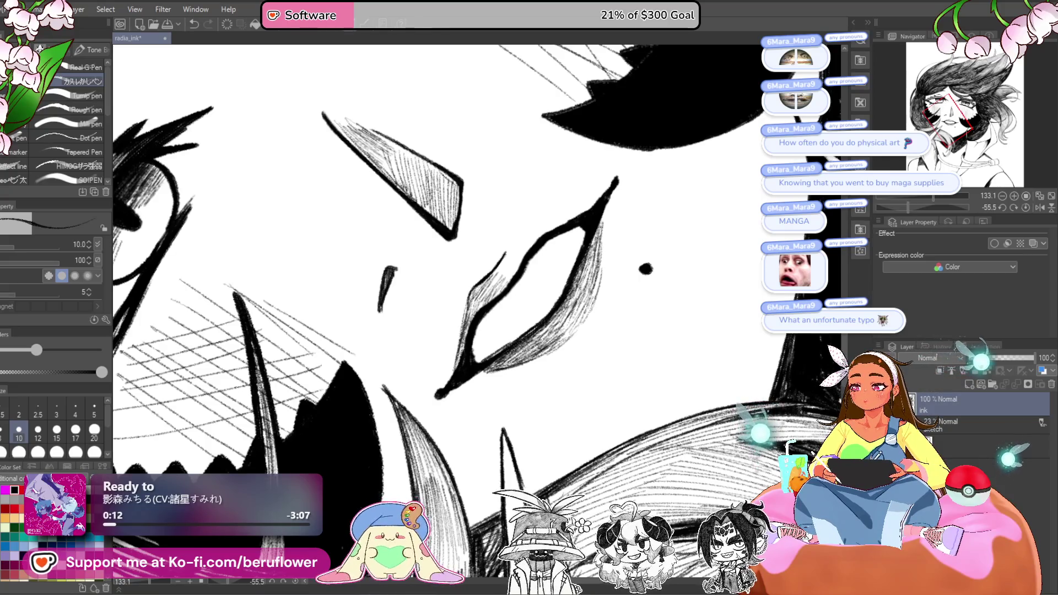
drag(476, 298, 463, 341)
drag(483, 287, 470, 317)
drag(488, 285, 474, 311)
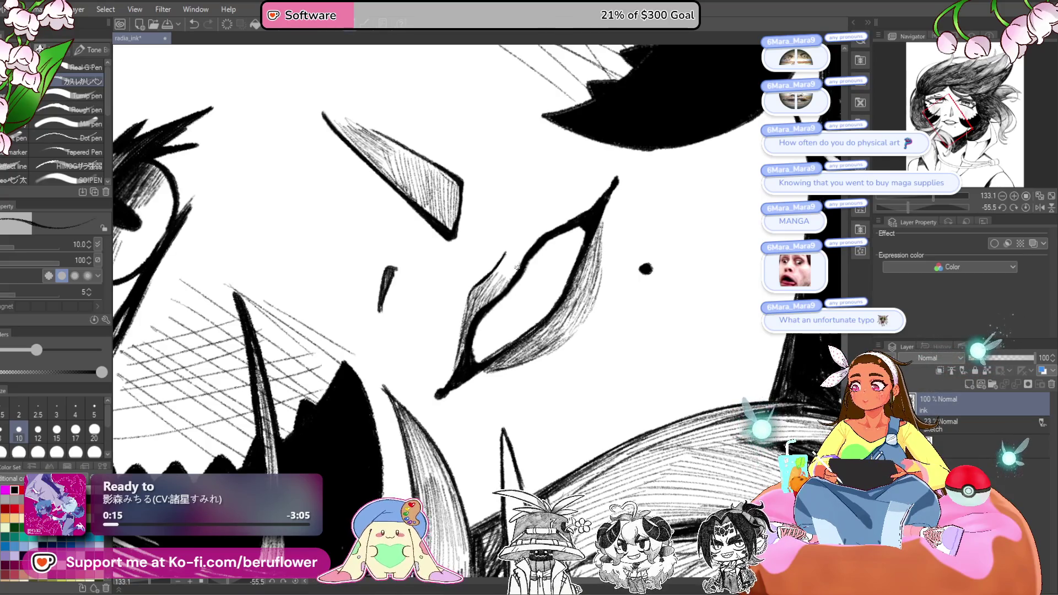
drag(537, 232, 569, 221)
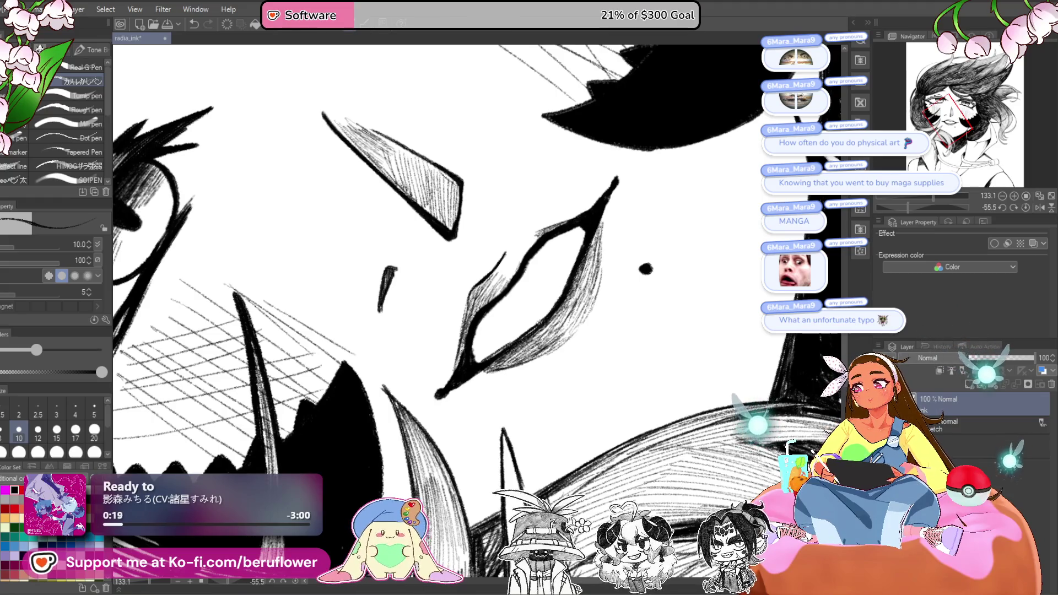
- Add faint hatching to the lower and upper lip and darken its upper-right part
drag(532, 341, 507, 362)
drag(599, 235, 586, 271)
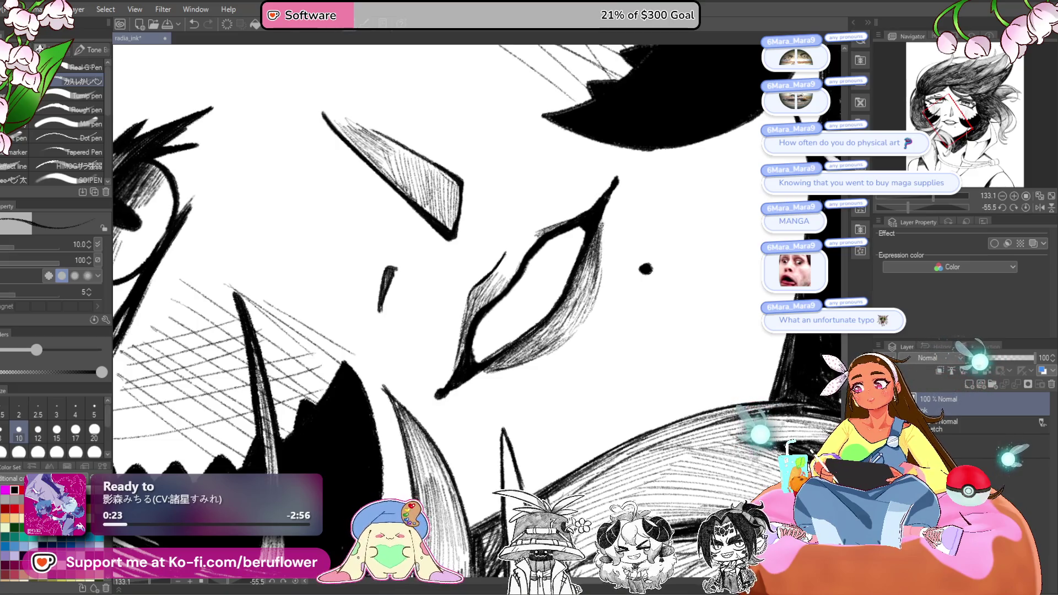
drag(604, 239, 597, 287)
mouse_move(601, 264)
mouse_down()
mouse_move(588, 307)
mouse_move(587, 278)
mouse_up()
drag(591, 261, 578, 288)
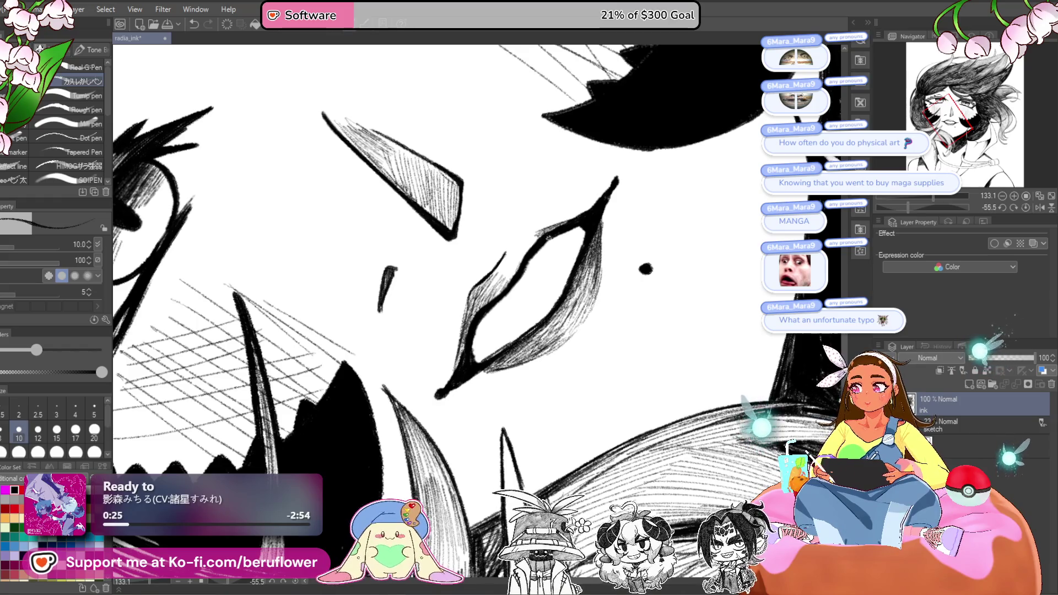
scroll(532, 244, down, 6)
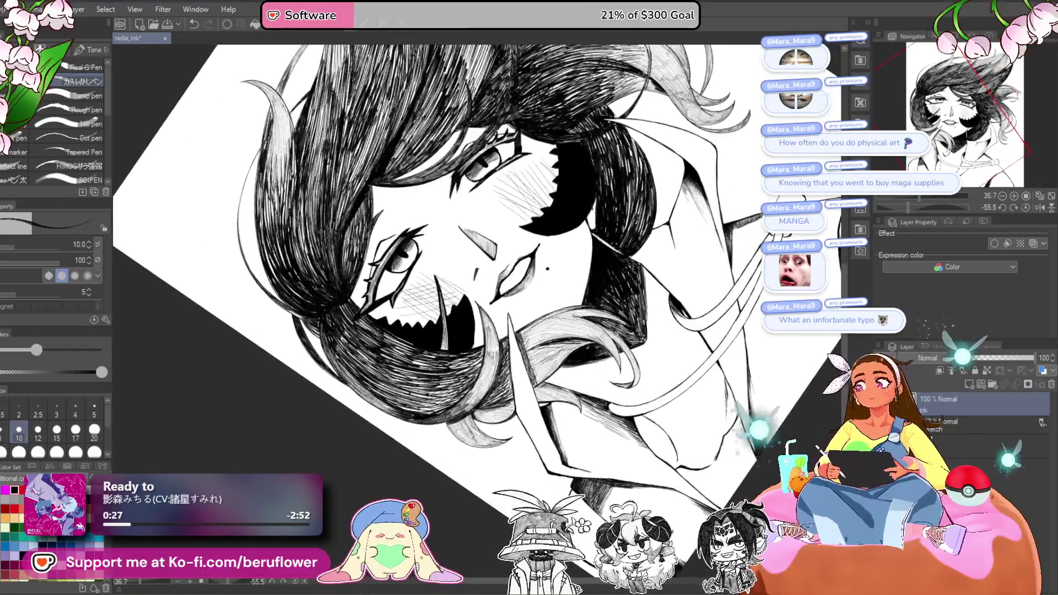
- Lasso the mouth and mole, transform them slightly wider and shifted, then deselect
drag(688, 445, 659, 489)
click(1025, 208)
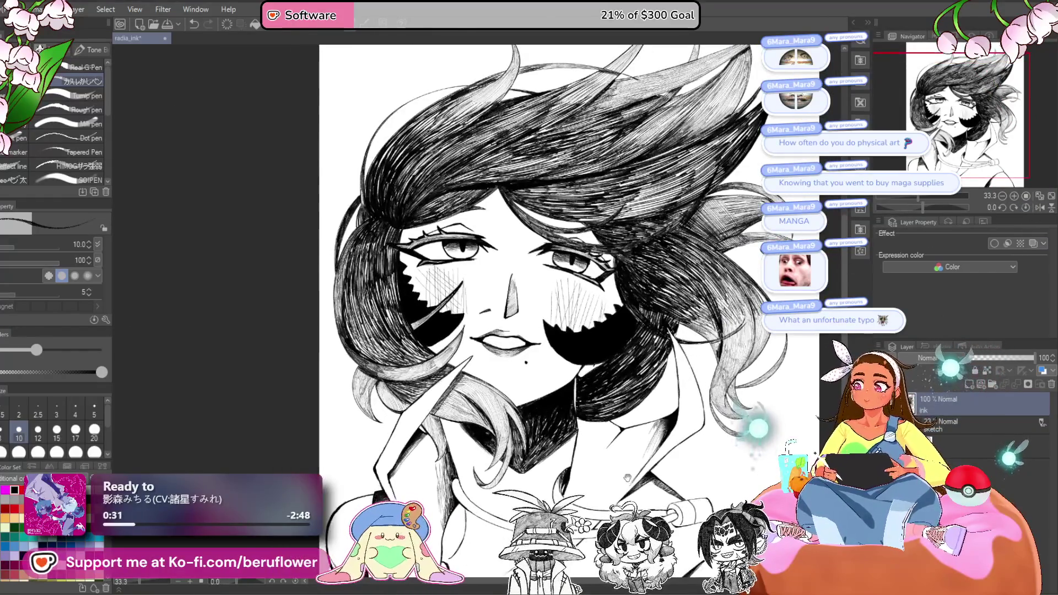
scroll(548, 435, up, 3)
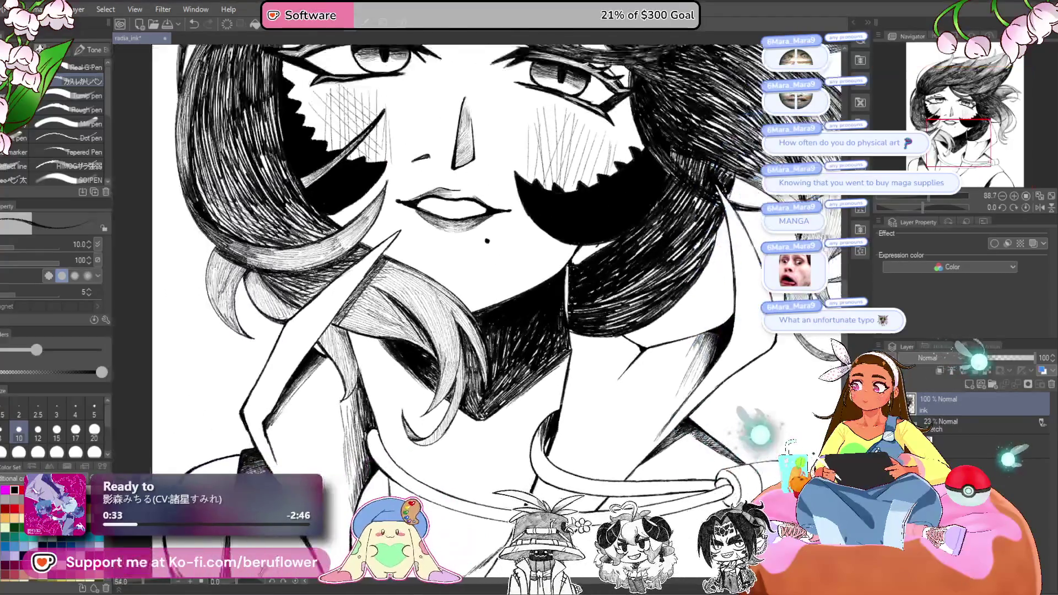
scroll(535, 359, down, 2)
drag(496, 276, 468, 301)
key(m)
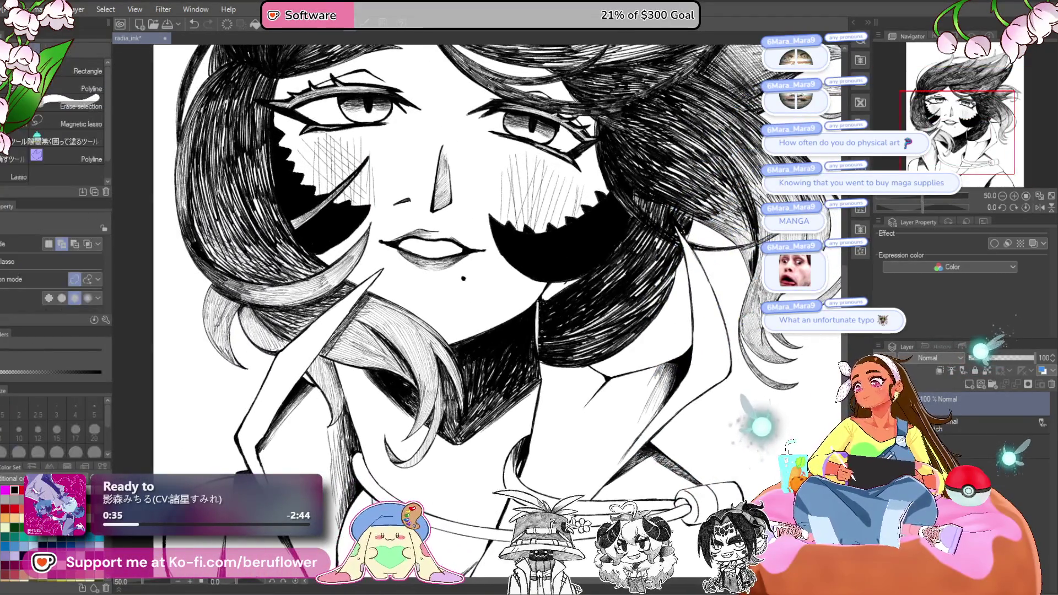
drag(489, 238, 495, 258)
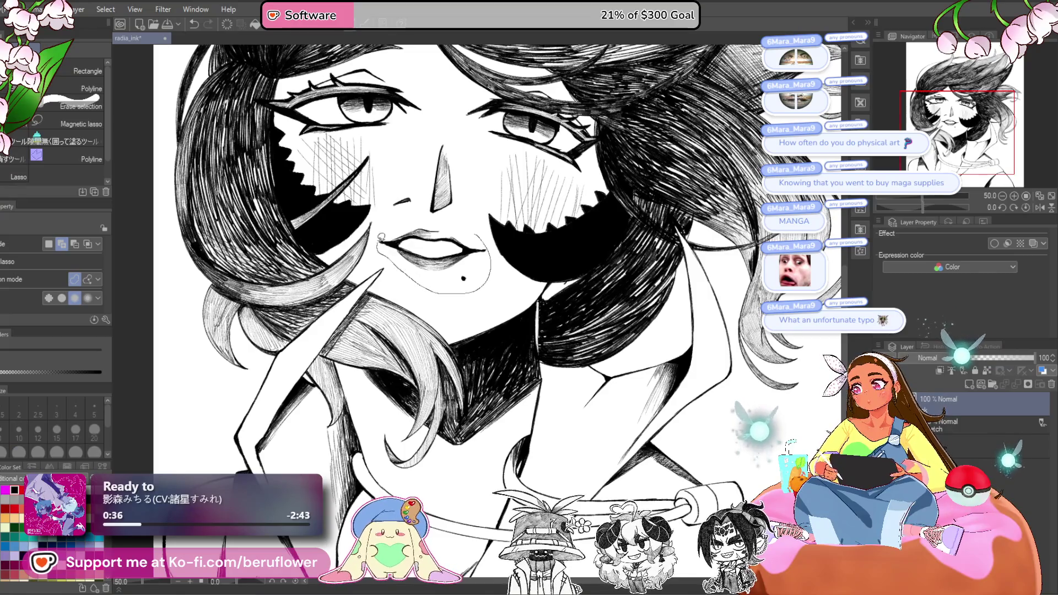
drag(452, 220, 454, 223)
key(ctrl+t)
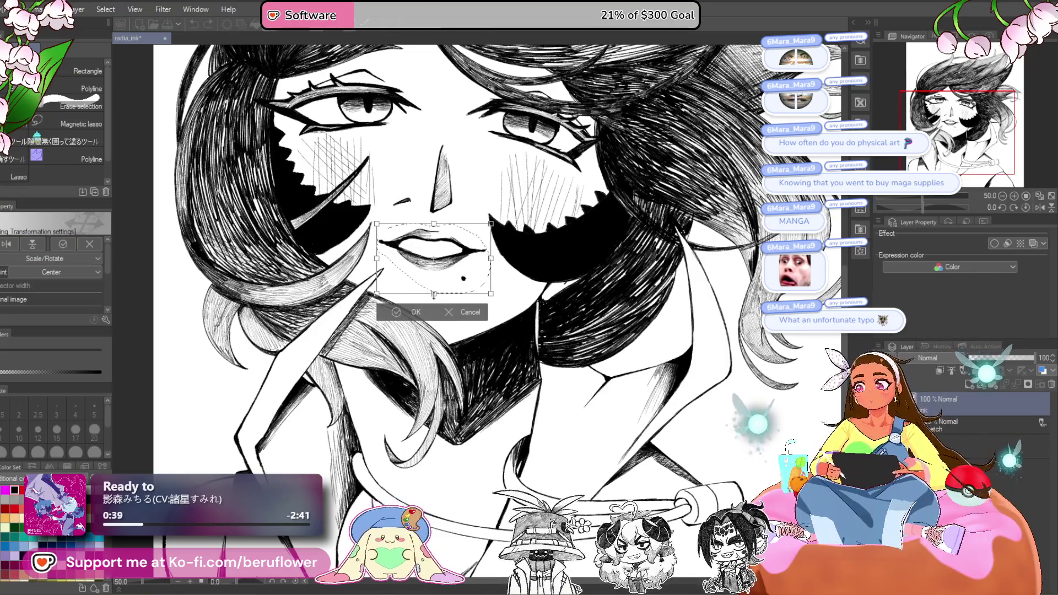
scroll(434, 301, down, 1)
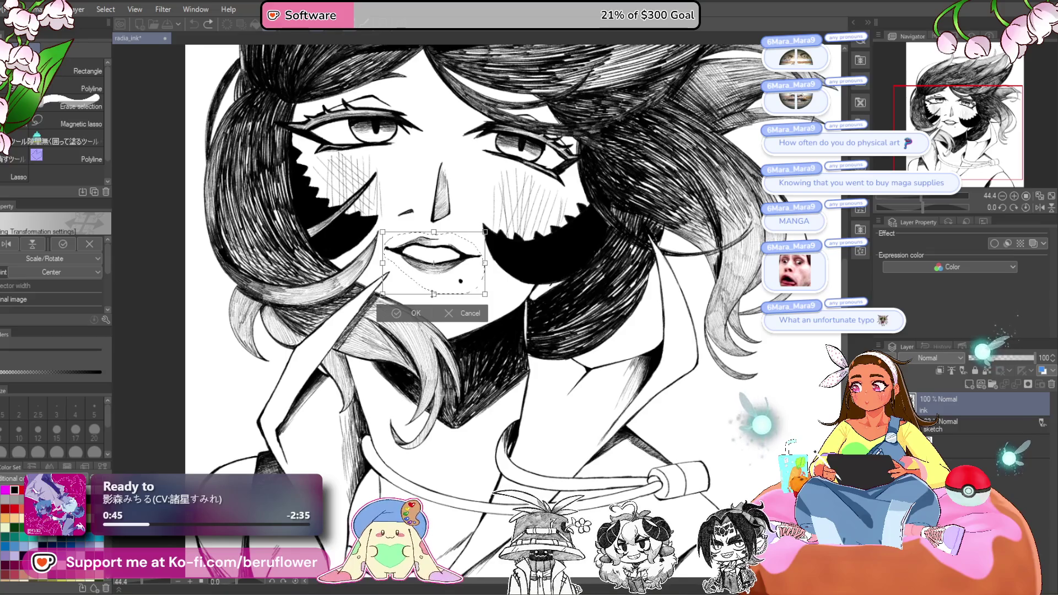
drag(488, 266, 529, 298)
key(Return)
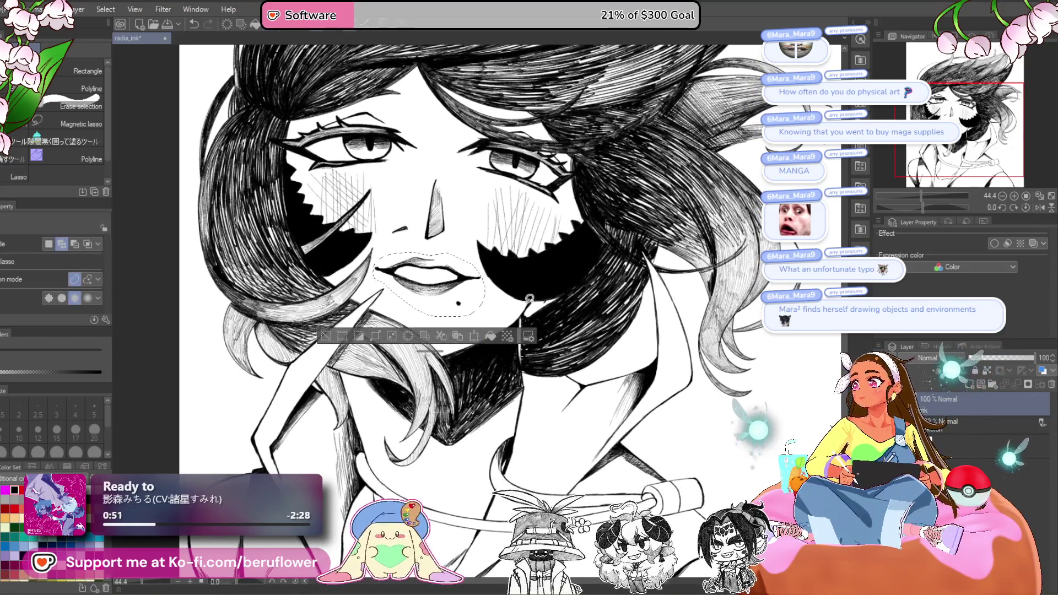
key(ctrl+d)
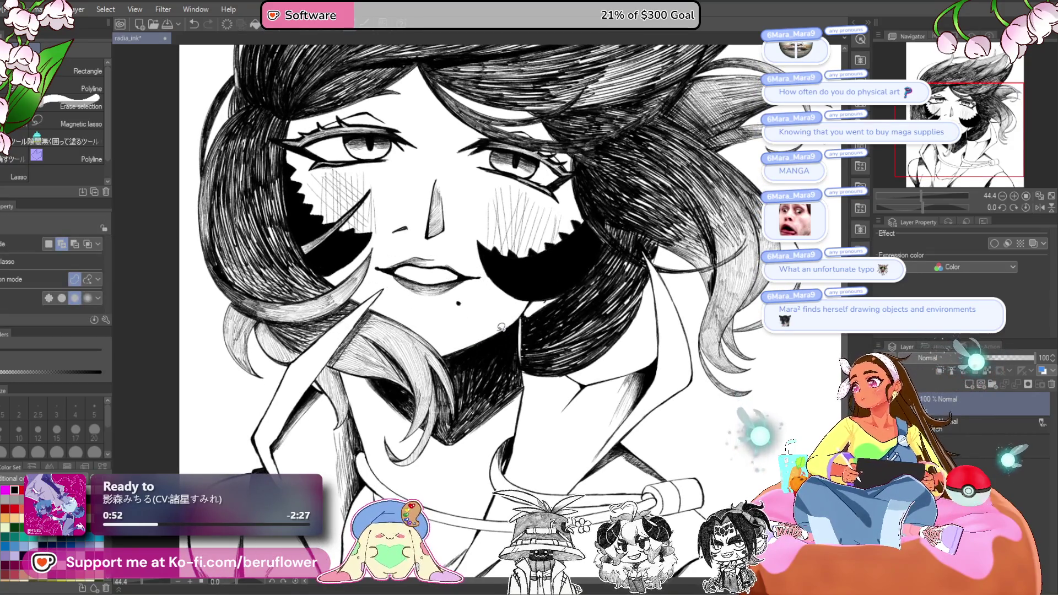
- Fit the whole page to check the portrait, then return to the face with the inking pen
key(ctrl+0)
key(ctrl+0)
drag(398, 347, 419, 383)
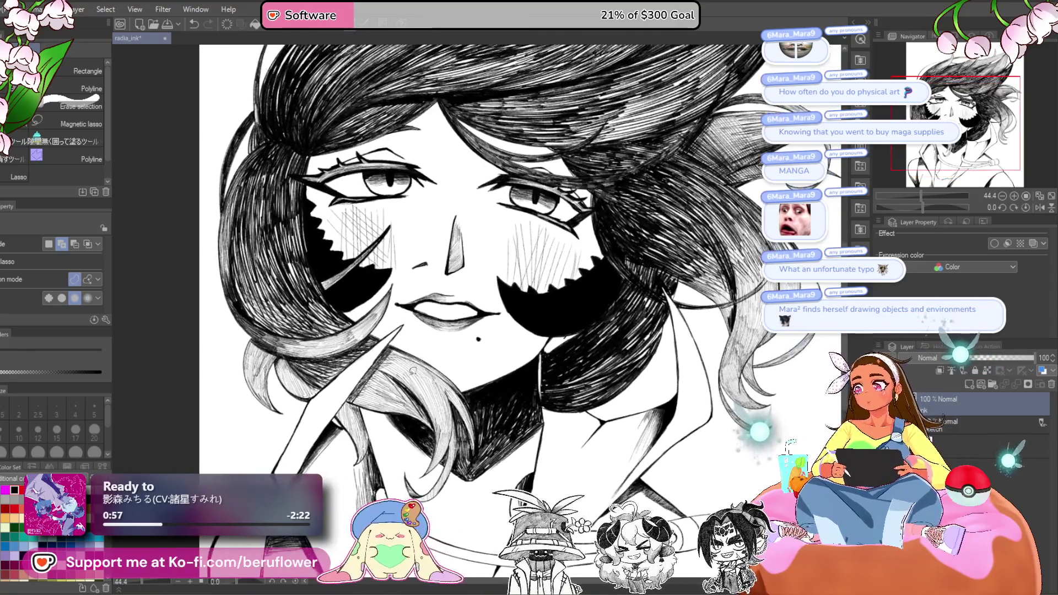
key(p)
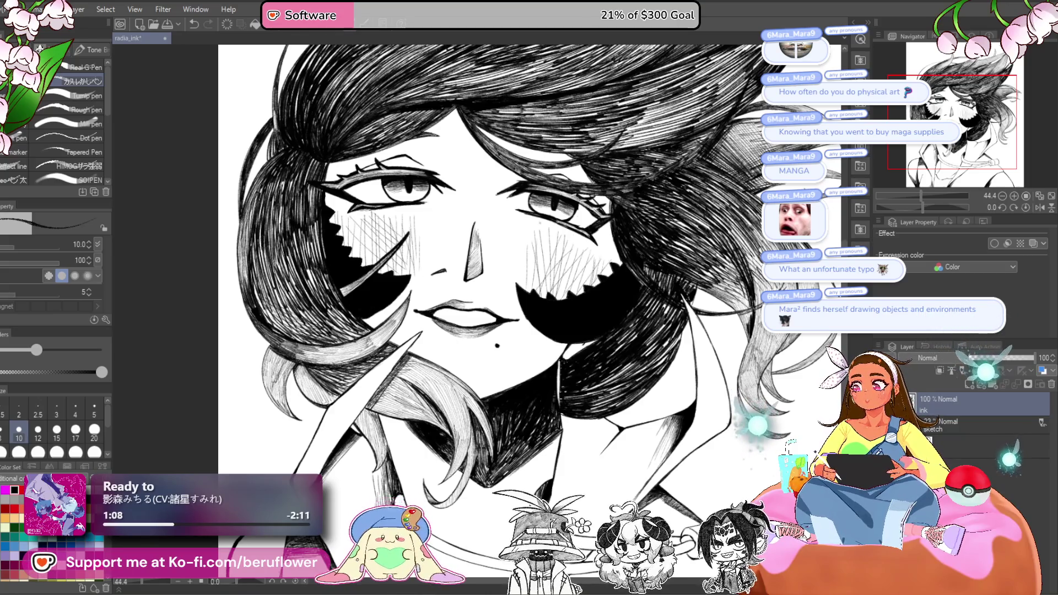
- Zoom and pan around to review the whole portrait and head
scroll(496, 276, down, 2)
scroll(496, 275, up, 3)
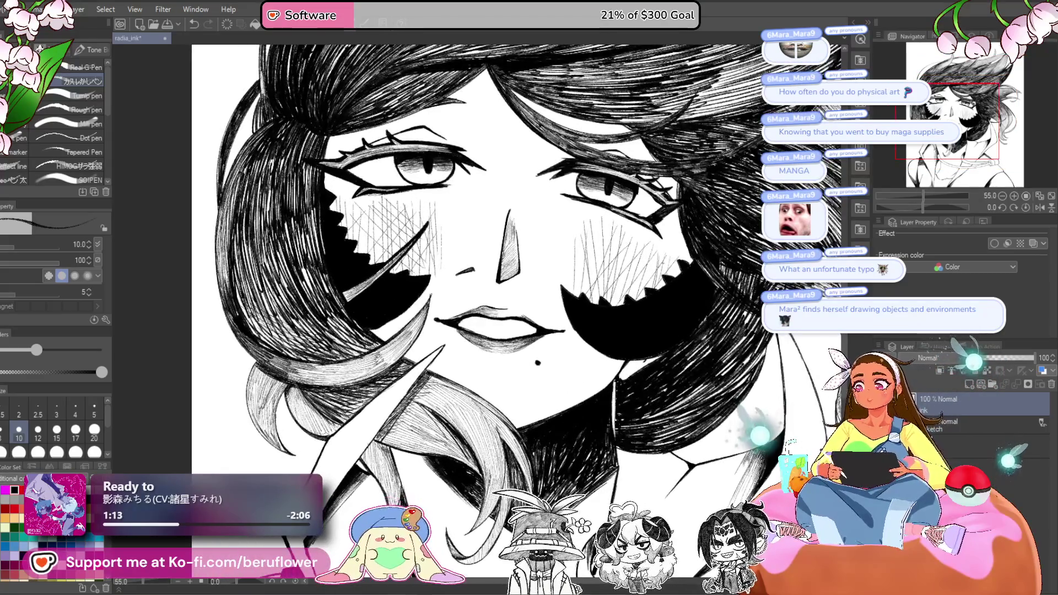
mouse_move(510, 248)
mouse_down()
mouse_move(437, 272)
mouse_move(389, 307)
mouse_move(392, 325)
mouse_up()
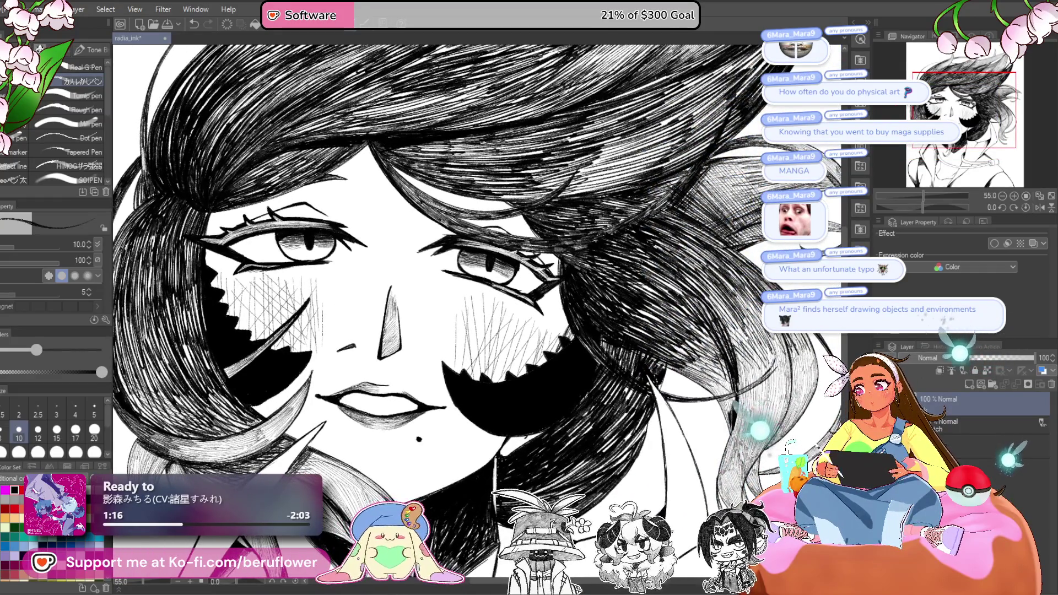
scroll(595, 351, down, 5)
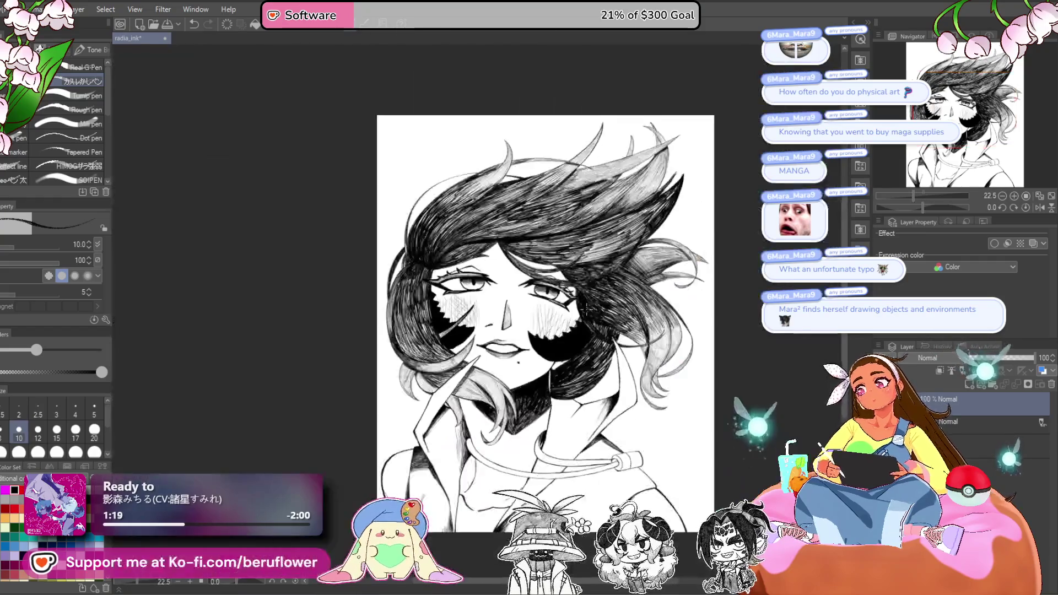
scroll(595, 351, up, 1)
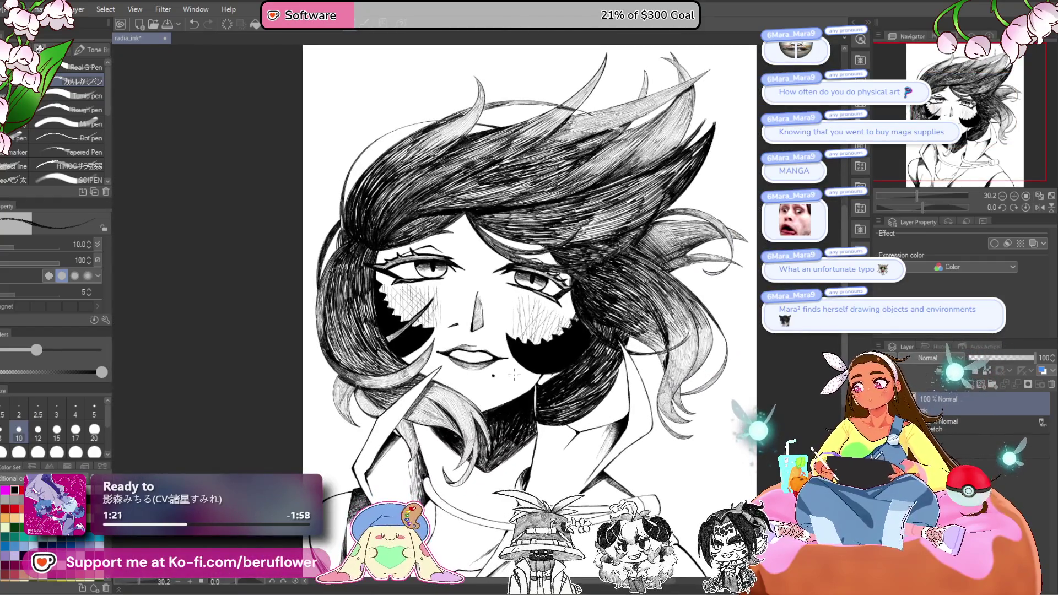
mouse_move(604, 444)
mouse_down()
mouse_move(593, 463)
mouse_move(608, 429)
mouse_up()
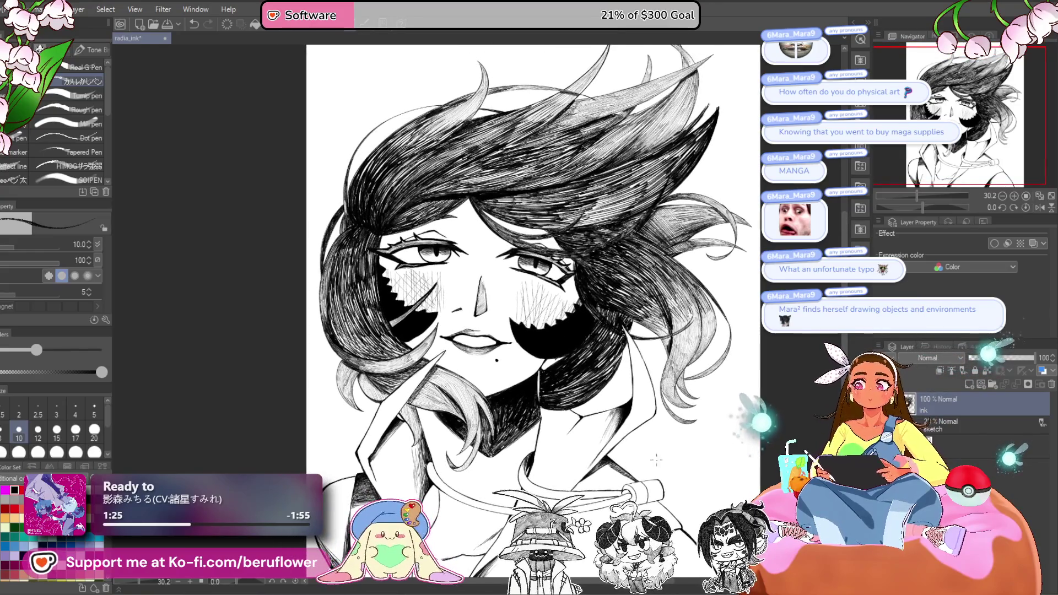
scroll(485, 334, up, 3)
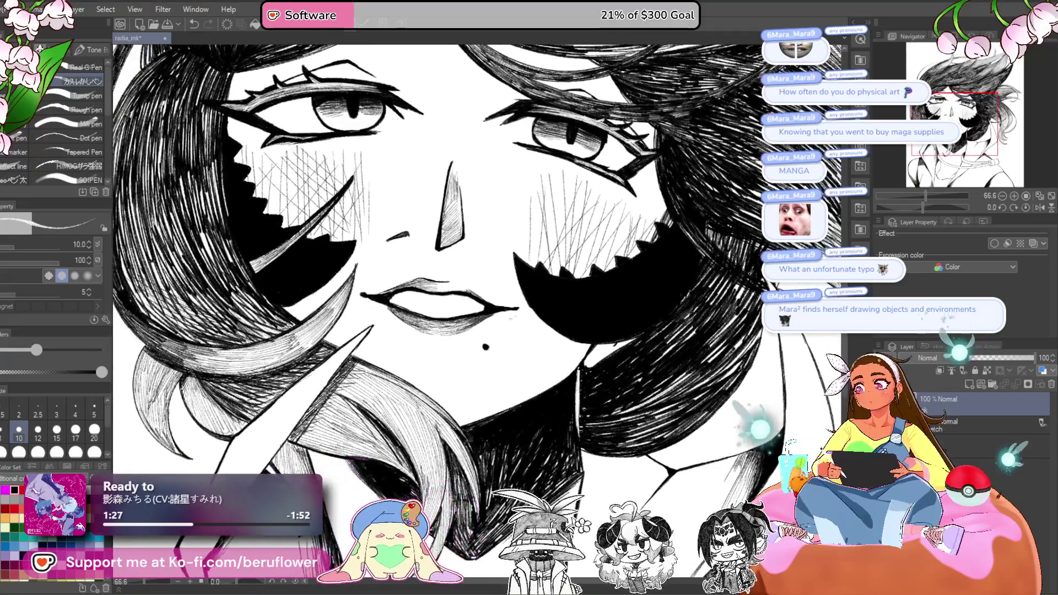
scroll(485, 333, down, 5)
scroll(486, 333, up, 5)
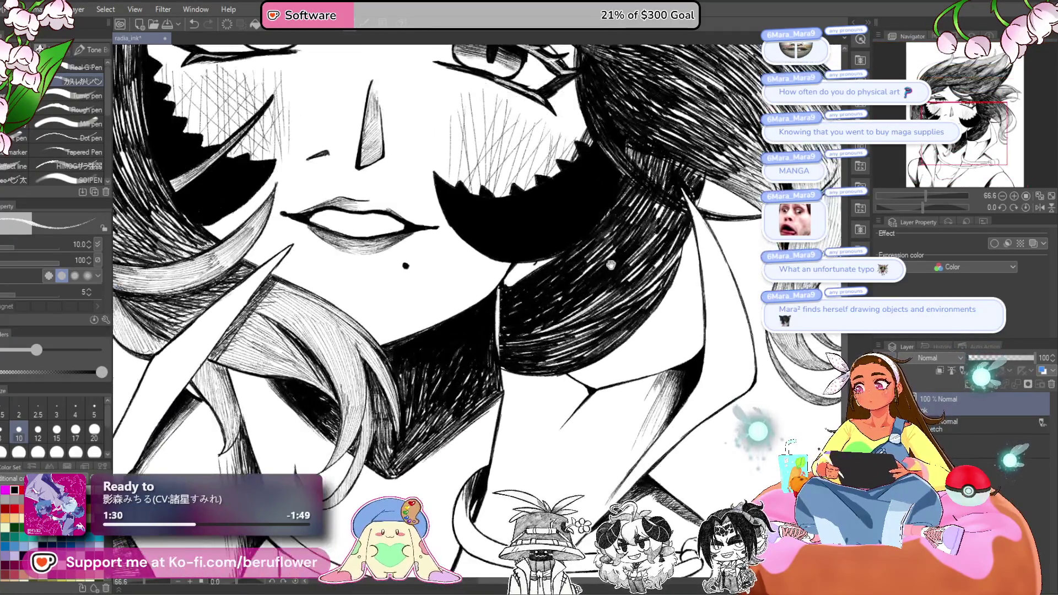
- Angle the view on the hoodie cord stopper and shade its lower-left edge with a size 20 pen
drag(611, 265, 604, 182)
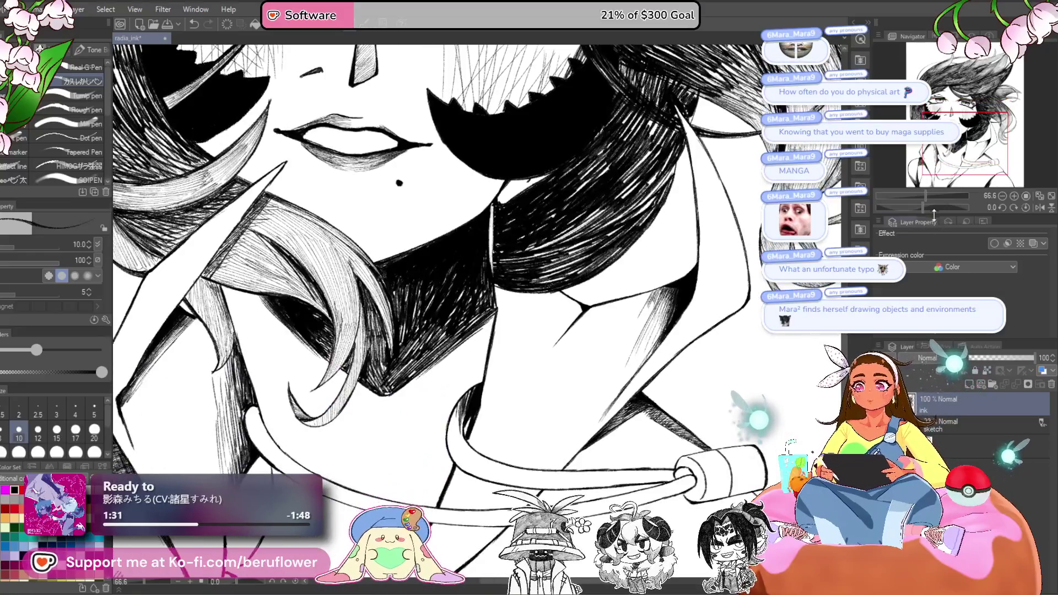
drag(923, 208, 939, 208)
scroll(485, 397, up, 5)
key(bracketright)
key(bracketright)
key(bracketright)
mouse_move(466, 389)
mouse_down()
mouse_move(499, 444)
mouse_move(462, 386)
mouse_move(463, 363)
mouse_up()
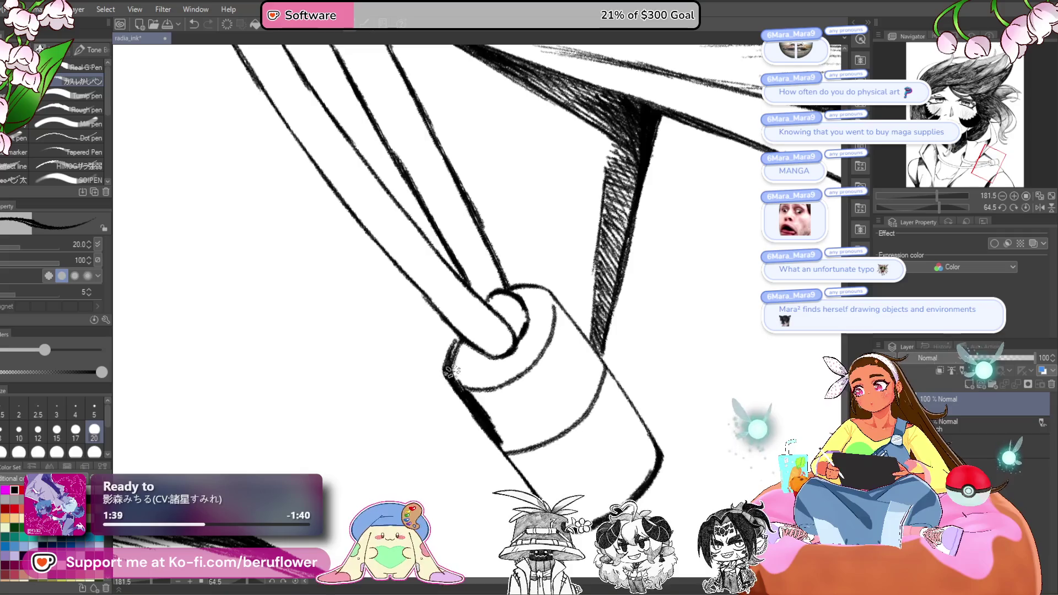
- Shade the cord stopper with diagonal G-pen stripes, tilting the canvas for a better angle
drag(555, 311, 535, 307)
drag(477, 386, 504, 441)
drag(588, 478, 561, 412)
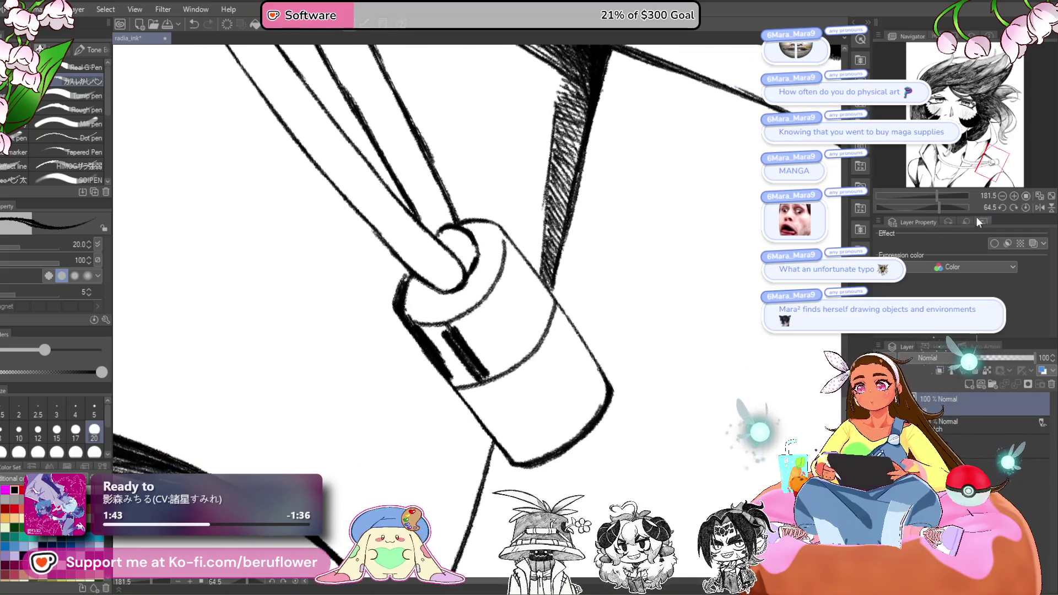
click(1014, 208)
click(1026, 207)
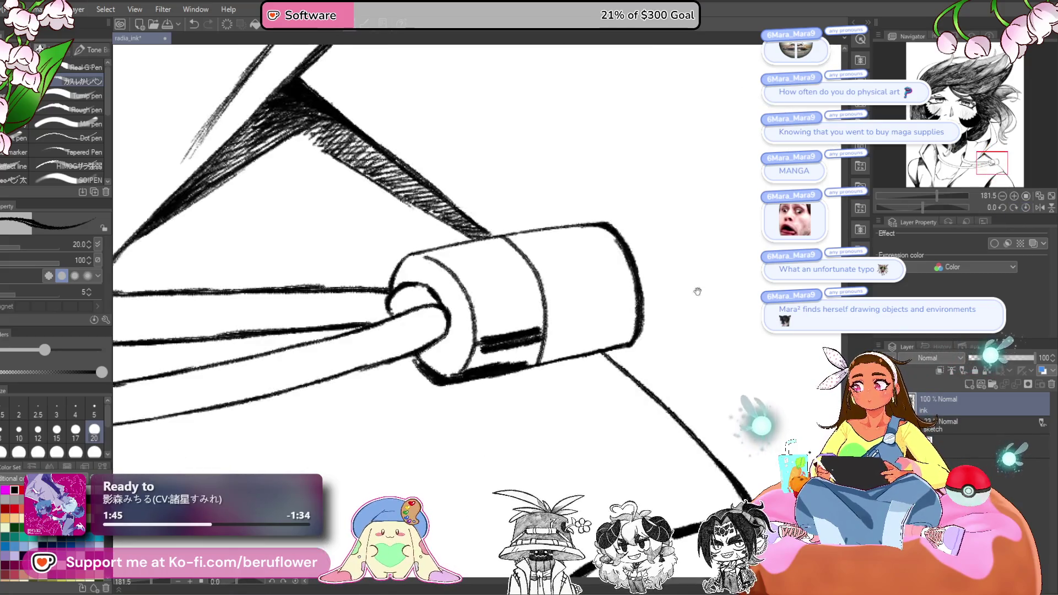
drag(927, 206, 910, 207)
mouse_move(576, 312)
mouse_down()
mouse_move(551, 353)
mouse_move(507, 372)
mouse_up()
- Fill the stopper's band with dense dark hatching and thicken its upper-left and left edges
mouse_move(535, 336)
mouse_down()
mouse_move(496, 364)
mouse_move(539, 291)
mouse_move(573, 319)
mouse_move(529, 313)
mouse_move(510, 341)
mouse_up()
mouse_move(551, 302)
mouse_down()
mouse_move(535, 324)
mouse_move(538, 353)
mouse_up()
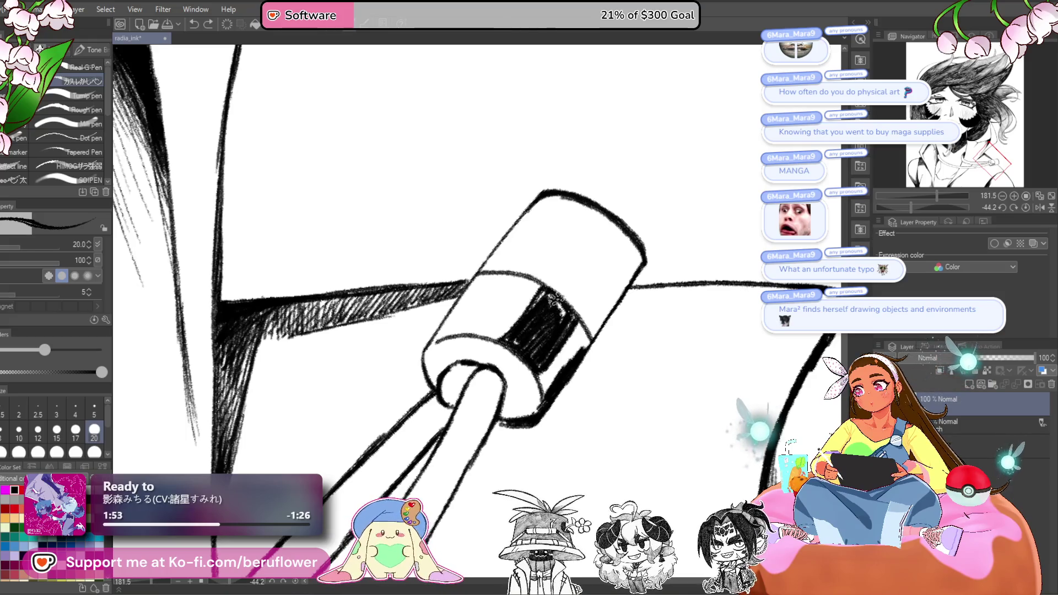
mouse_move(530, 317)
mouse_down()
mouse_move(509, 339)
mouse_move(537, 320)
mouse_move(525, 310)
mouse_move(537, 303)
mouse_move(566, 317)
mouse_move(473, 347)
mouse_up()
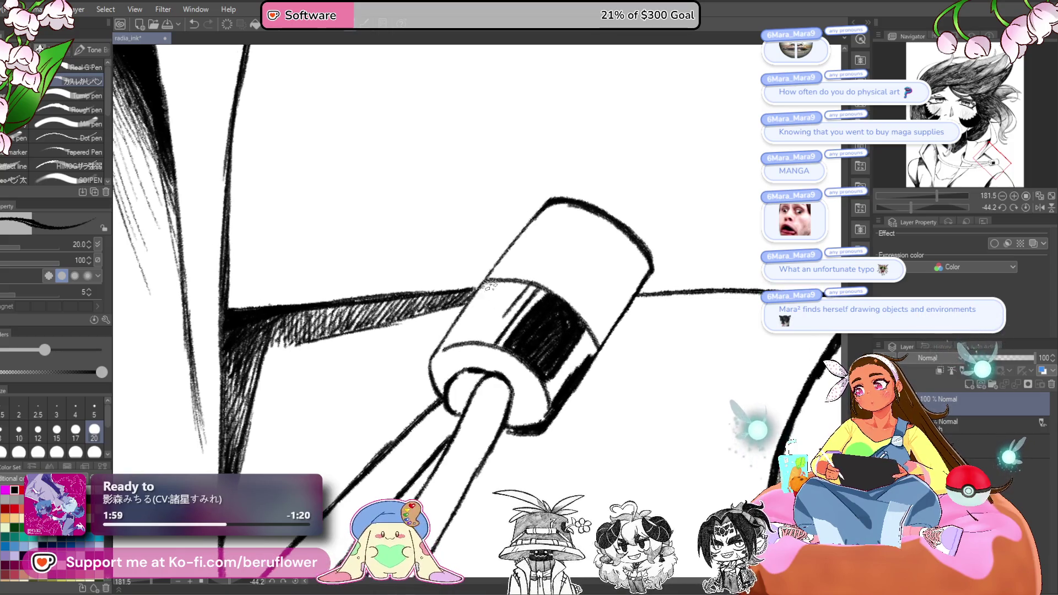
mouse_move(487, 286)
mouse_down()
mouse_move(501, 278)
mouse_move(446, 348)
mouse_move(493, 283)
mouse_move(455, 350)
mouse_move(479, 297)
mouse_up()
drag(639, 358, 667, 333)
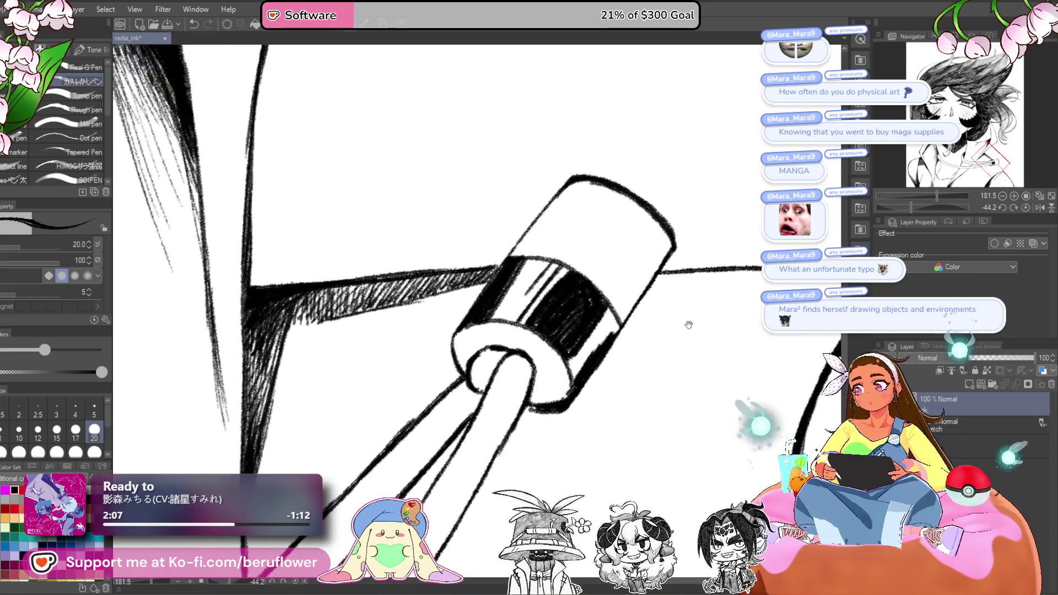
- Ink the stopper's hole and rim, then undo the overly heavy rim strokes
click(1021, 207)
scroll(479, 358, up, 2)
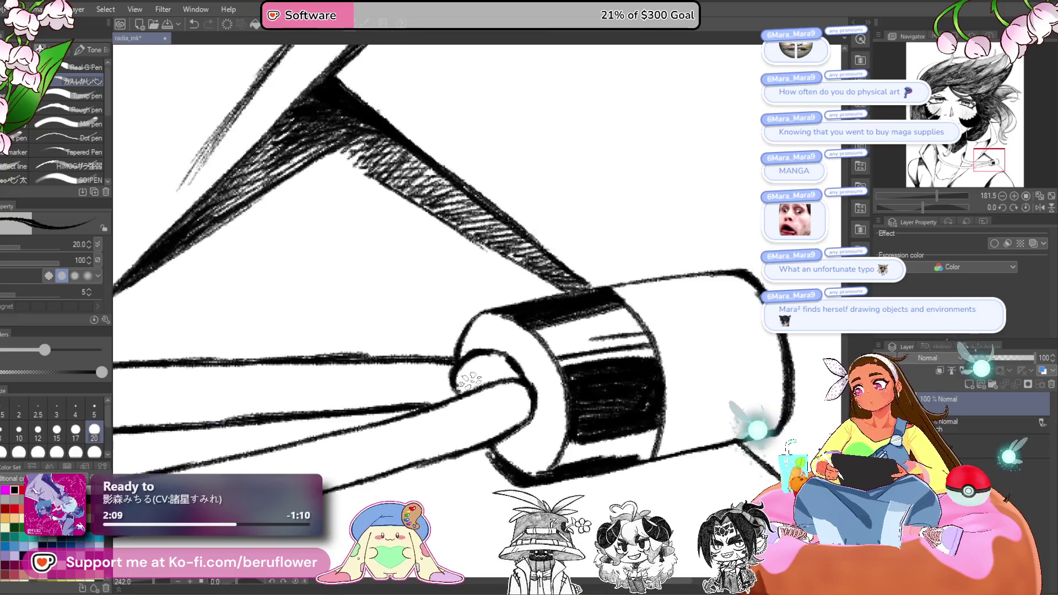
mouse_move(478, 358)
mouse_down()
mouse_move(467, 384)
mouse_move(494, 353)
mouse_move(476, 366)
mouse_up()
mouse_move(474, 323)
mouse_down()
mouse_move(455, 345)
mouse_move(485, 317)
mouse_move(458, 353)
mouse_move(494, 325)
mouse_move(463, 350)
mouse_move(518, 336)
mouse_move(504, 331)
mouse_move(515, 325)
mouse_up()
mouse_move(550, 423)
mouse_down()
mouse_move(569, 390)
mouse_move(513, 436)
mouse_move(513, 399)
mouse_up()
scroll(512, 398, down, 5)
scroll(512, 397, up, 5)
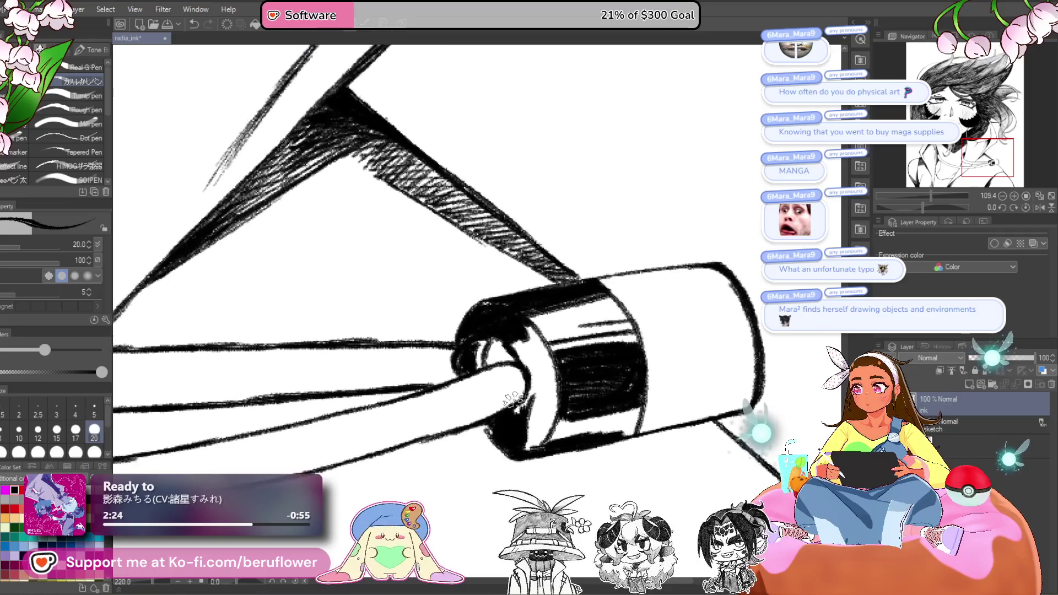
scroll(513, 398, up, 2)
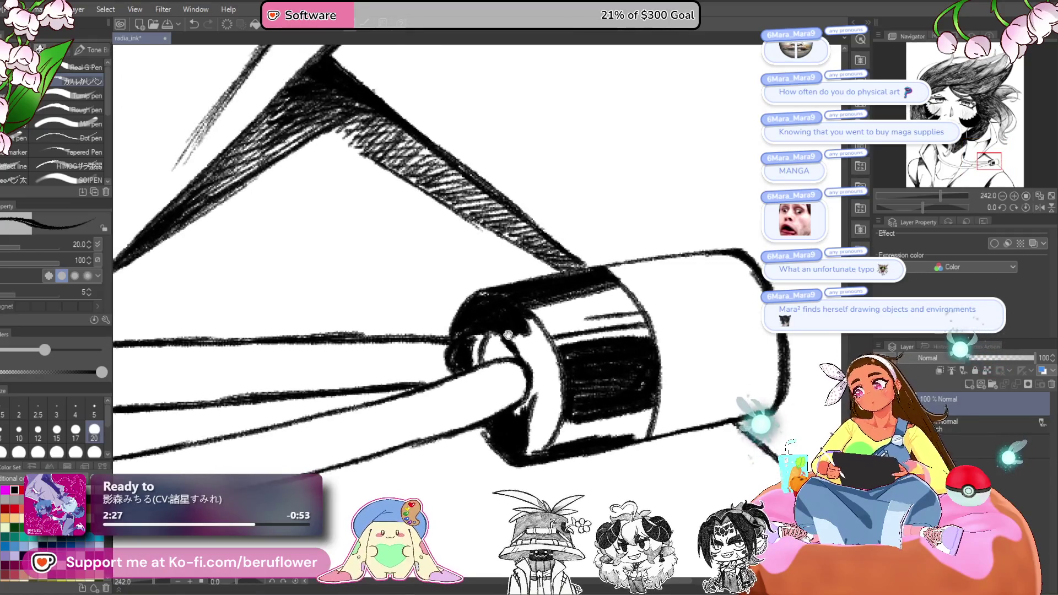
key(ctrl+z)
key(ctrl+z)
key(ctrl+z)
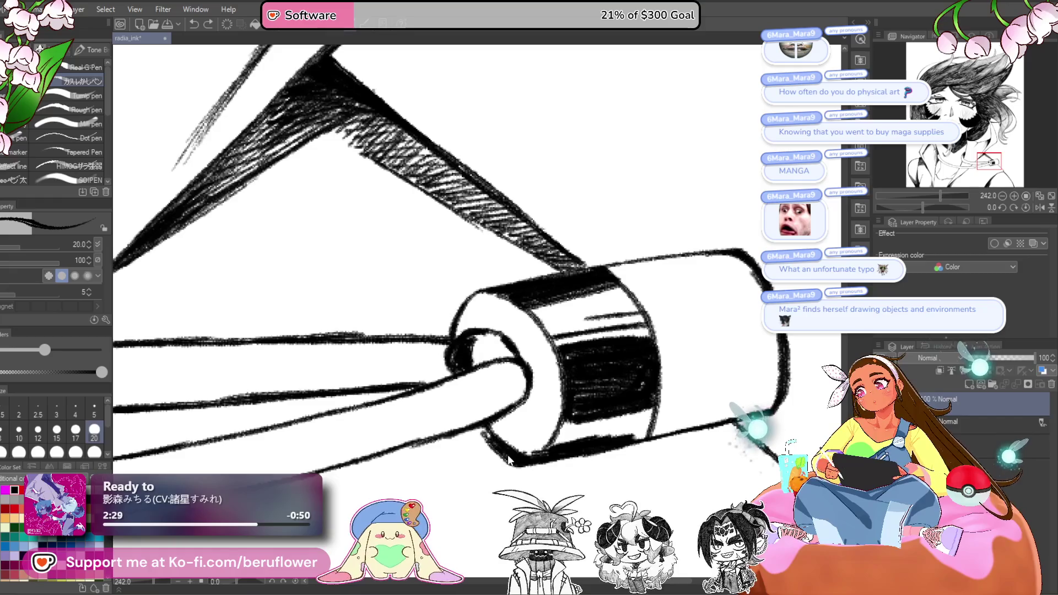
- Re-thicken the stopper's upper-left rim and hatch around the ring where the cord enters
drag(519, 366, 516, 369)
mouse_move(455, 330)
mouse_down()
mouse_move(483, 292)
mouse_move(467, 329)
mouse_move(488, 303)
mouse_move(516, 309)
mouse_move(526, 339)
mouse_move(513, 342)
mouse_move(535, 357)
mouse_move(509, 331)
mouse_move(521, 325)
mouse_move(550, 405)
mouse_up()
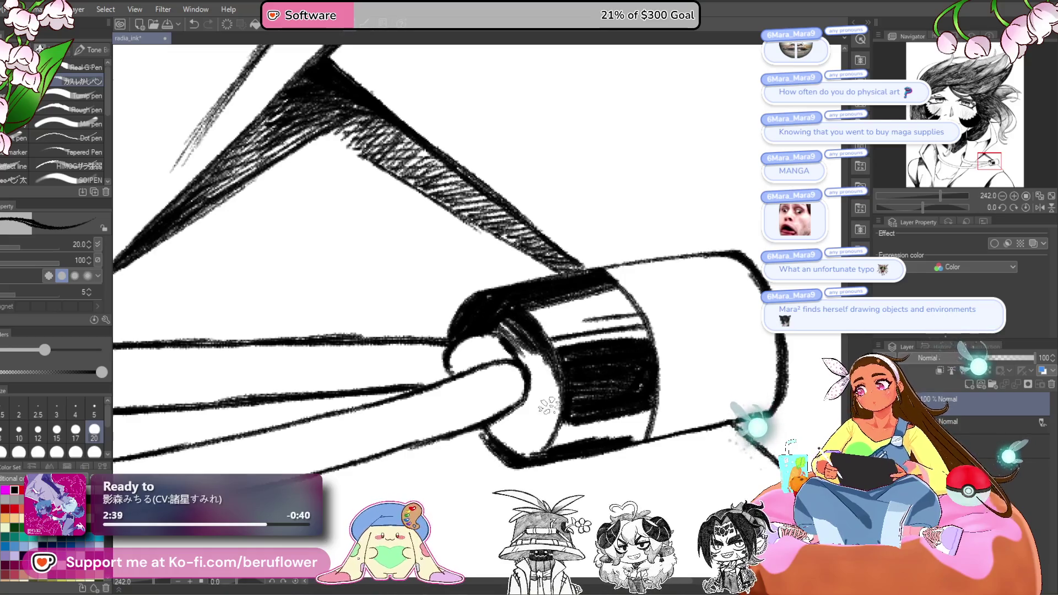
drag(505, 438, 551, 428)
scroll(551, 427, down, 3)
drag(595, 347, 551, 374)
mouse_move(571, 341)
mouse_down()
mouse_move(549, 373)
mouse_move(570, 348)
mouse_up()
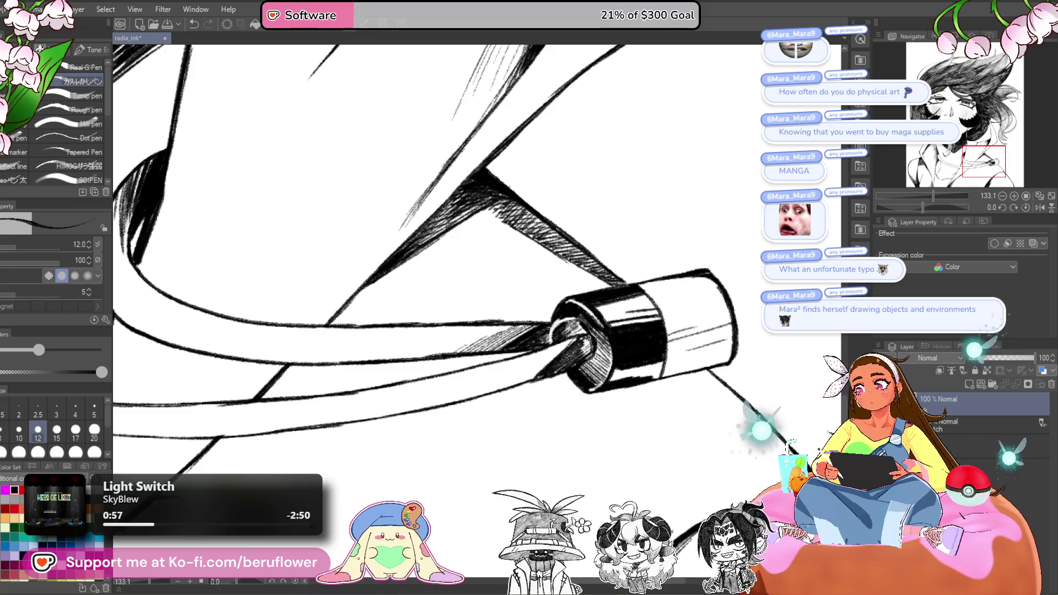
- Hatch diagonal shadow along the ring's lower-left inner edge, then zoom out toward the collar
mouse_move(593, 342)
mouse_down()
mouse_move(579, 359)
mouse_move(499, 389)
mouse_up()
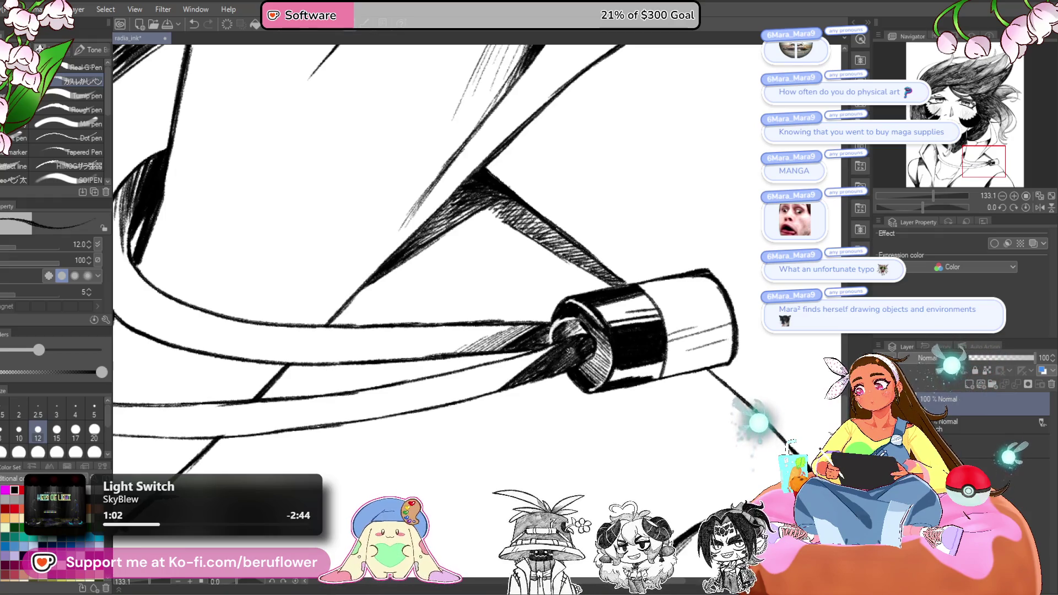
mouse_move(563, 359)
mouse_down()
mouse_move(613, 340)
mouse_move(516, 377)
mouse_up()
drag(573, 337, 502, 383)
mouse_move(534, 351)
mouse_down()
mouse_move(502, 382)
mouse_move(575, 323)
mouse_move(612, 341)
mouse_up()
scroll(422, 422, down, 3)
drag(483, 374, 483, 396)
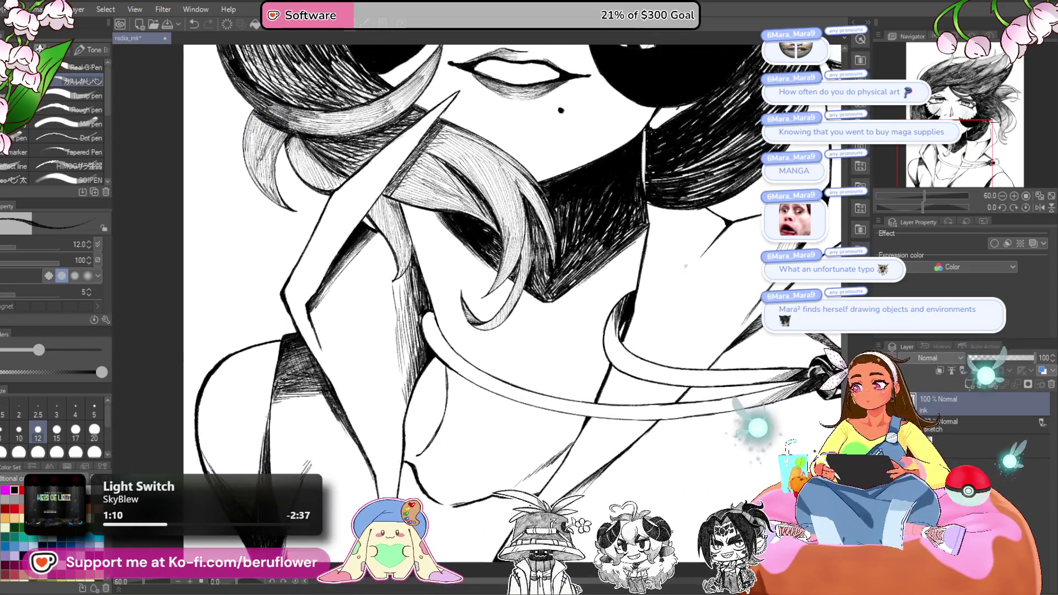
- With a larger brush, redraw a V-shaped pair of ink lines at the collar
drag(582, 348, 613, 363)
scroll(613, 364, up, 3)
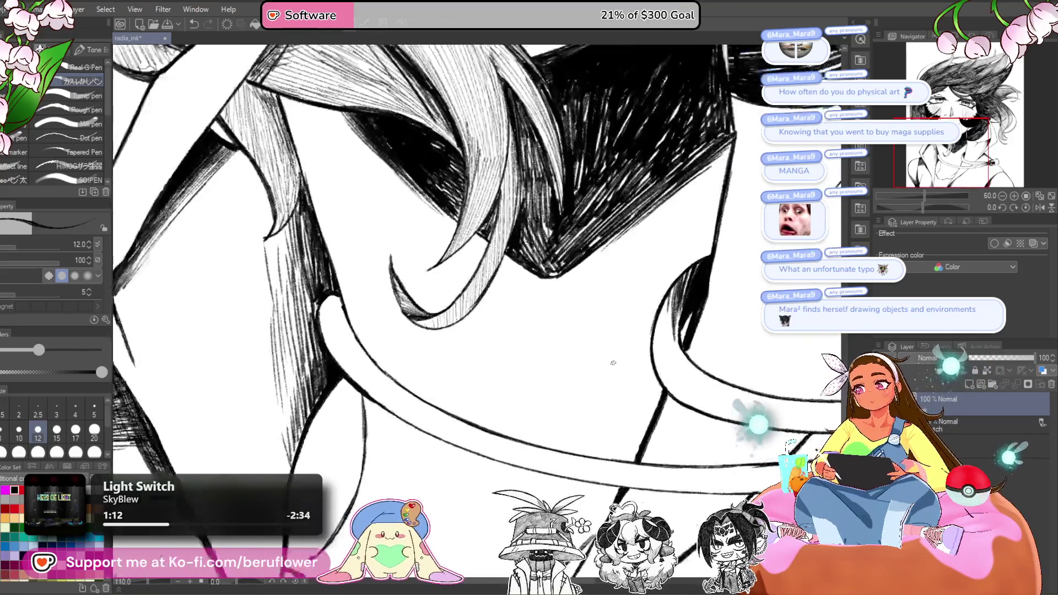
key(bracketright)
key(bracketright)
key(bracketright)
mouse_move(410, 374)
mouse_down()
mouse_move(436, 347)
mouse_move(441, 405)
mouse_move(479, 440)
mouse_up()
key(ctrl+z)
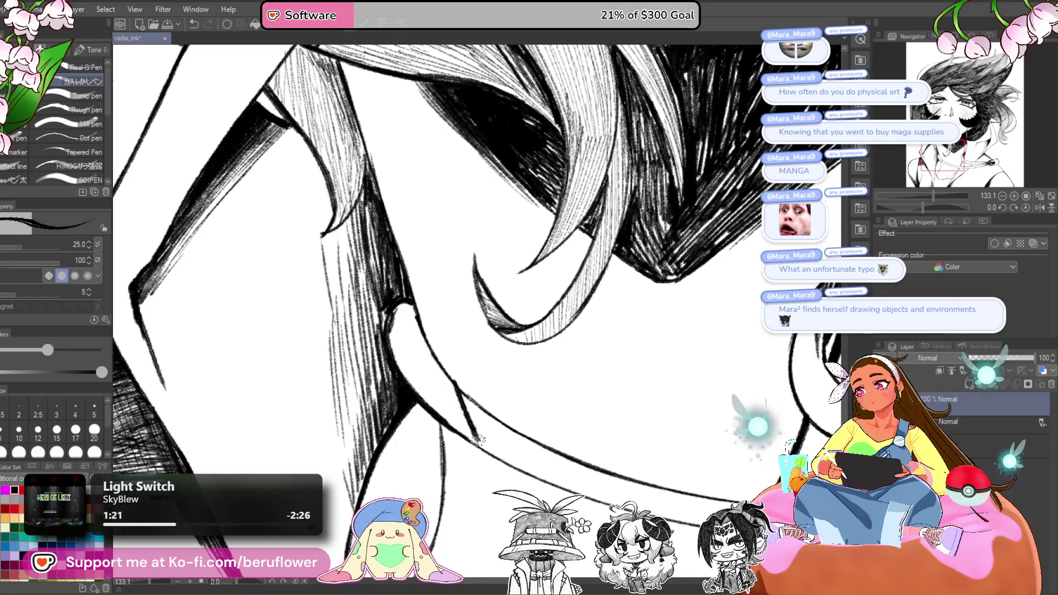
drag(455, 385, 479, 444)
drag(435, 401, 479, 445)
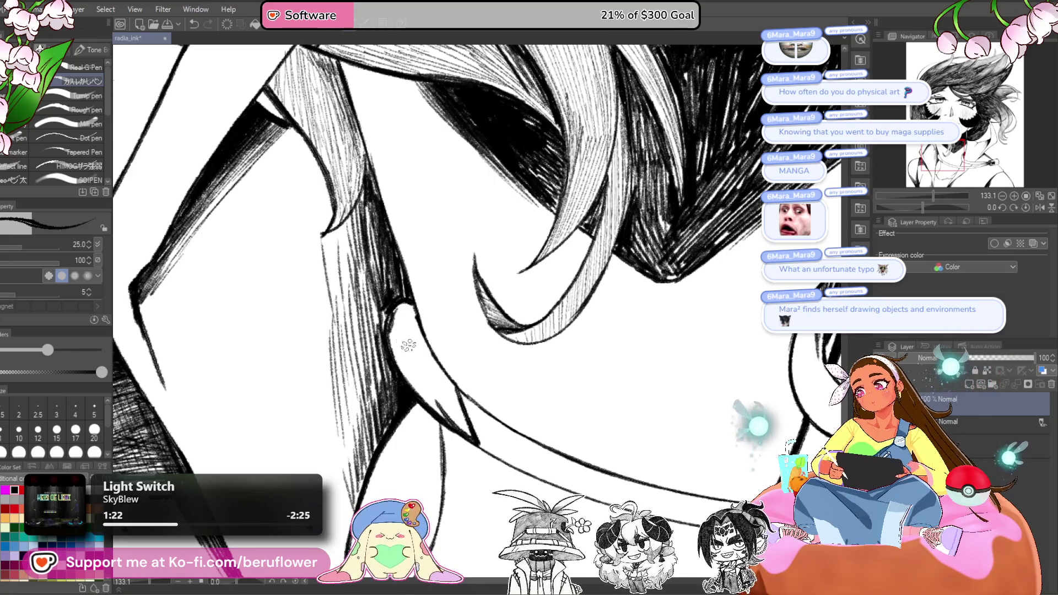
- Fill dark shading down the collar edge beside the hanging hair strand
mouse_move(389, 319)
mouse_down()
mouse_move(404, 315)
mouse_move(417, 357)
mouse_up()
mouse_move(397, 320)
mouse_down()
mouse_move(398, 354)
mouse_move(477, 443)
mouse_move(425, 348)
mouse_move(433, 386)
mouse_move(410, 367)
mouse_move(451, 420)
mouse_up()
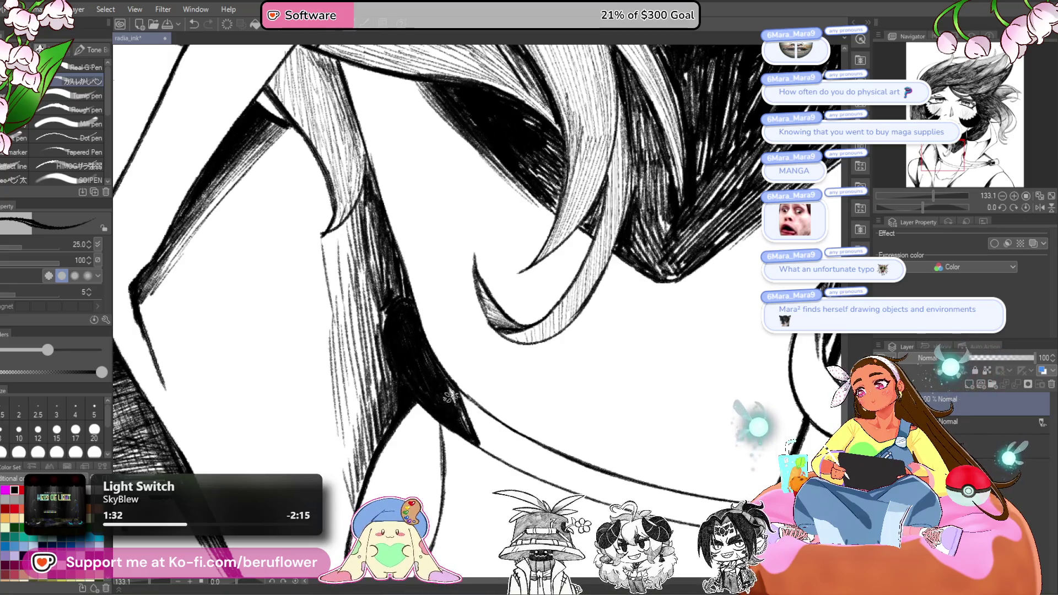
drag(422, 380, 471, 436)
mouse_move(493, 361)
mouse_down()
mouse_move(498, 317)
mouse_move(485, 311)
mouse_up()
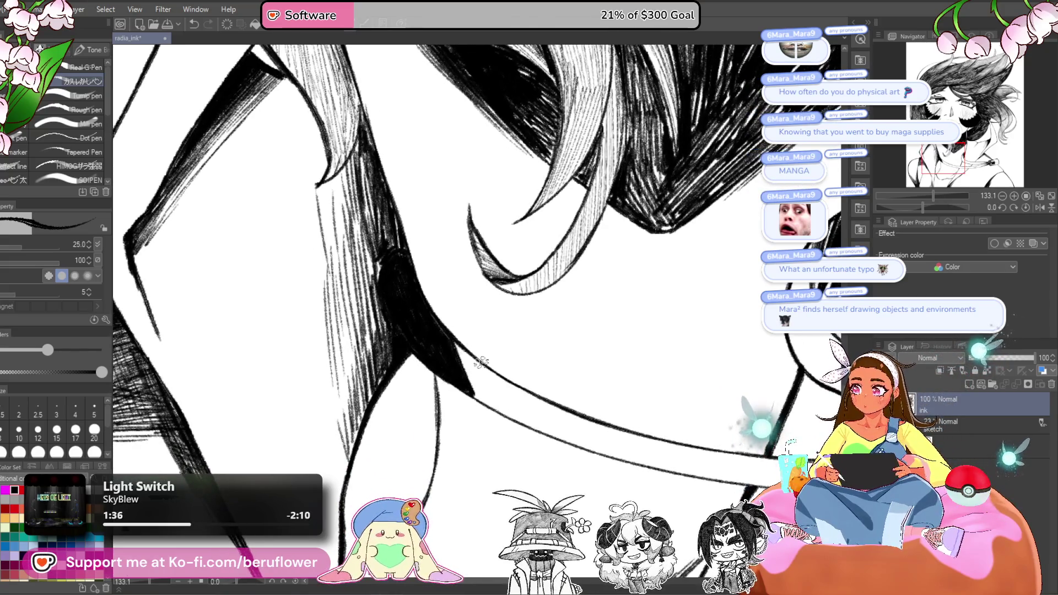
mouse_move(477, 360)
mouse_down()
mouse_move(489, 362)
mouse_move(485, 353)
mouse_up()
- With a finer brush, hatch down the collar's dark edge and undo a stray stroke
key(bracketleft)
key(bracketleft)
key(bracketleft)
drag(473, 397, 475, 349)
drag(496, 411, 479, 353)
drag(512, 418, 498, 379)
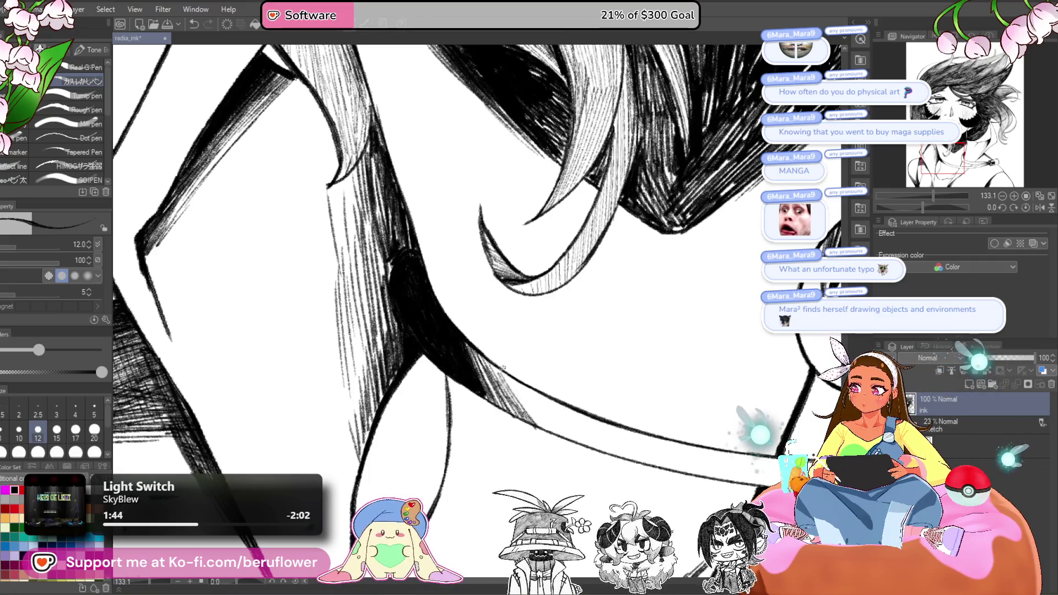
mouse_move(551, 433)
mouse_down()
mouse_move(487, 361)
mouse_move(534, 394)
mouse_up()
scroll(568, 413, down, 3)
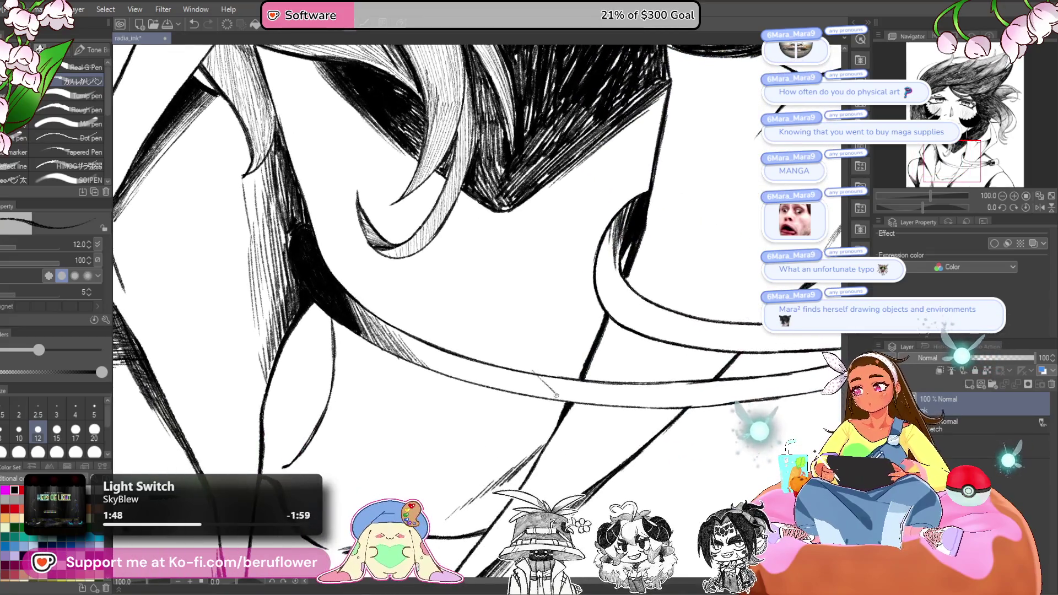
key(ctrl+z)
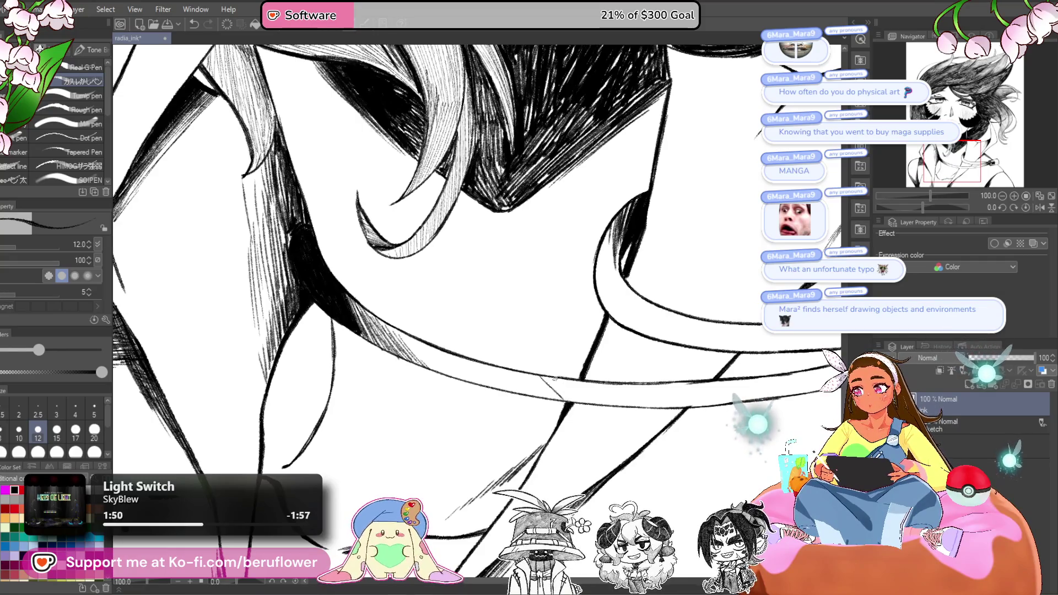
- Try light diagonal hatching on the drawstring band, undo it, and fit the drawing to the window
drag(737, 426, 543, 438)
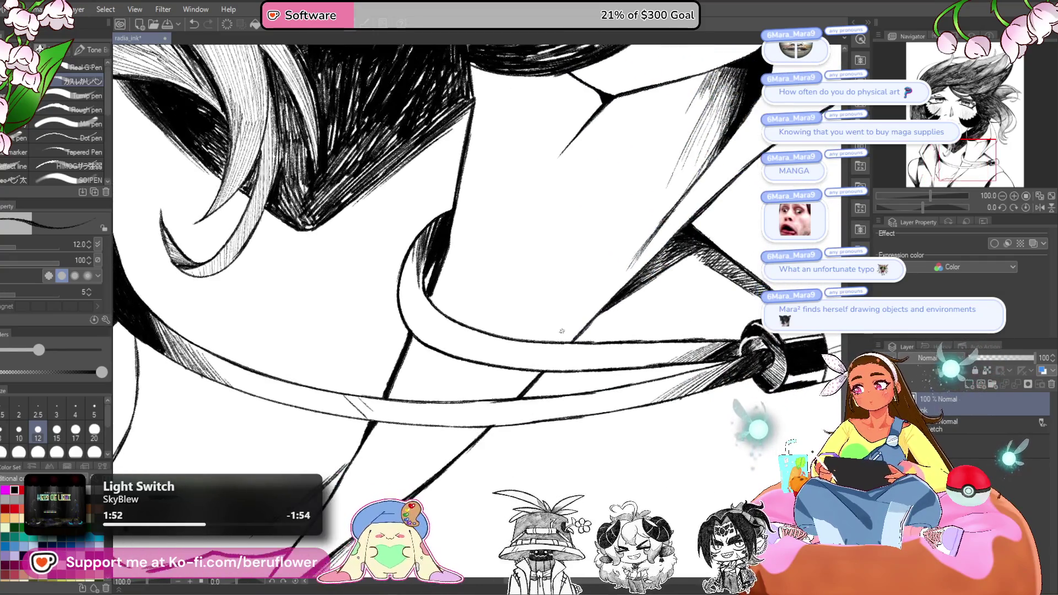
drag(502, 336, 527, 365)
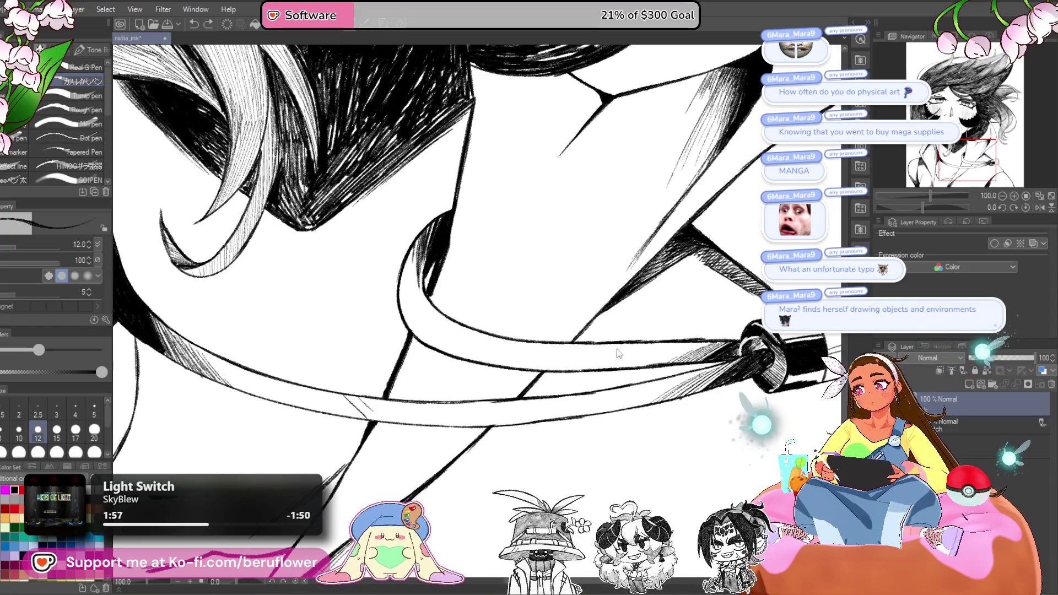
key(ctrl+z)
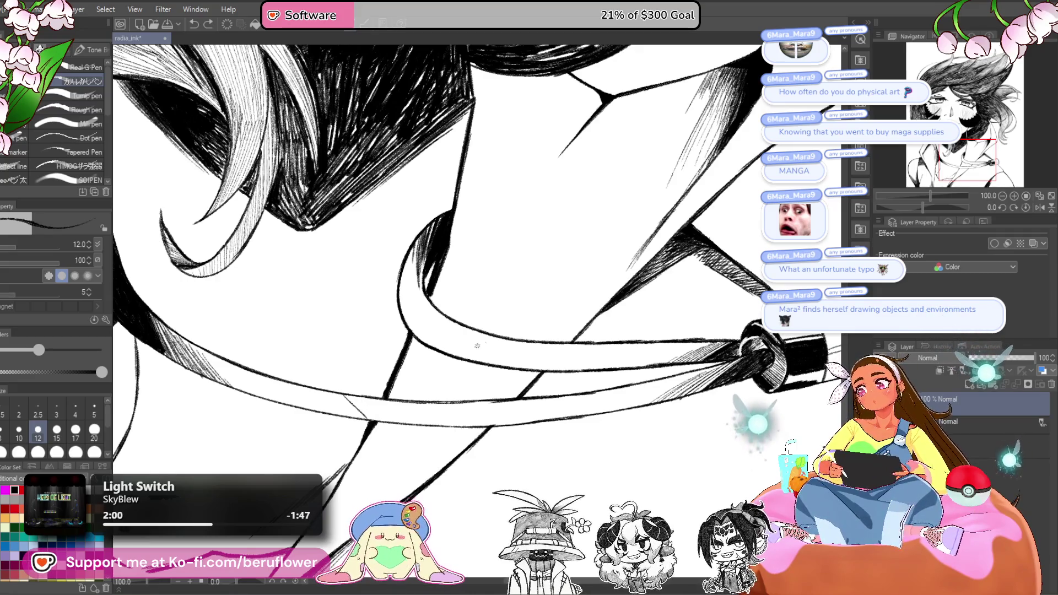
key(ctrl+0)
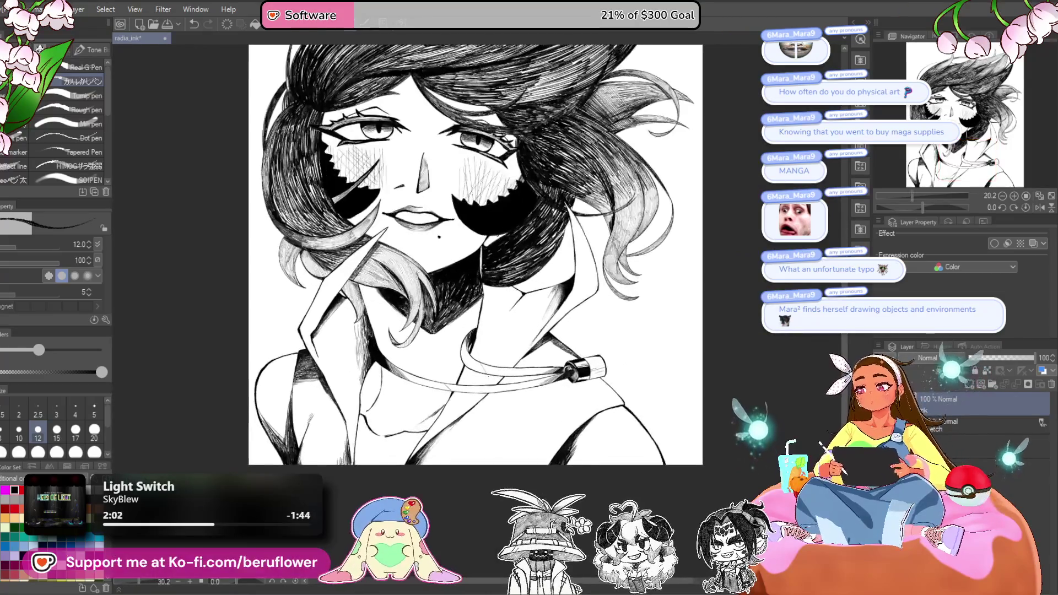
- Zoom into the collar, raise the brush to size 30 and add a short chest stroke
scroll(488, 377, up, 4)
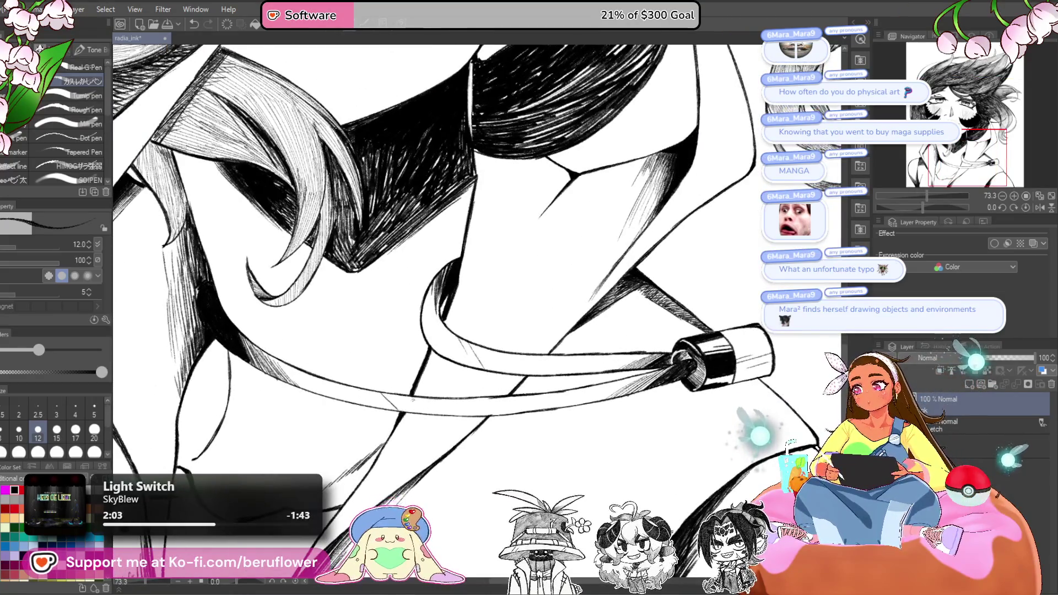
key(ctrl+0)
drag(610, 470, 612, 475)
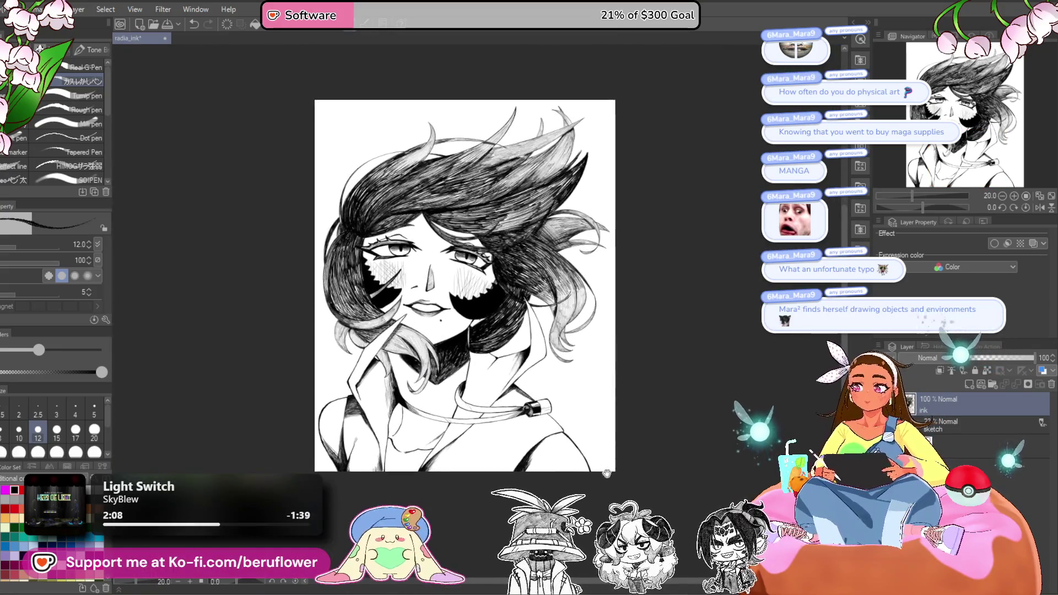
scroll(612, 475, up, 1)
mouse_move(461, 495)
mouse_down()
mouse_move(498, 417)
mouse_move(588, 448)
mouse_up()
scroll(498, 418, up, 2)
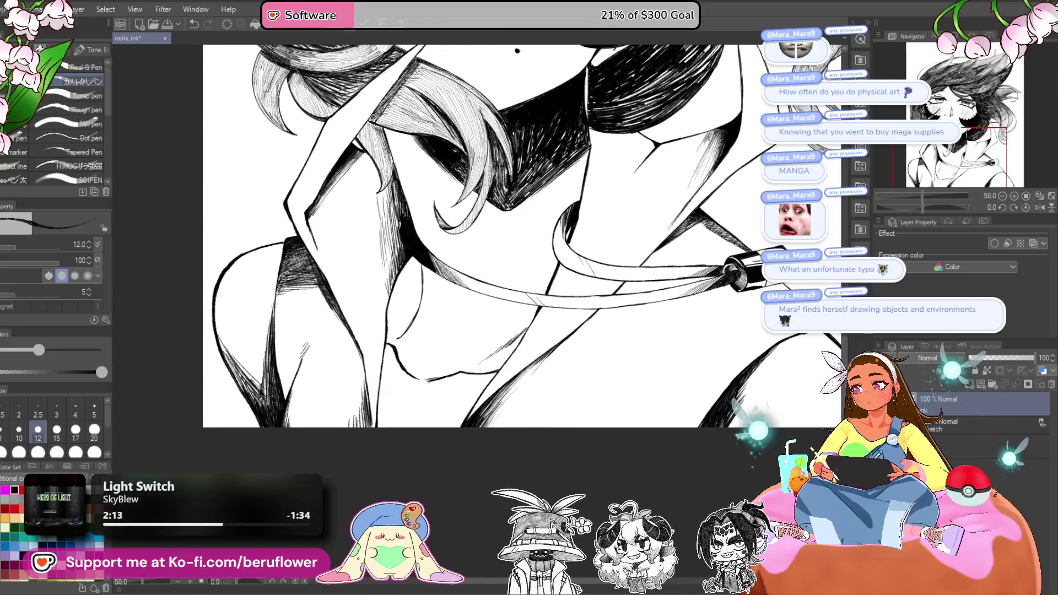
key(bracketright)
key(bracketright)
key(bracketright)
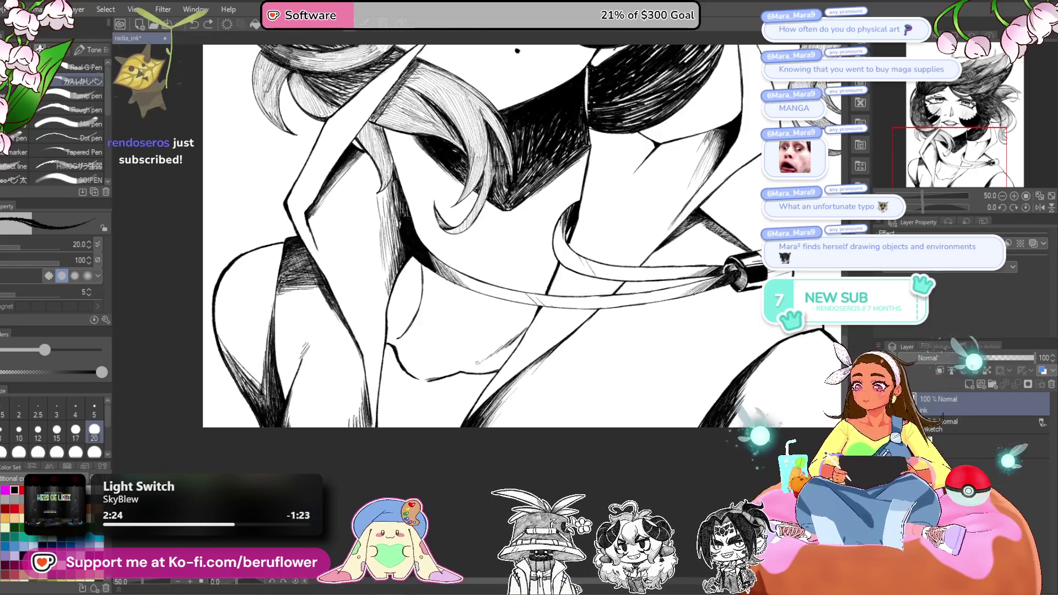
key(bracketright)
drag(418, 405, 410, 412)
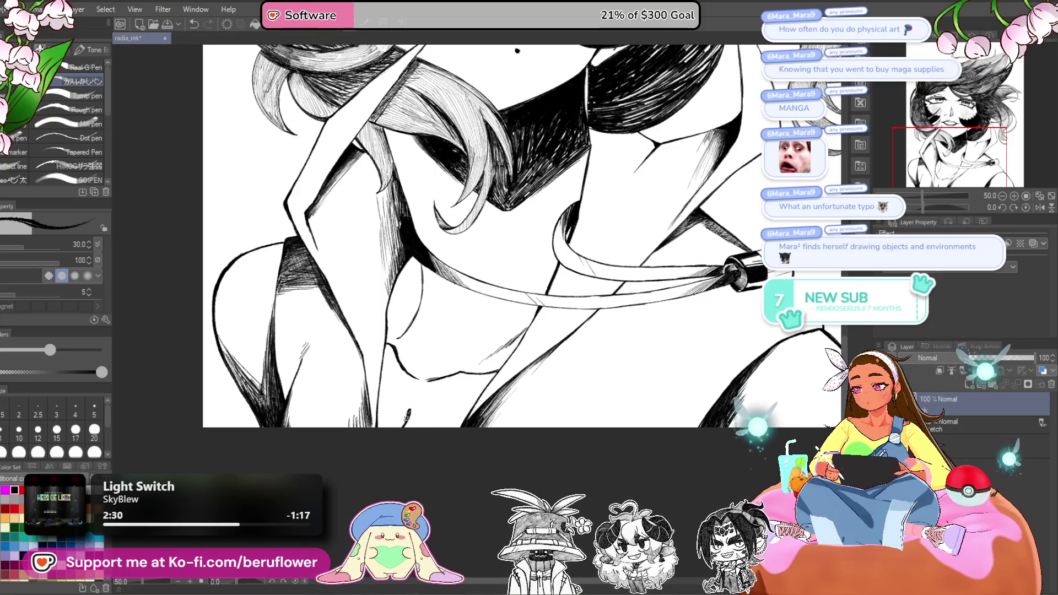
- Pan and zoom over the portrait from hair top to hoodie bottom, ending on the eyes and cheeks
scroll(380, 455, down, 3)
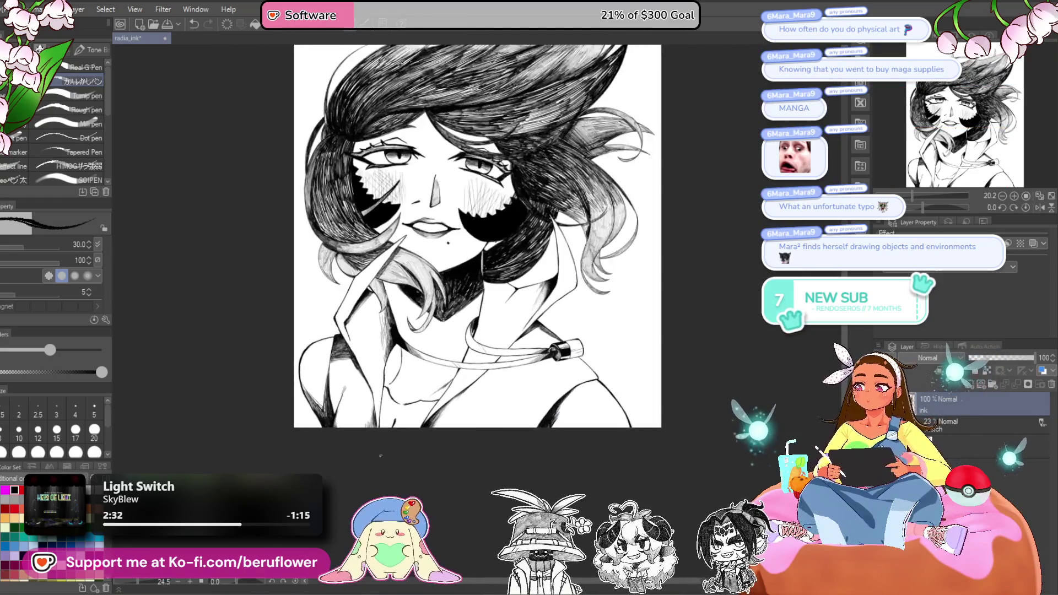
drag(380, 455, 361, 555)
drag(539, 500, 575, 409)
scroll(575, 409, up, 1)
scroll(575, 409, down, 2)
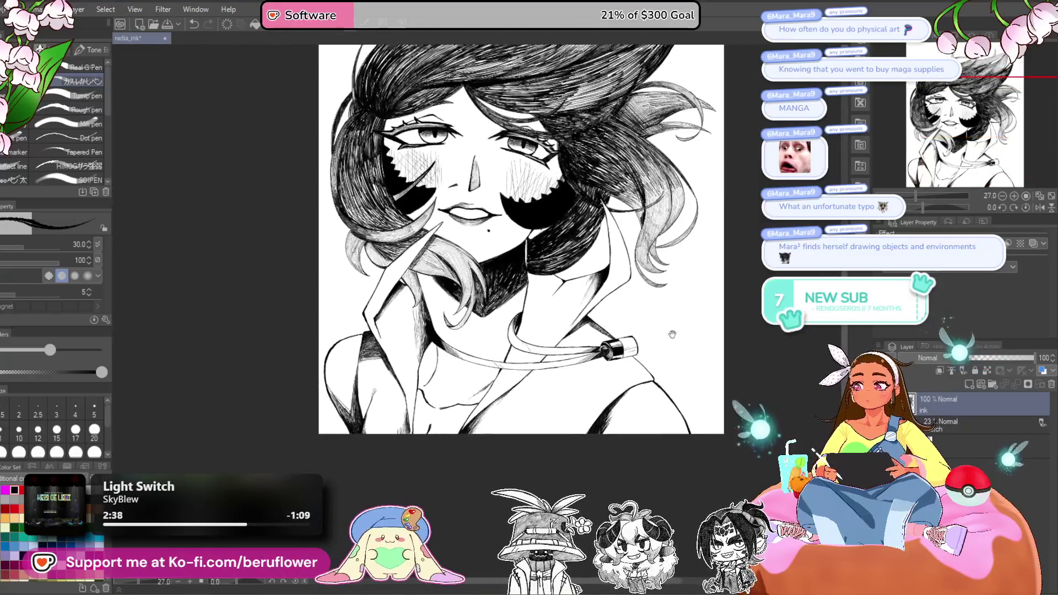
drag(639, 311, 639, 382)
mouse_move(646, 418)
mouse_down()
mouse_move(637, 435)
mouse_move(633, 408)
mouse_move(627, 438)
mouse_up()
scroll(633, 408, up, 5)
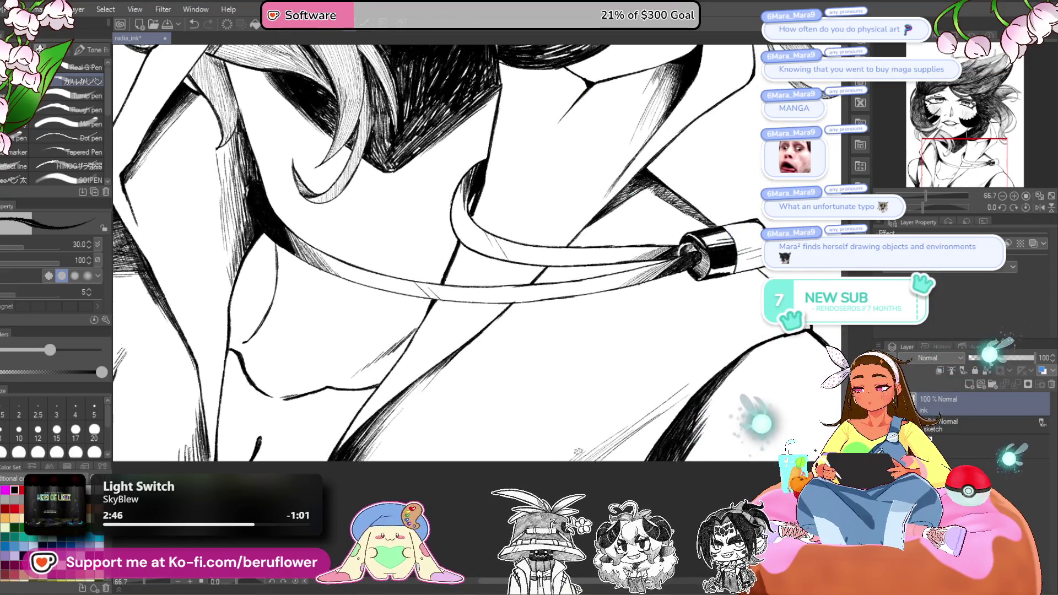
drag(524, 473, 554, 485)
mouse_move(550, 346)
mouse_down()
mouse_move(575, 393)
mouse_move(546, 441)
mouse_move(604, 444)
mouse_move(660, 407)
mouse_move(578, 477)
mouse_up()
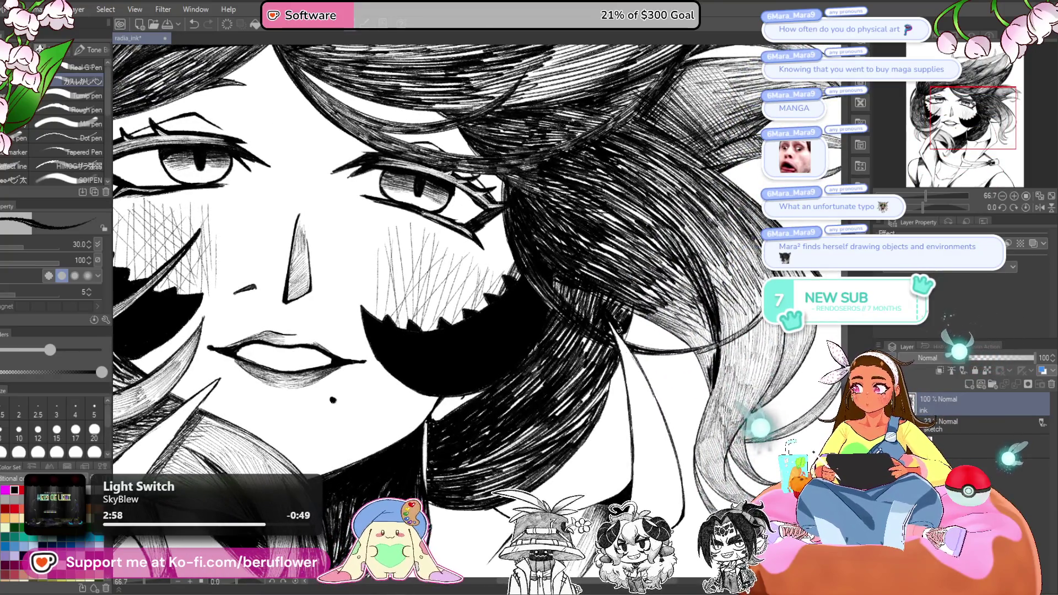
key(ctrl+minus)
key(ctrl+minus)
key(ctrl+minus)
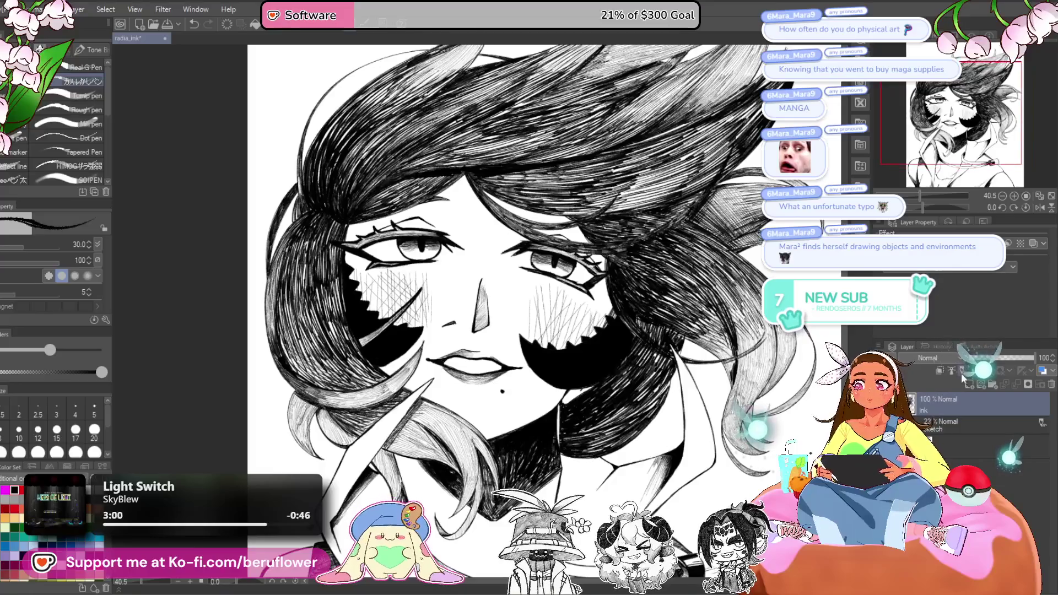
drag(925, 207, 911, 207)
scroll(496, 279, up, 6)
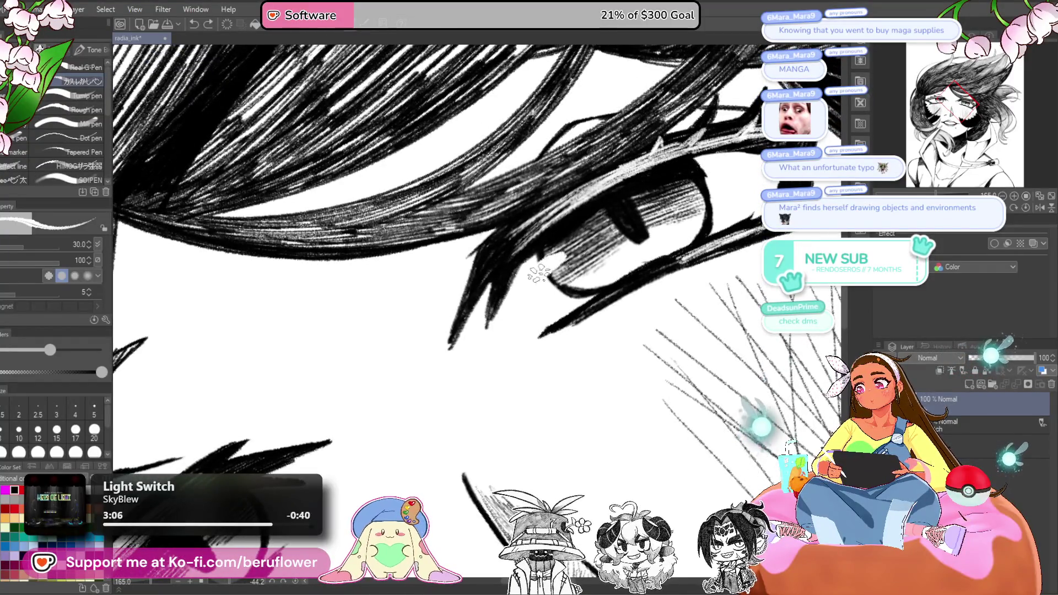
drag(471, 379, 419, 418)
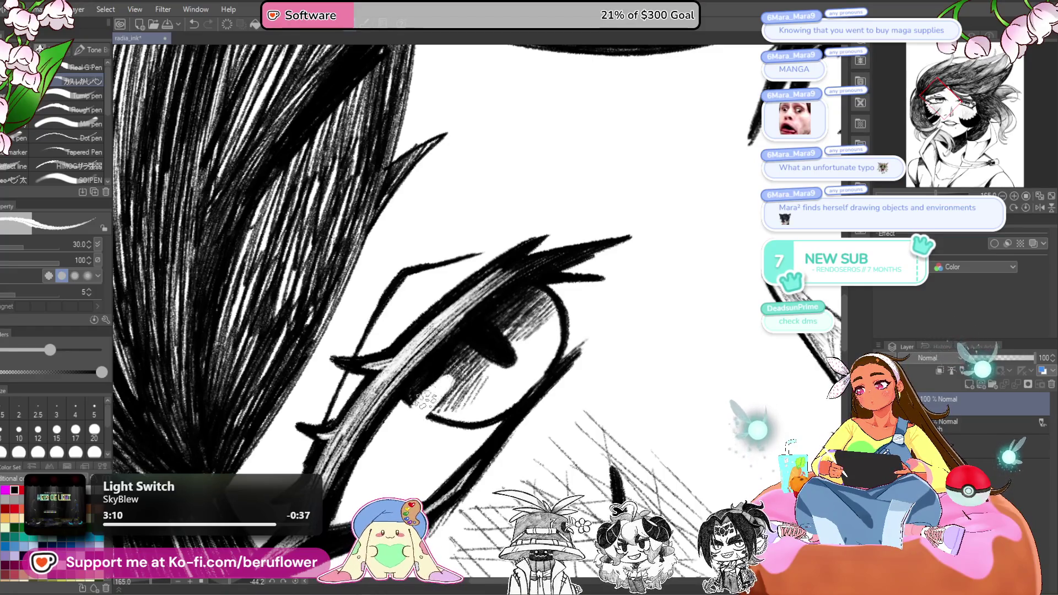
drag(499, 335, 634, 255)
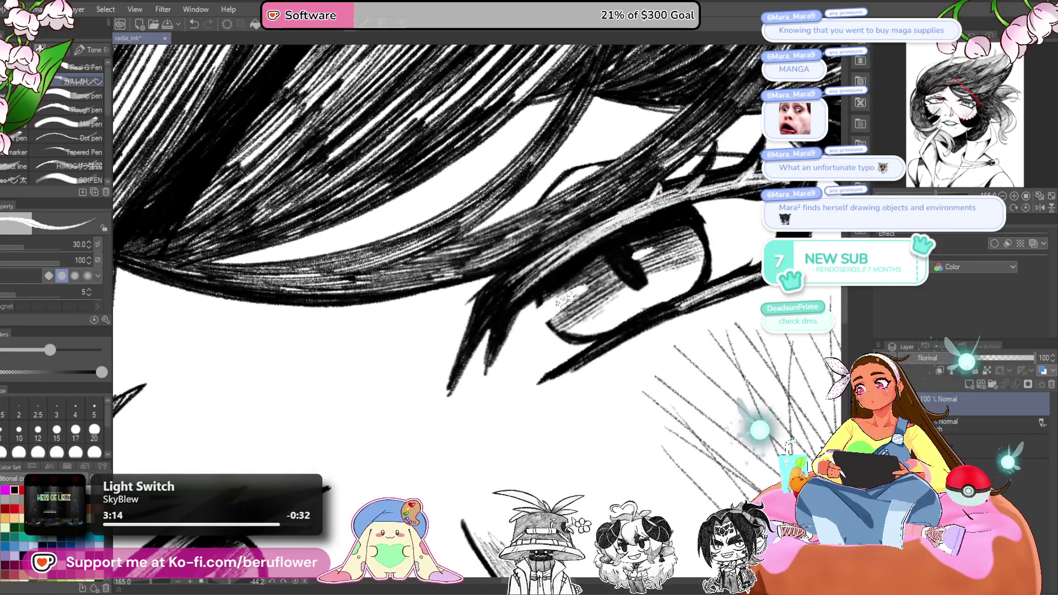
scroll(564, 294, down, 5)
scroll(563, 294, up, 4)
drag(532, 328, 600, 358)
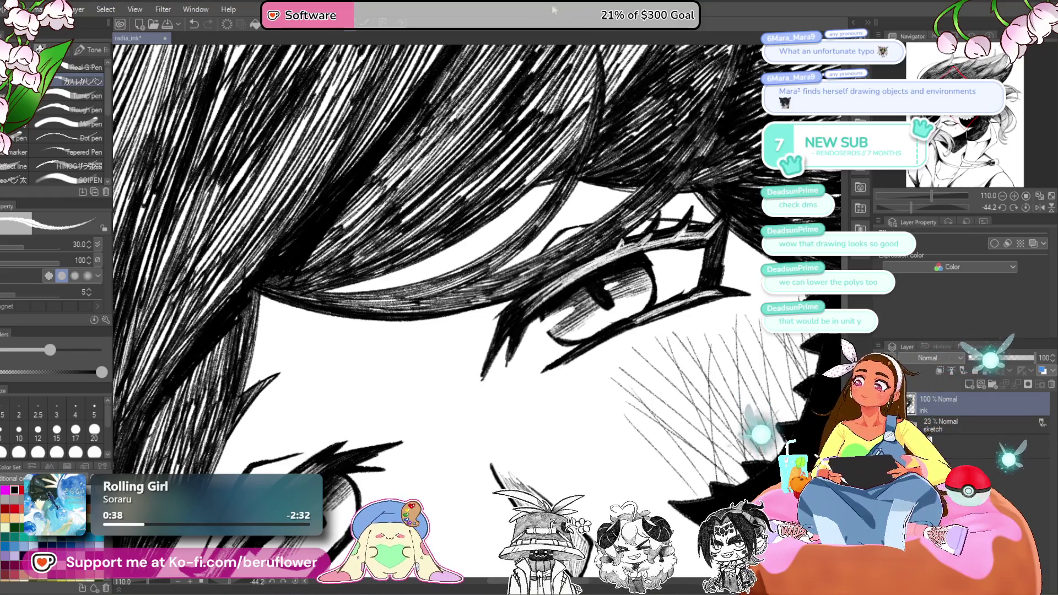
scroll(476, 264, down, 4)
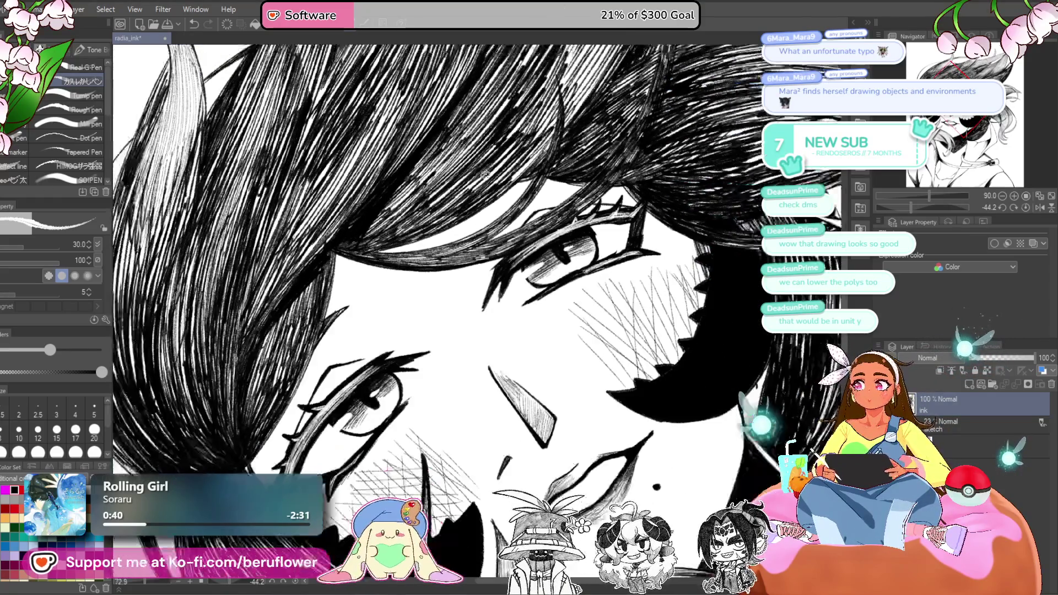
scroll(477, 264, down, 4)
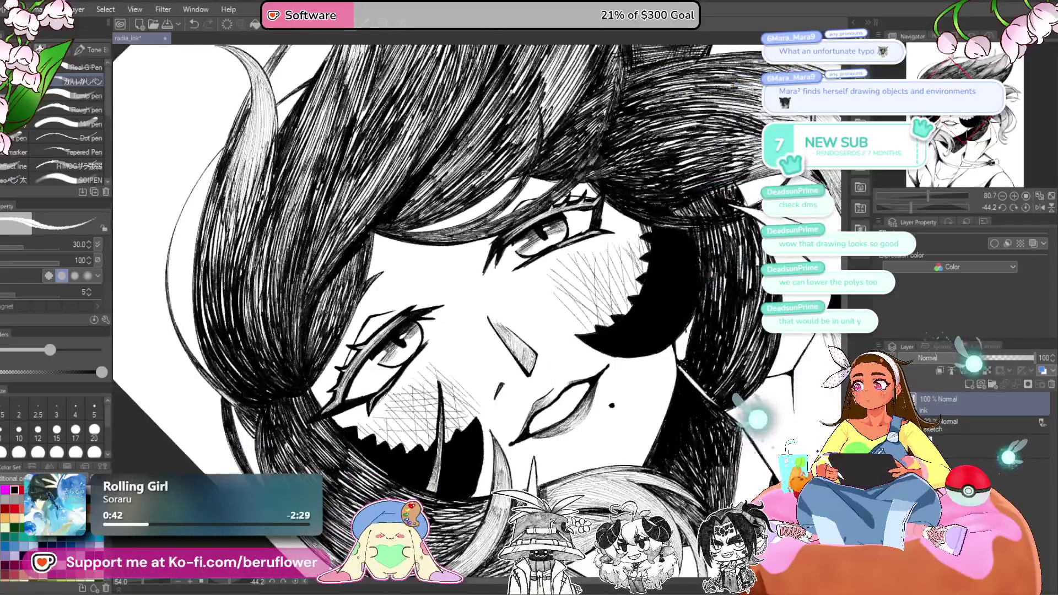
scroll(474, 171, up, 2)
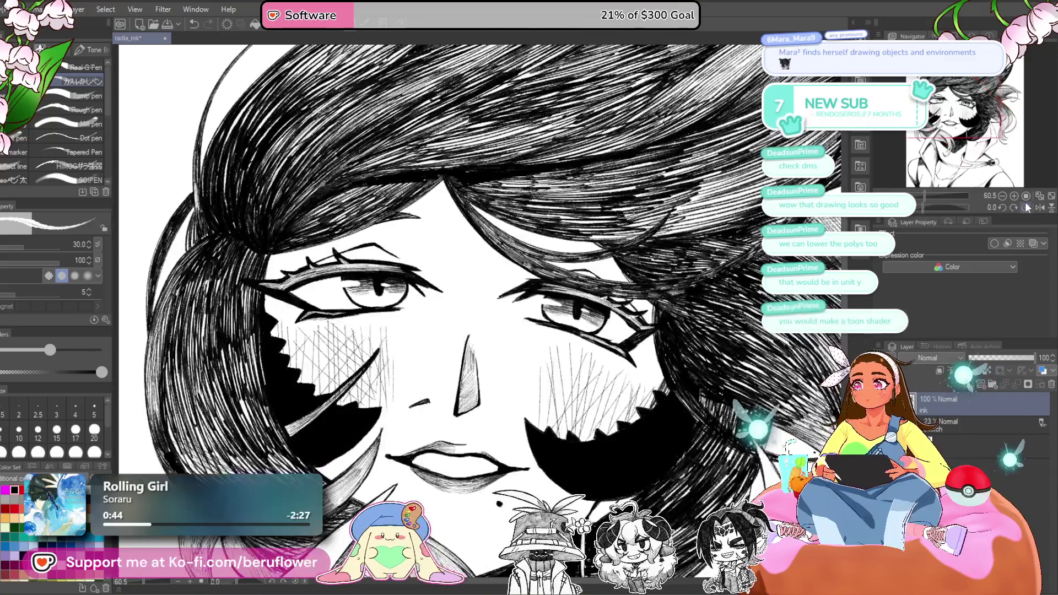
click(1025, 205)
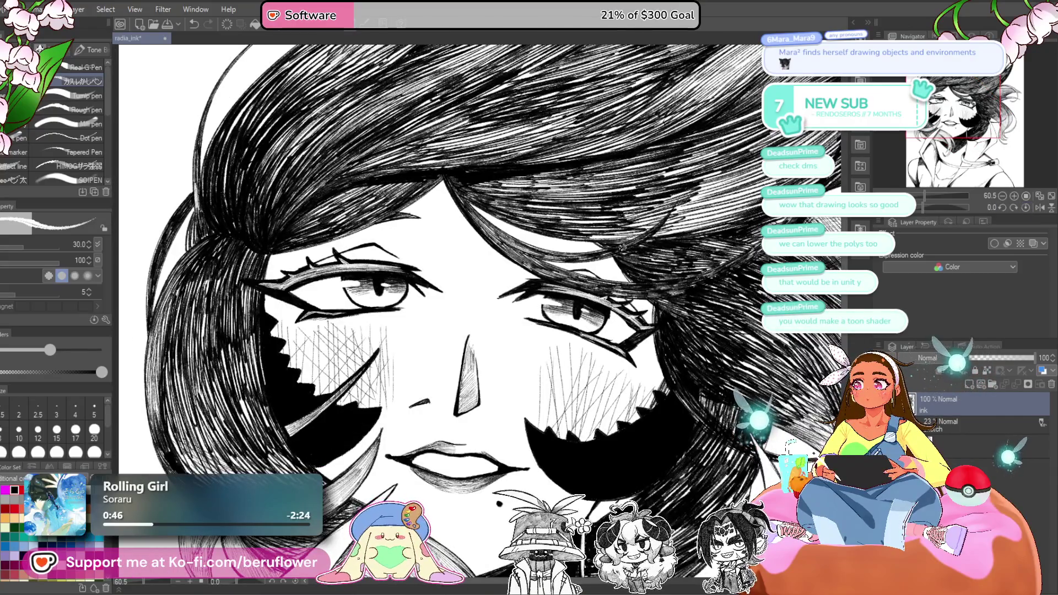
scroll(474, 276, down, 4)
scroll(474, 275, up, 2)
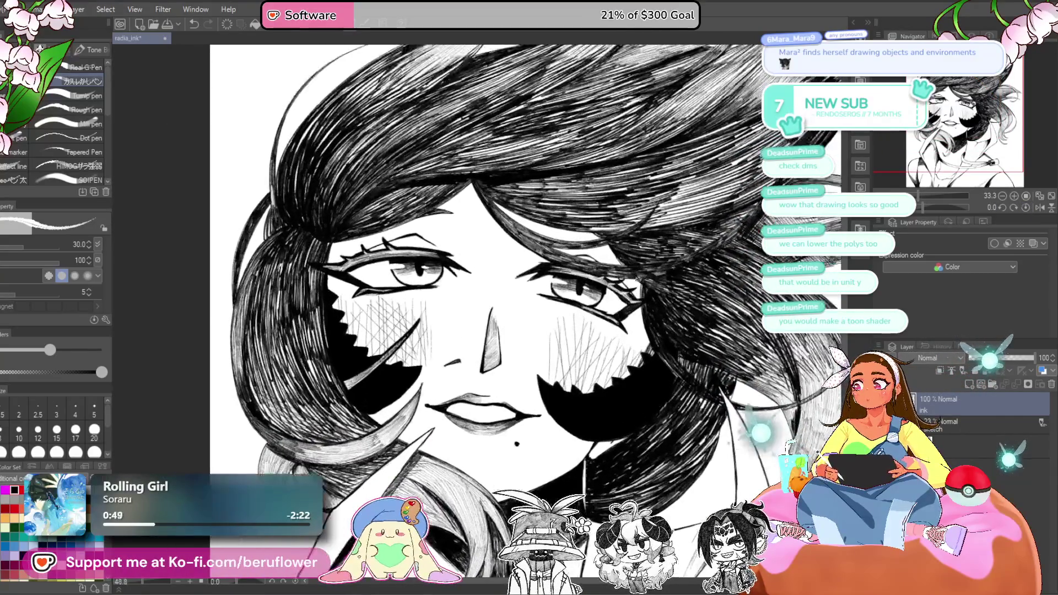
- Recentre the face with a slight canvas tilt, then add a new raster layer, Layer 3
scroll(454, 315, up, 1)
scroll(502, 295, down, 1)
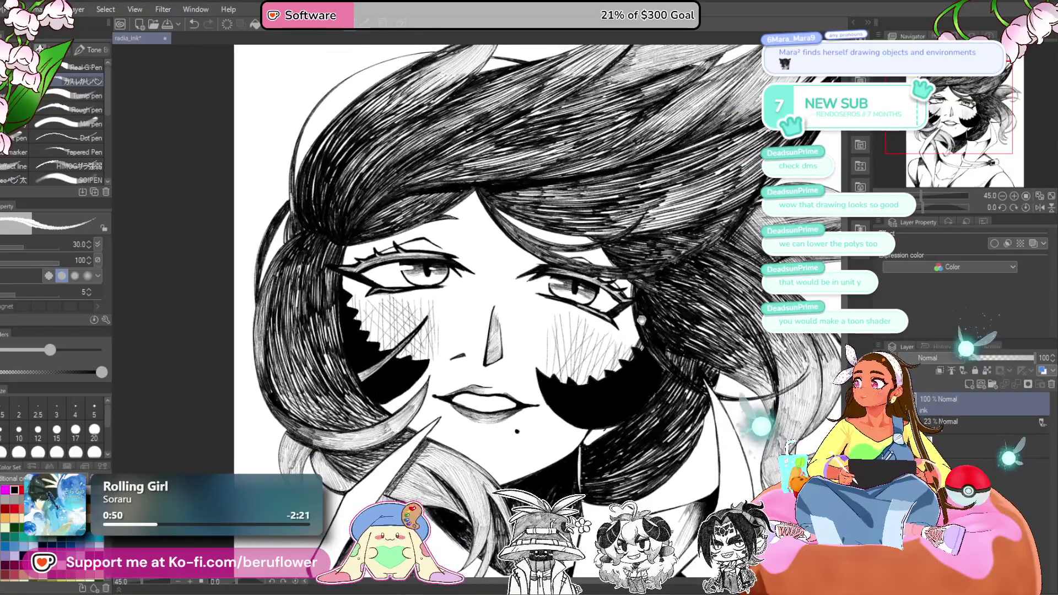
scroll(556, 265, down, 4)
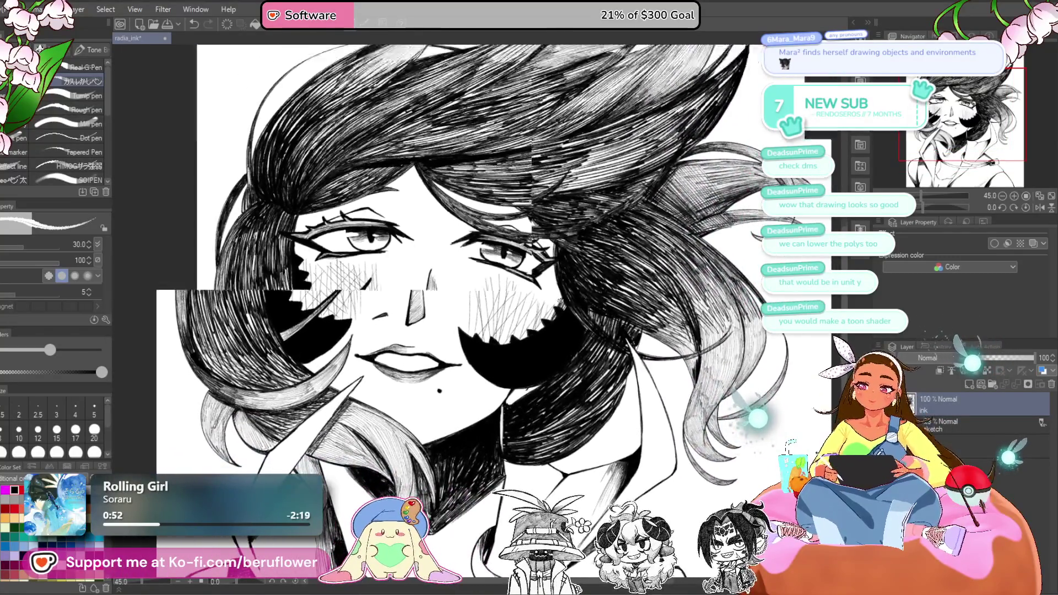
scroll(559, 303, up, 4)
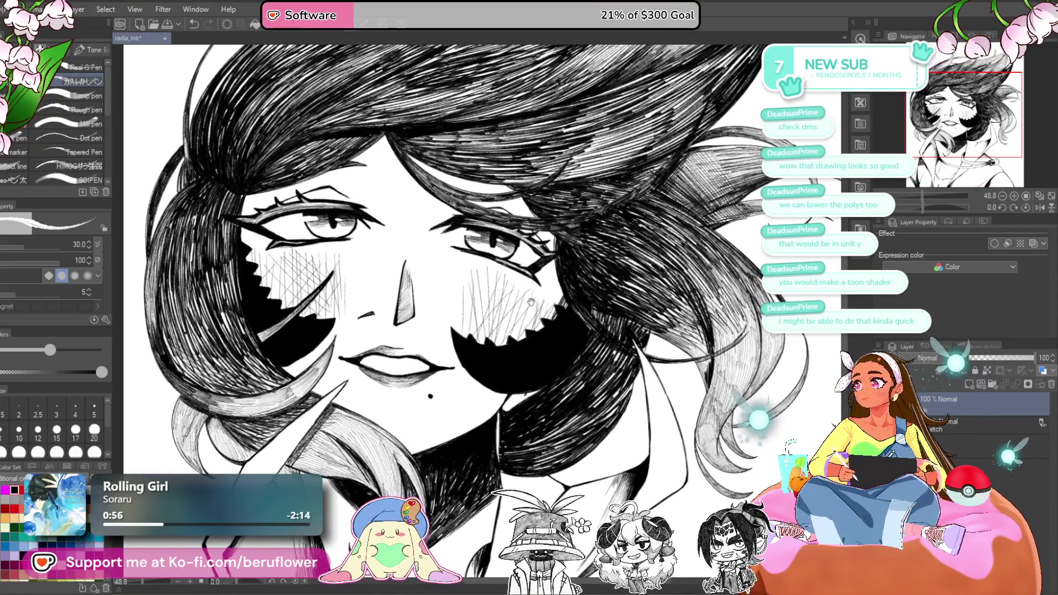
drag(442, 295, 465, 300)
scroll(465, 300, down, 2)
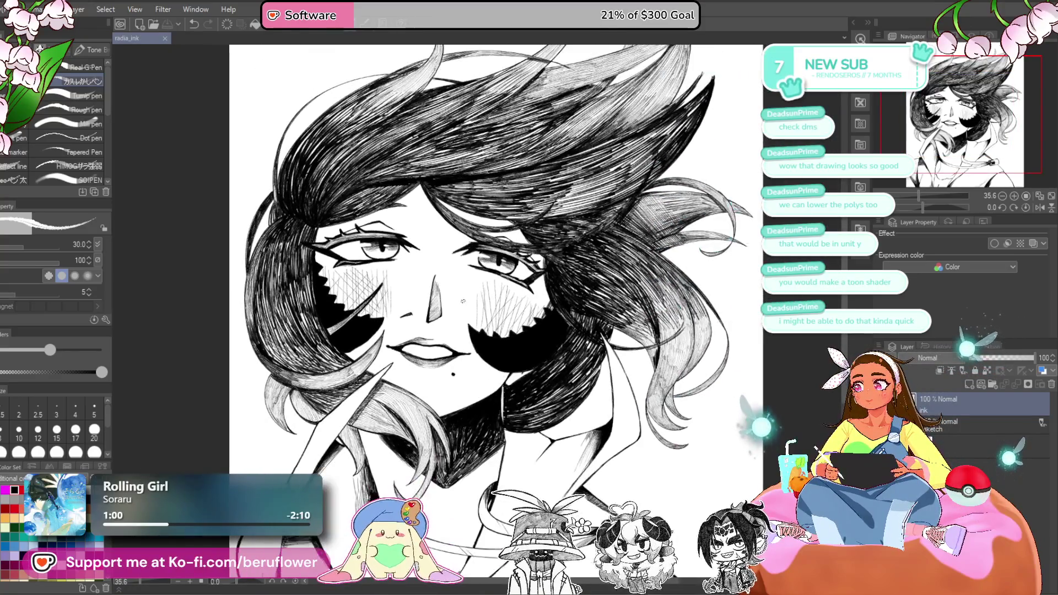
scroll(463, 301, up, 1)
scroll(463, 301, up, 1)
scroll(463, 301, up, 1)
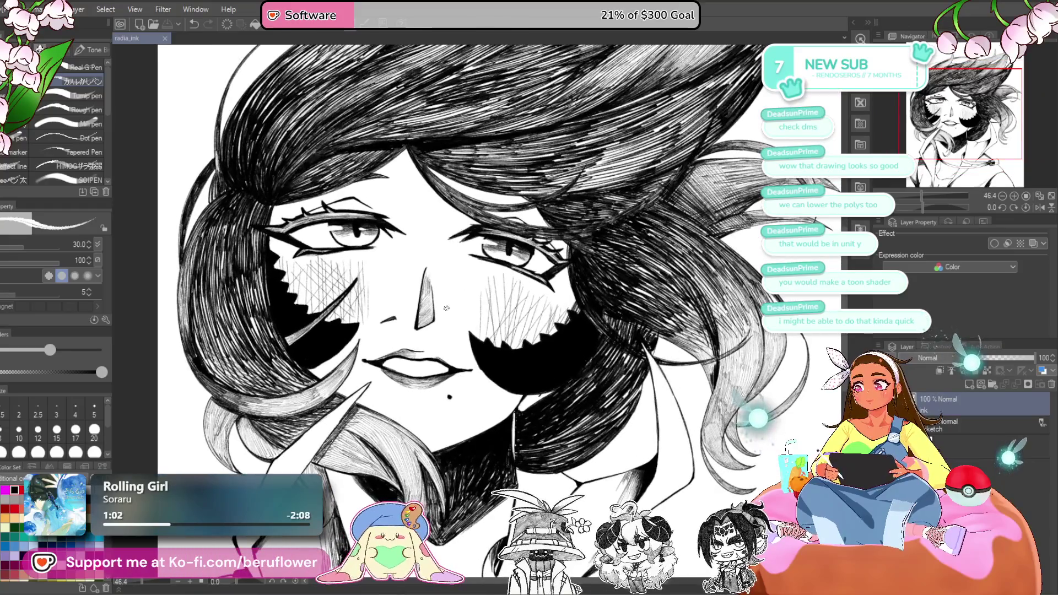
click(927, 206)
mouse_move(927, 206)
mouse_down()
mouse_move(944, 207)
mouse_move(920, 219)
mouse_move(930, 213)
mouse_up()
click(967, 385)
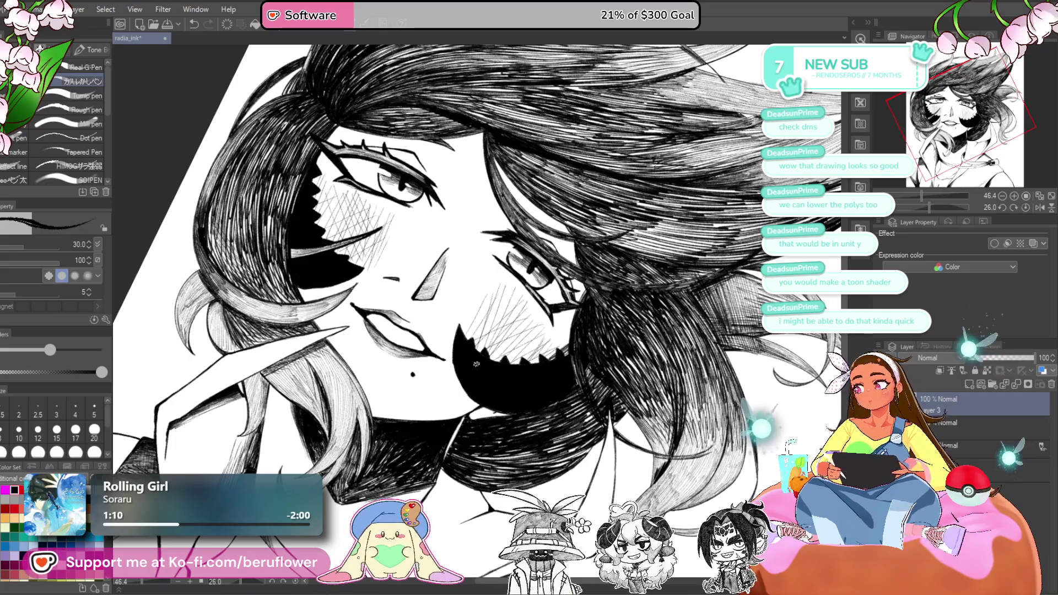
mouse_move(945, 165)
mouse_down()
mouse_move(917, 207)
mouse_move(943, 209)
mouse_up()
- Ink along the teeth of the black cheek shape on Layer 3, then shrink the pen to size 17
drag(465, 433, 459, 386)
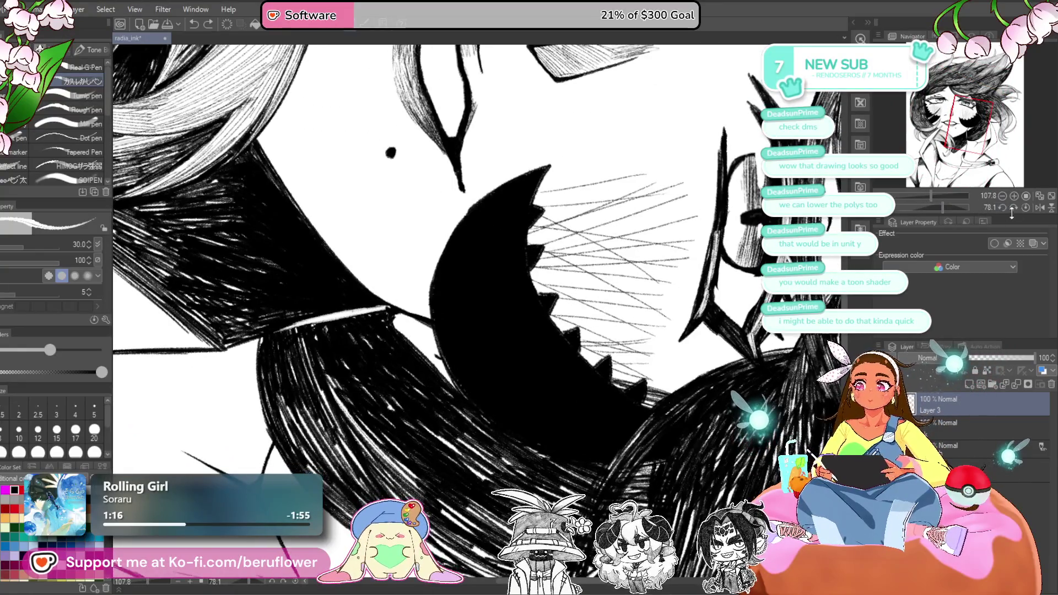
click(1026, 207)
mouse_move(548, 328)
mouse_down()
mouse_move(574, 312)
mouse_move(544, 314)
mouse_move(585, 300)
mouse_up()
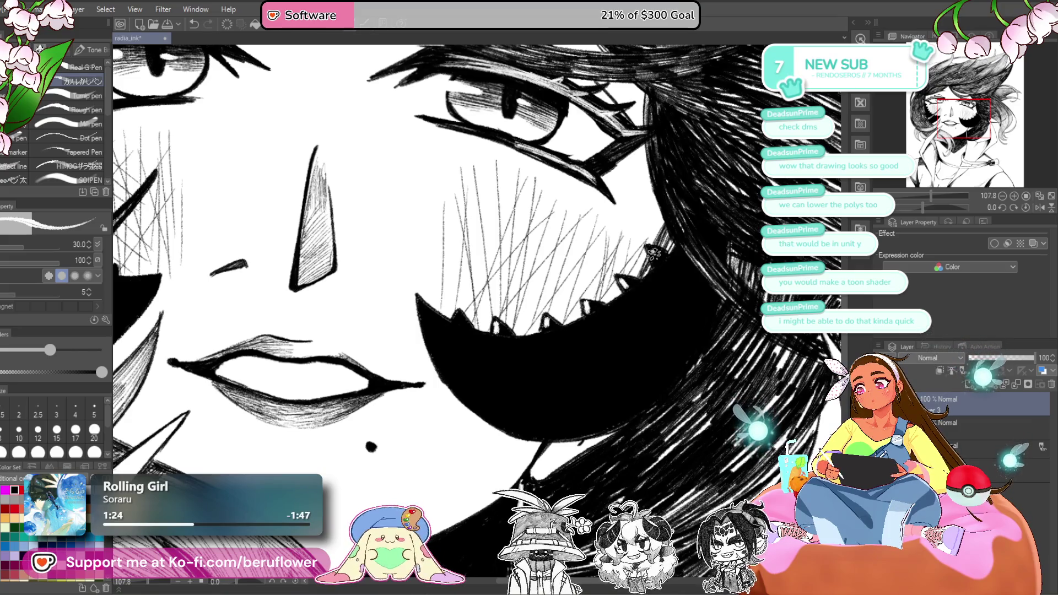
mouse_move(944, 213)
mouse_down()
mouse_move(938, 206)
mouse_move(952, 207)
mouse_up()
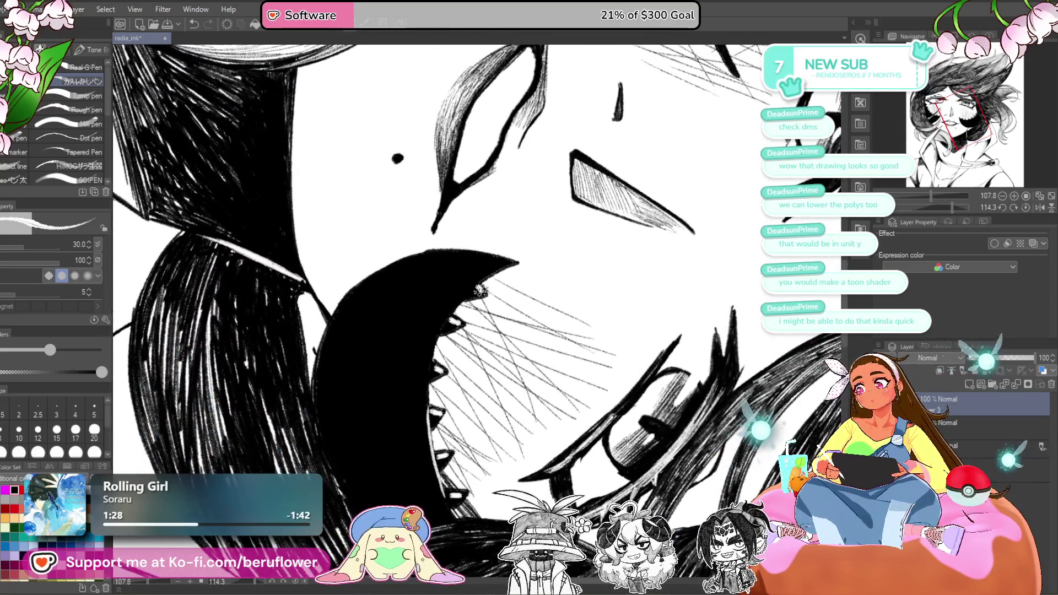
drag(445, 308, 526, 253)
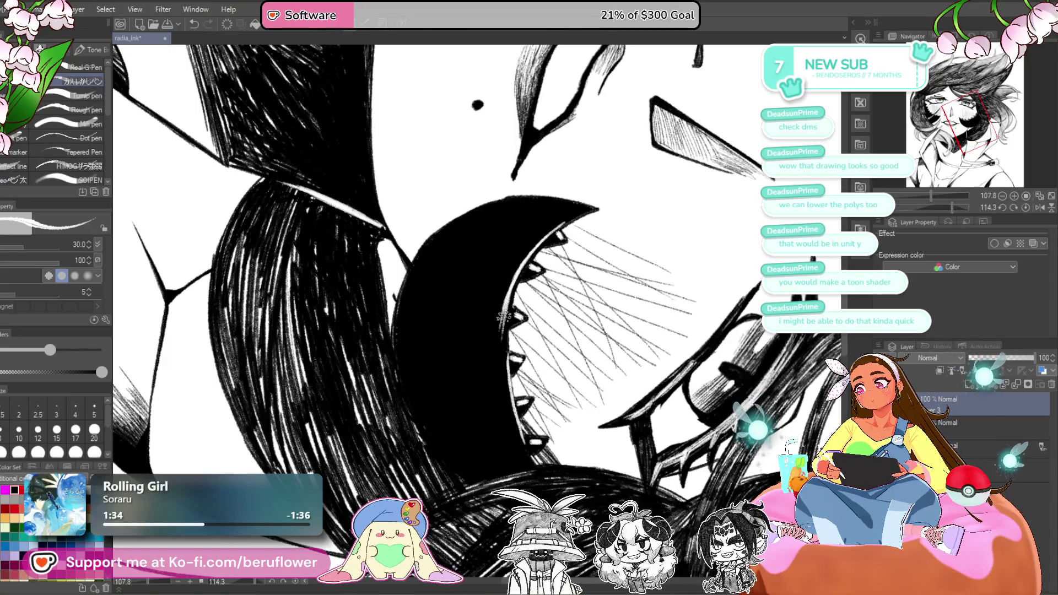
scroll(503, 384, down, 5)
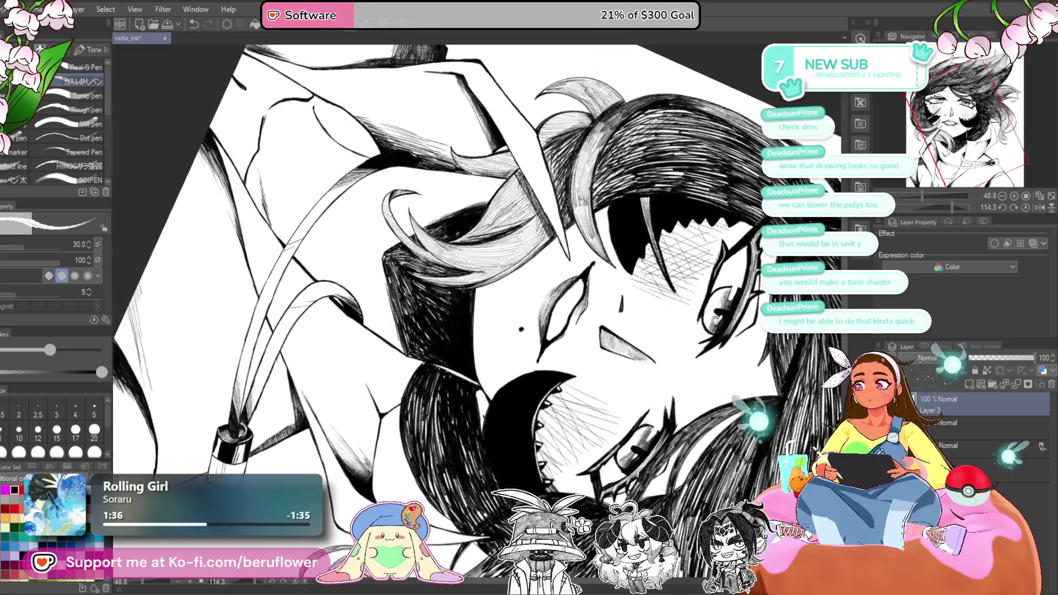
mouse_move(952, 207)
mouse_down()
mouse_move(918, 190)
mouse_move(918, 207)
mouse_up()
scroll(726, 353, up, 3)
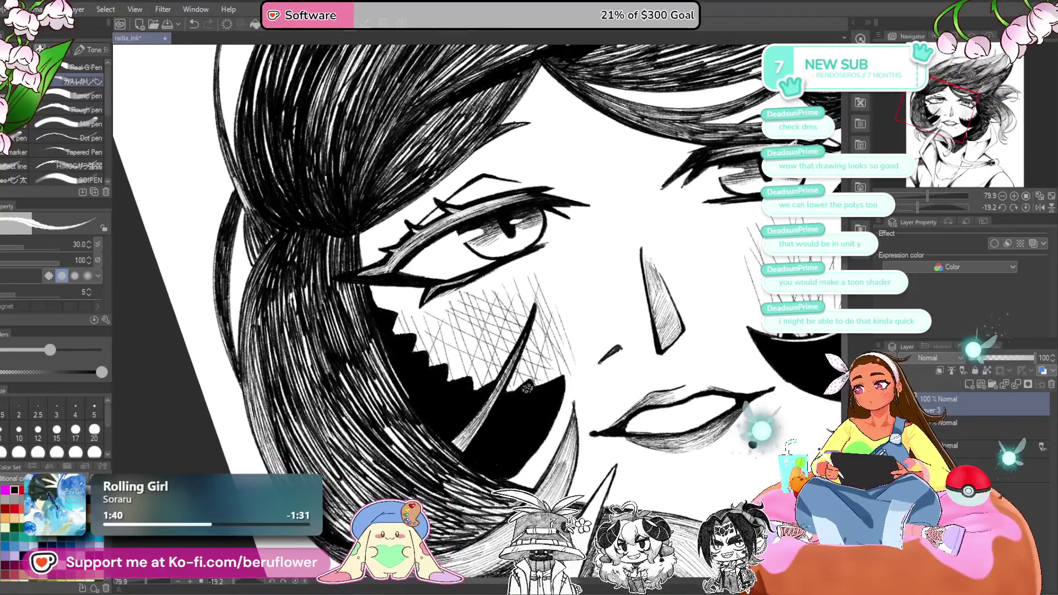
mouse_move(508, 413)
mouse_down()
mouse_move(514, 393)
mouse_move(495, 382)
mouse_up()
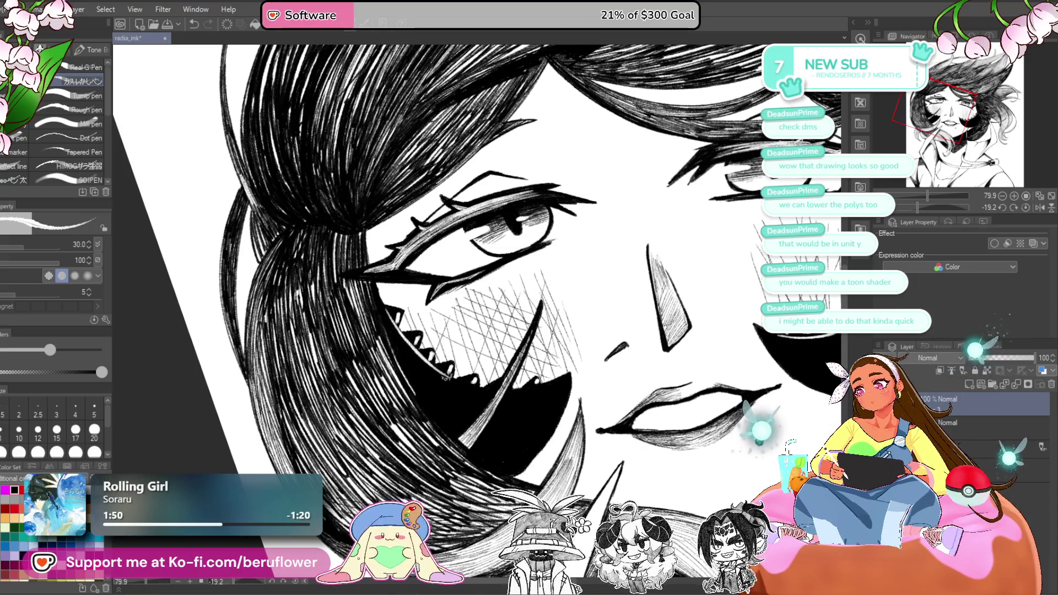
mouse_move(570, 366)
mouse_down()
mouse_move(569, 328)
mouse_move(605, 316)
mouse_move(585, 309)
mouse_move(612, 330)
mouse_move(599, 338)
mouse_up()
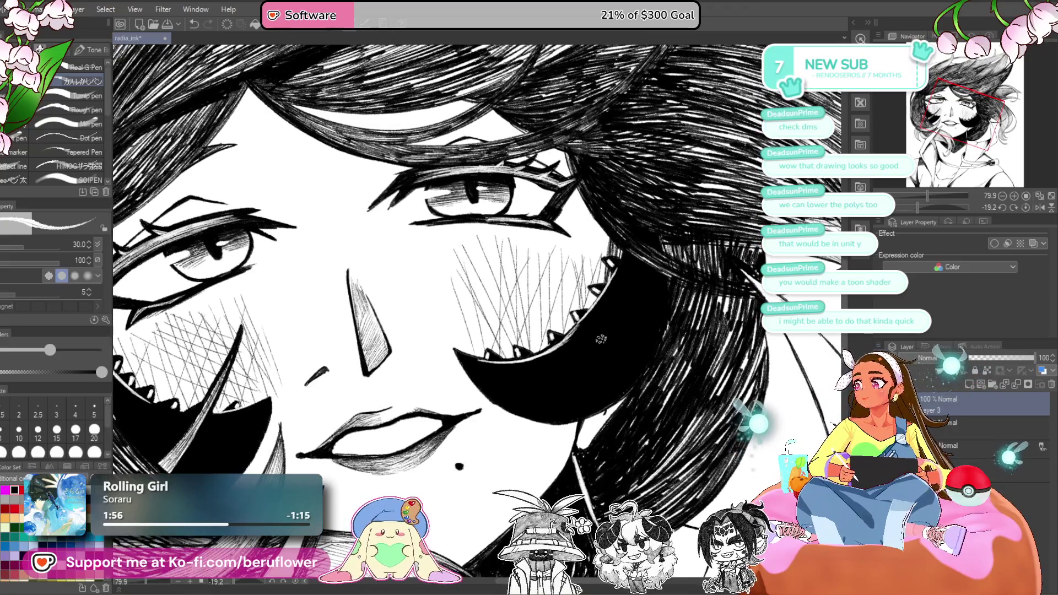
key(bracketleft)
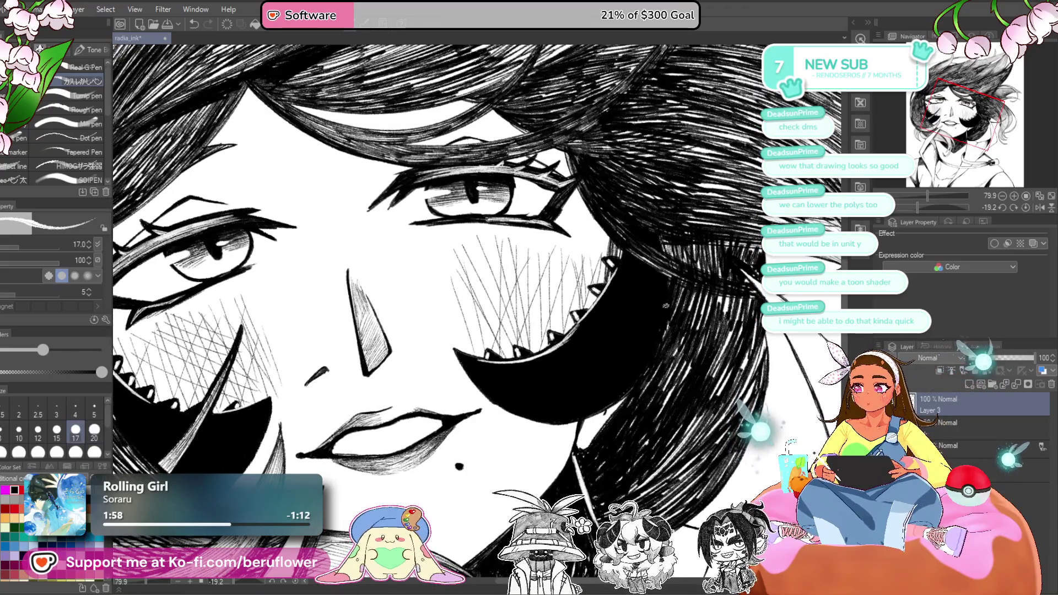
- Set the white pen to size 40 and draw a highlight streak through the black hair
scroll(654, 330, down, 4)
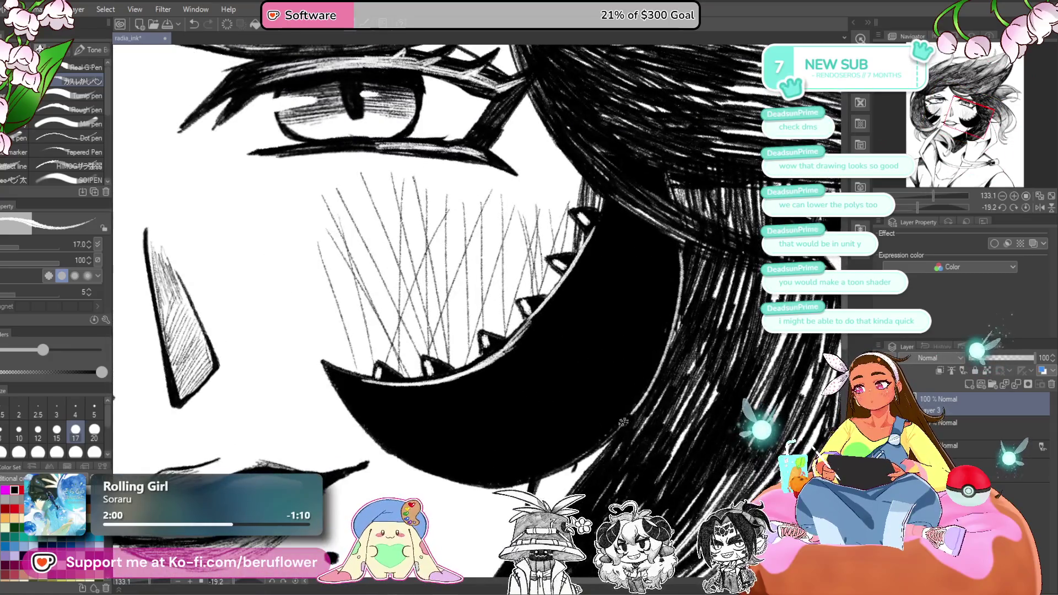
scroll(677, 281, down, 3)
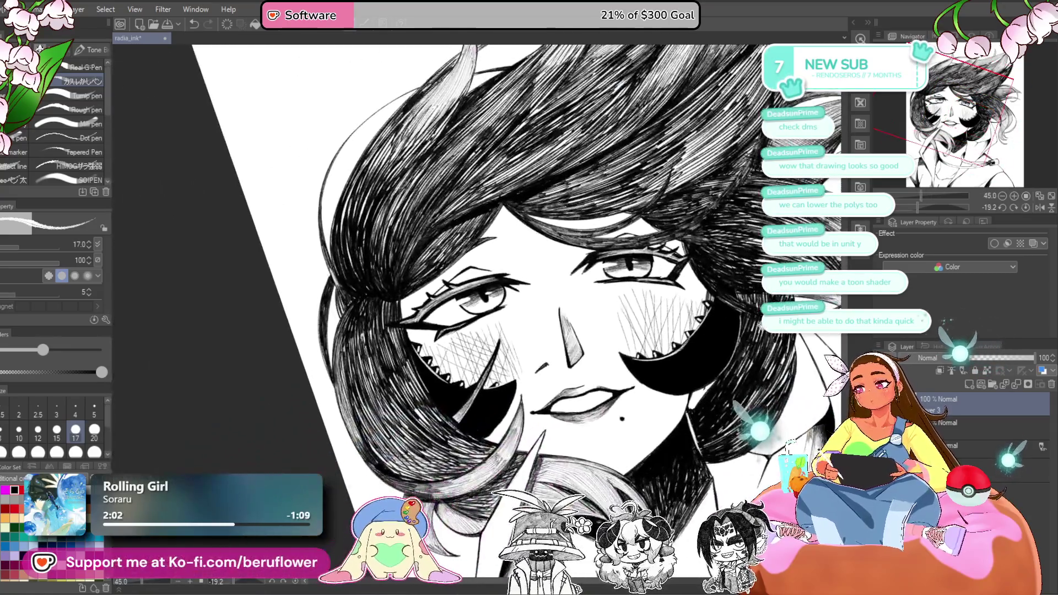
mouse_move(924, 207)
mouse_down()
mouse_move(937, 211)
mouse_move(912, 207)
mouse_up()
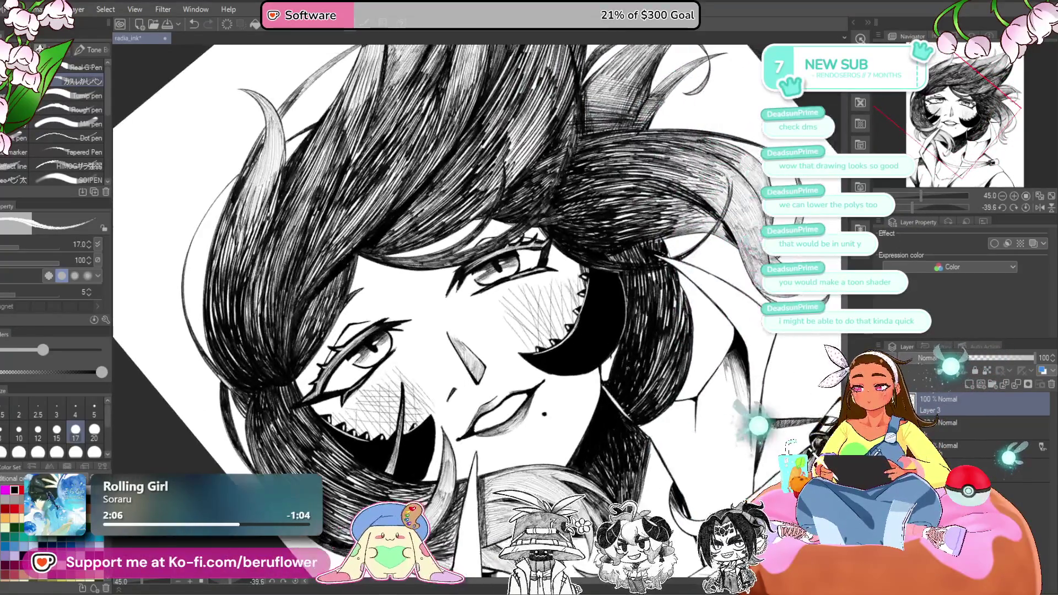
scroll(610, 252, up, 3)
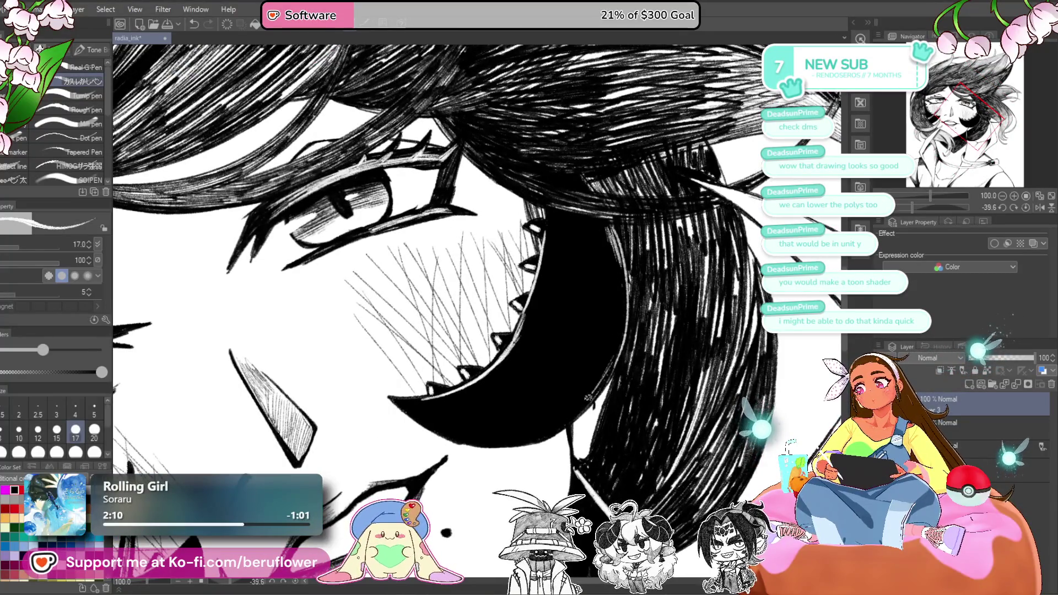
key(bracketright)
key(bracketright)
key(bracketright)
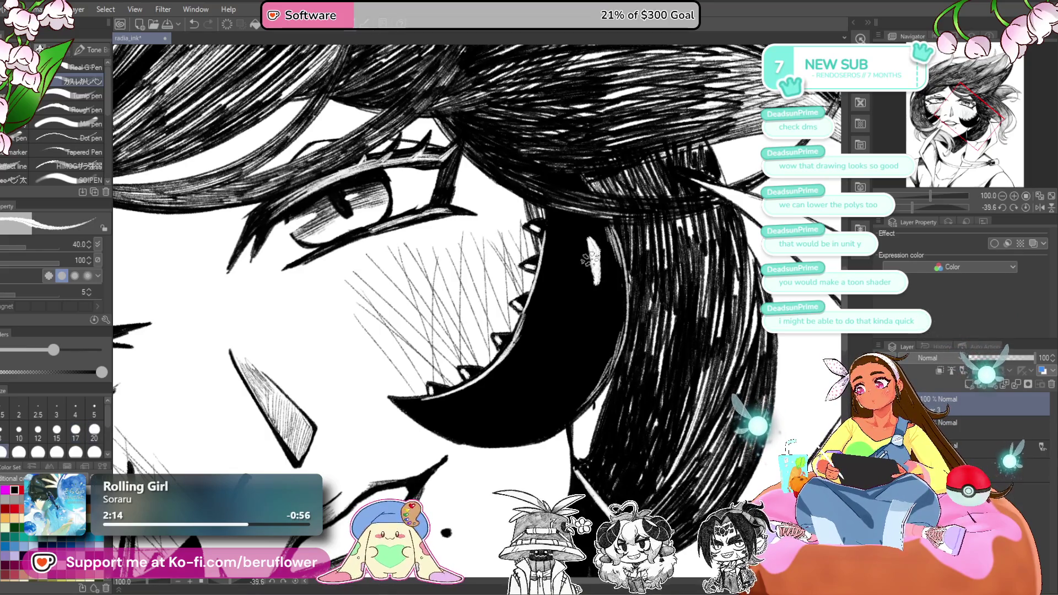
drag(600, 253, 573, 324)
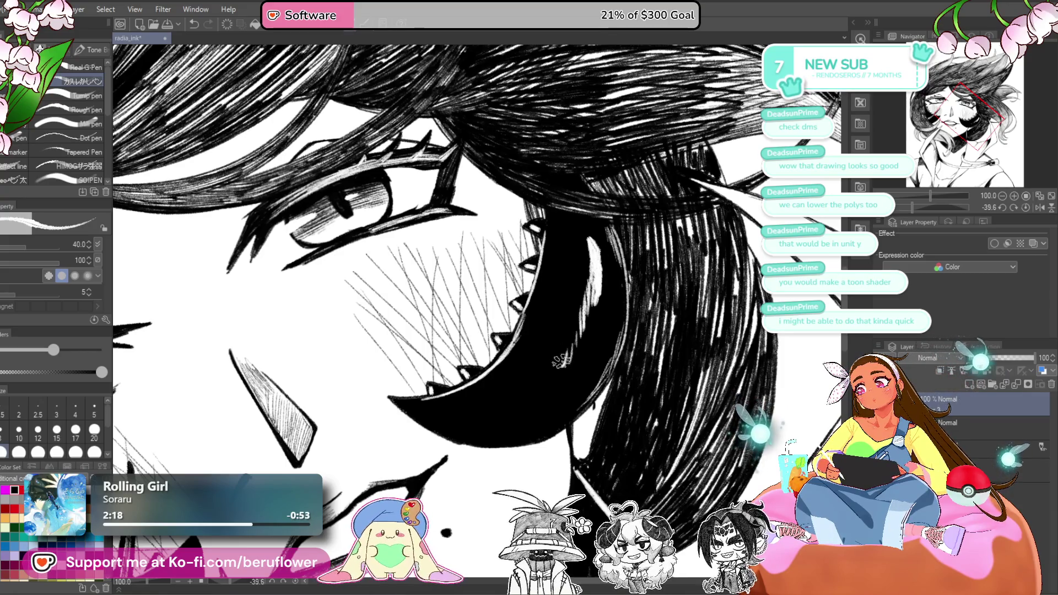
- At pen size 30, paint a white highlight streak across the black cheek shape
scroll(526, 380, down, 6)
scroll(526, 386, up, 5)
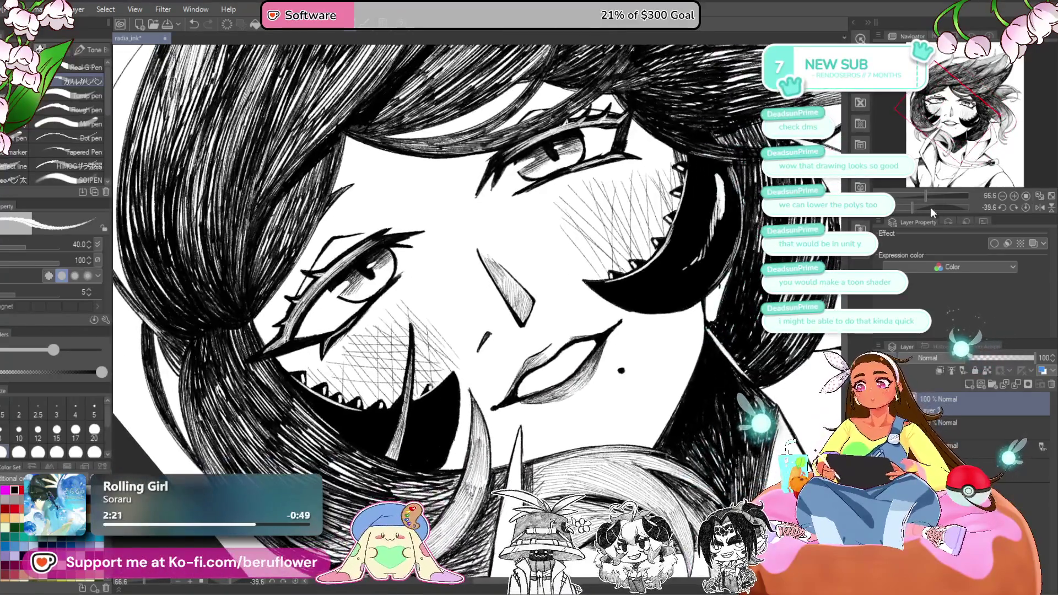
drag(930, 207, 907, 205)
scroll(392, 304, up, 3)
key(bracketleft)
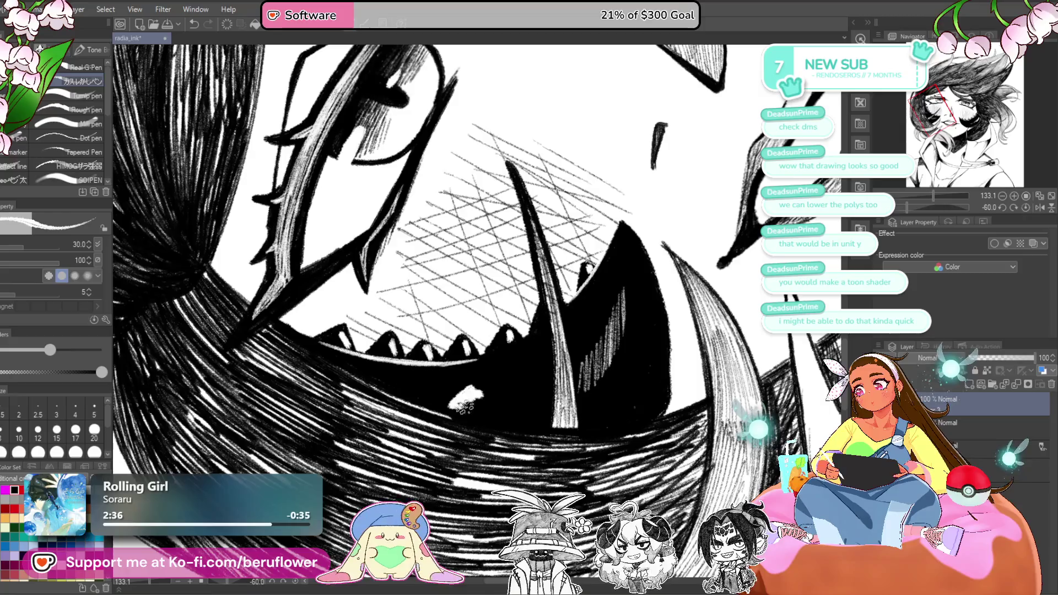
mouse_move(492, 391)
mouse_down()
mouse_move(488, 399)
mouse_move(537, 380)
mouse_up()
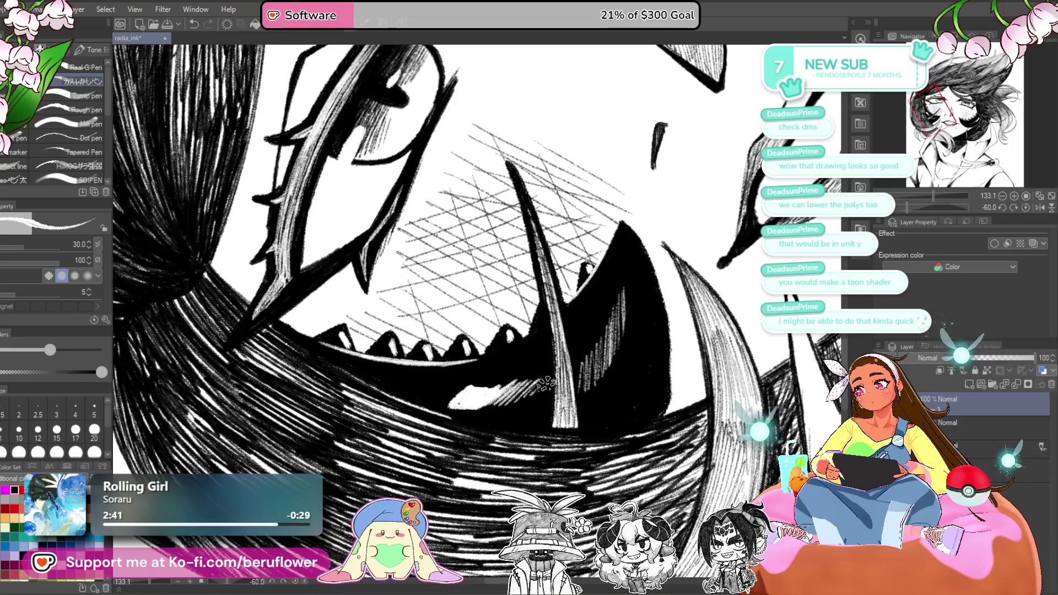
scroll(565, 368, down, 3)
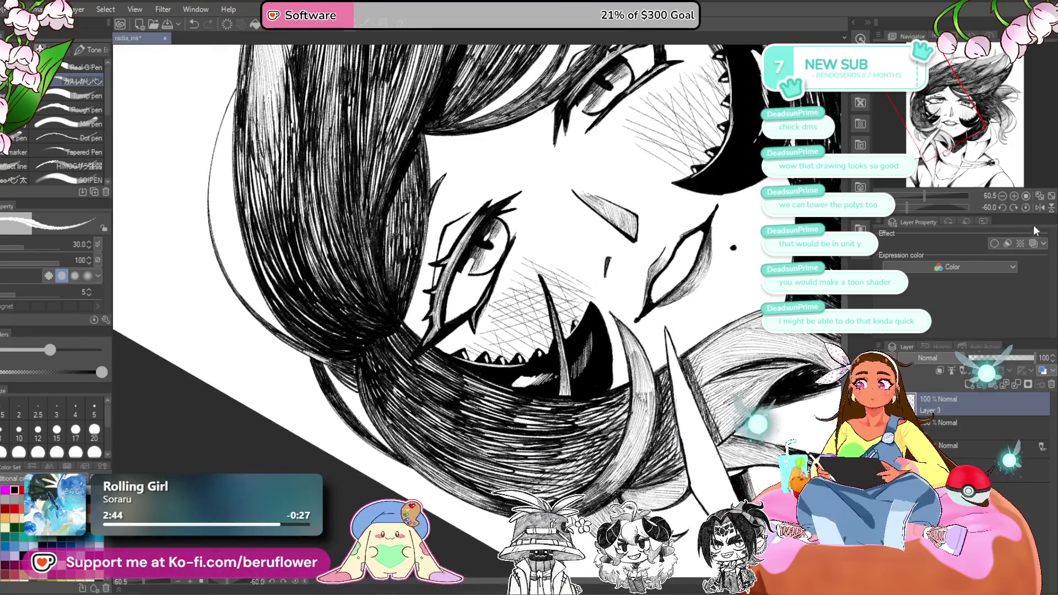
- Straighten the canvas and pan across the face to review the whole portrait
click(1025, 207)
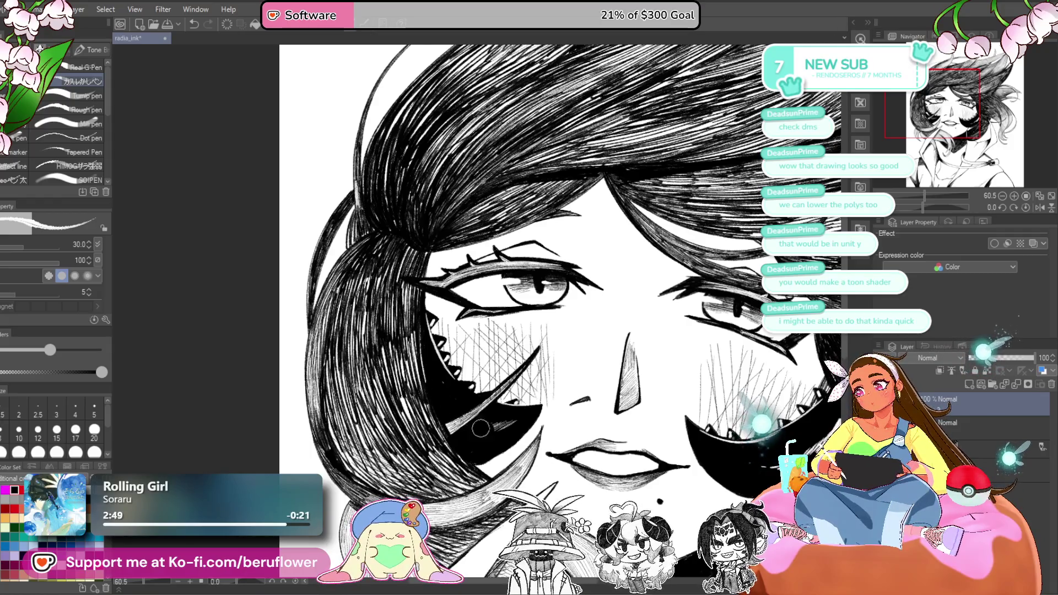
drag(432, 369, 440, 293)
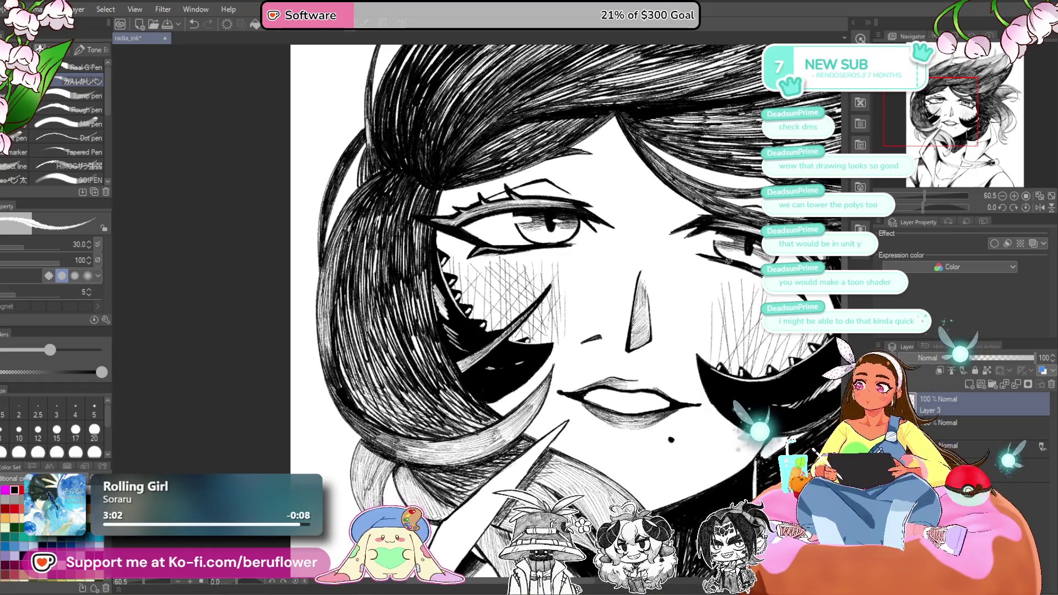
drag(762, 336, 694, 323)
drag(556, 314, 620, 312)
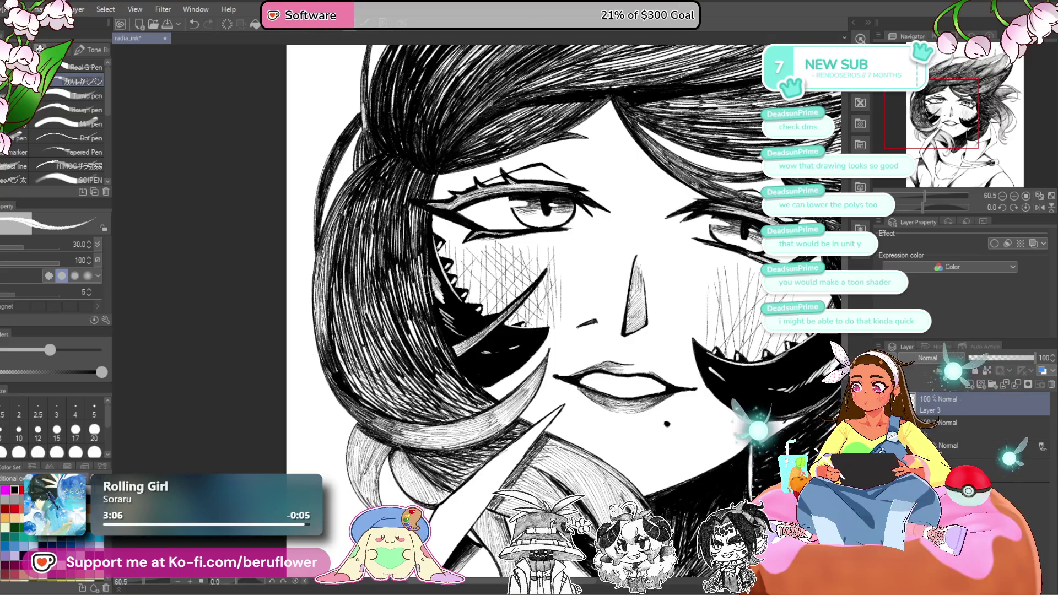
scroll(449, 364, down, 5)
scroll(449, 364, up, 3)
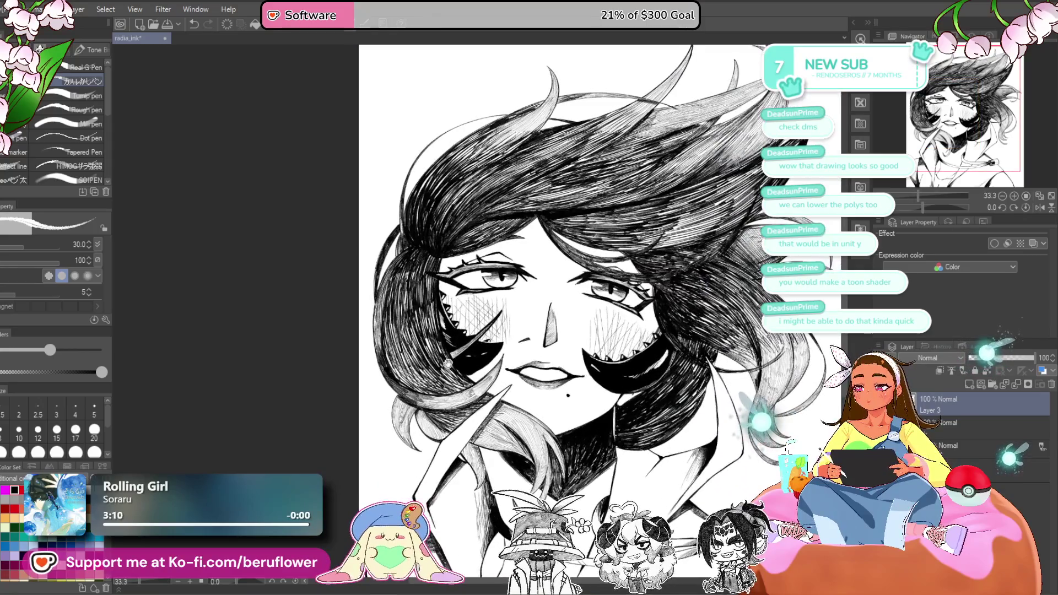
drag(448, 362, 393, 288)
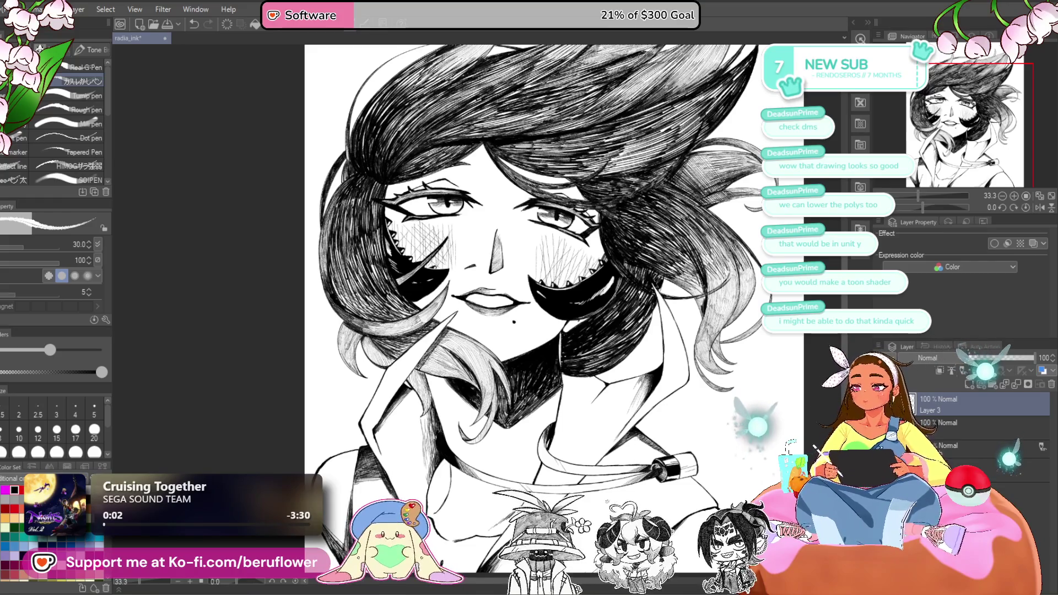
mouse_move(548, 356)
mouse_down()
mouse_move(468, 225)
mouse_move(576, 232)
mouse_up()
- On the layer below Layer 3, set the pen to size 20 and hatch the hand by the neck
click(950, 436)
scroll(472, 312, up, 5)
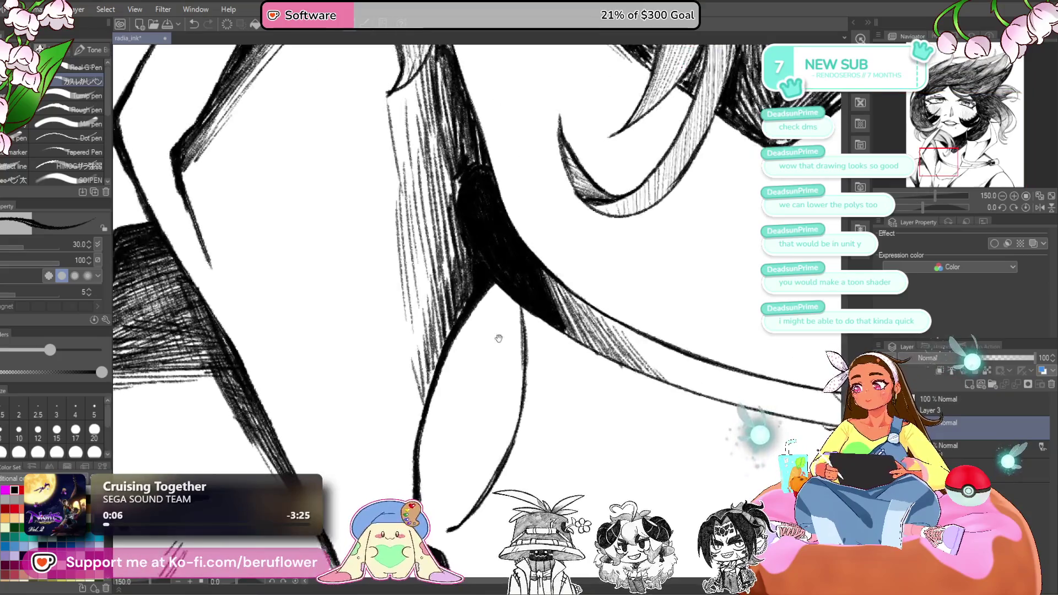
key(bracketright)
key(bracketright)
key(bracketleft)
key(bracketleft)
key(bracketleft)
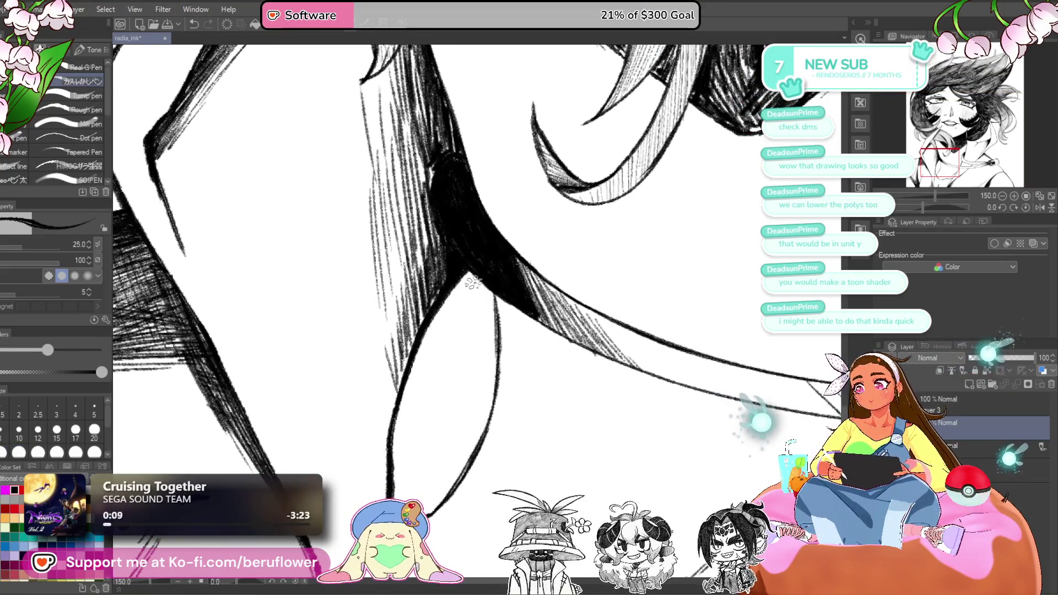
mouse_move(451, 298)
mouse_down()
mouse_move(458, 307)
mouse_move(422, 352)
mouse_up()
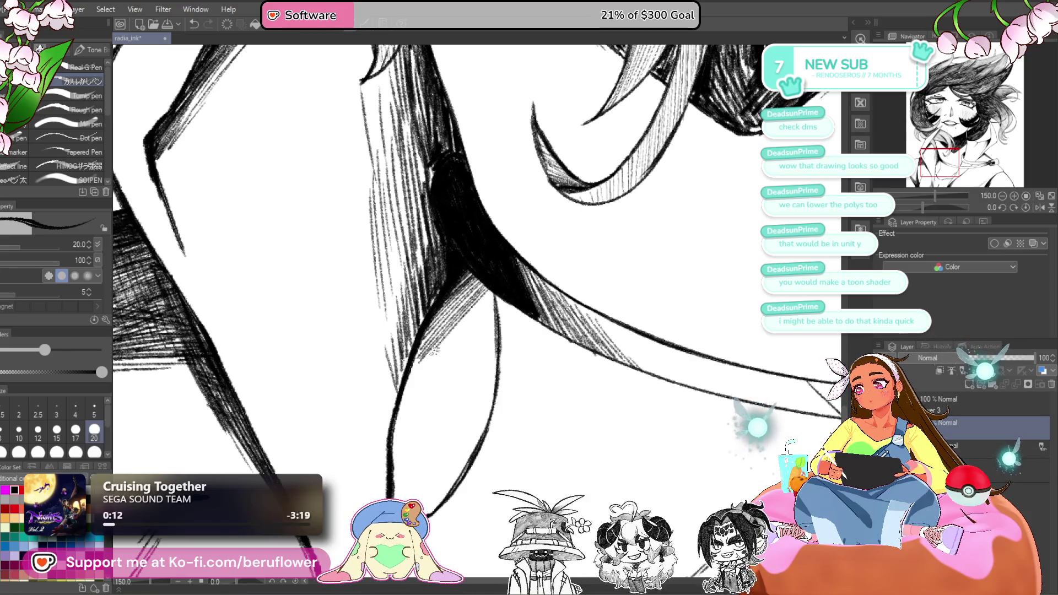
mouse_move(483, 280)
mouse_down()
mouse_move(459, 281)
mouse_move(392, 465)
mouse_up()
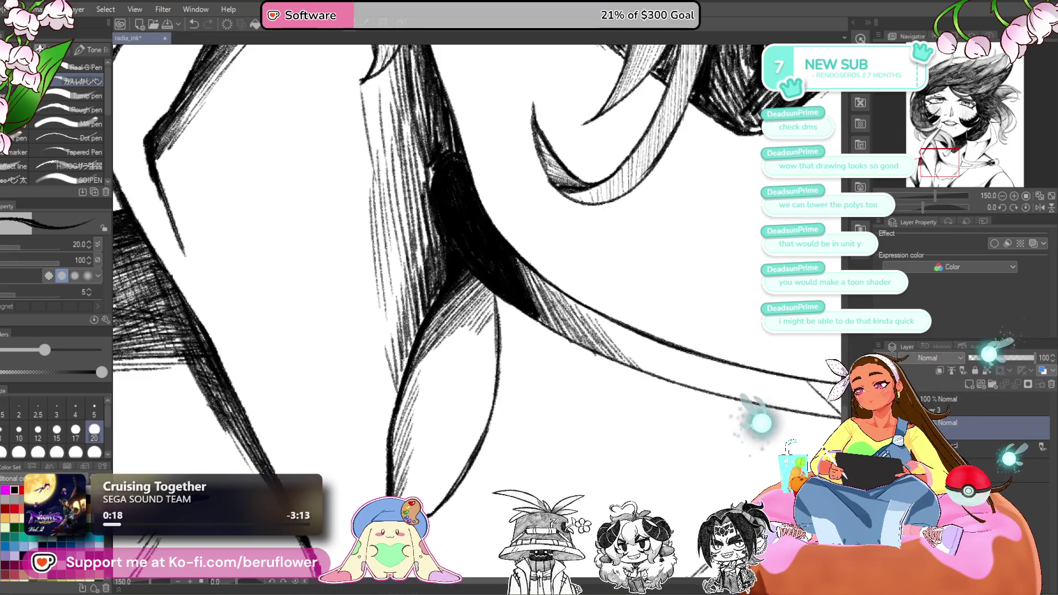
- Extend the diagonal hatching up the finger's curve and darken the shaded area beside it
scroll(474, 372, down, 3)
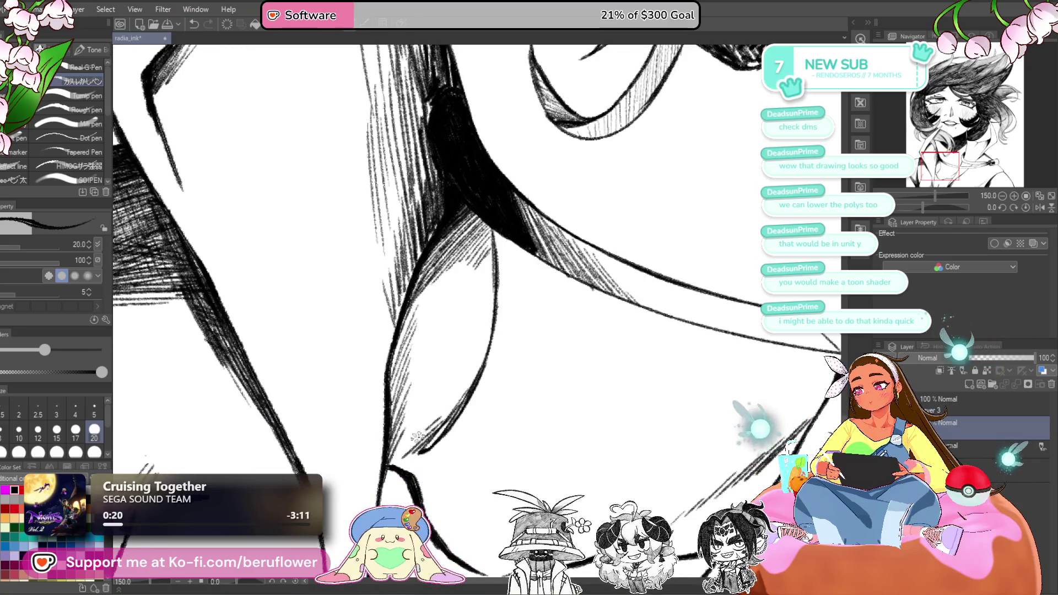
mouse_move(406, 443)
mouse_down()
mouse_move(456, 284)
mouse_move(391, 323)
mouse_up()
mouse_move(425, 292)
mouse_down()
mouse_move(405, 430)
mouse_move(444, 351)
mouse_up()
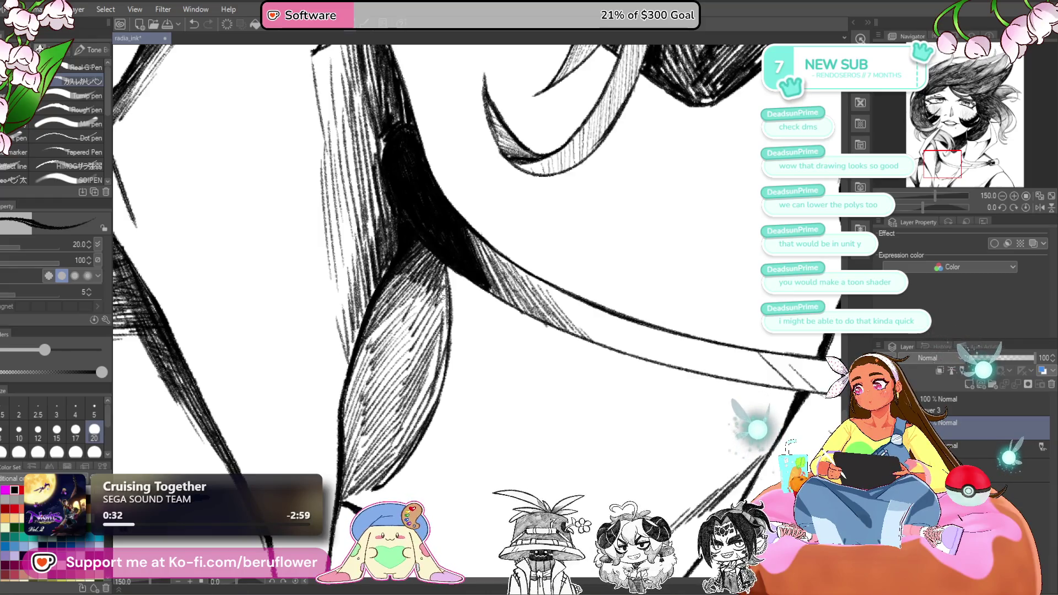
mouse_move(449, 283)
mouse_down()
mouse_move(412, 273)
mouse_move(396, 281)
mouse_move(353, 375)
mouse_move(381, 331)
mouse_move(434, 330)
mouse_move(417, 430)
mouse_move(420, 398)
mouse_move(388, 347)
mouse_up()
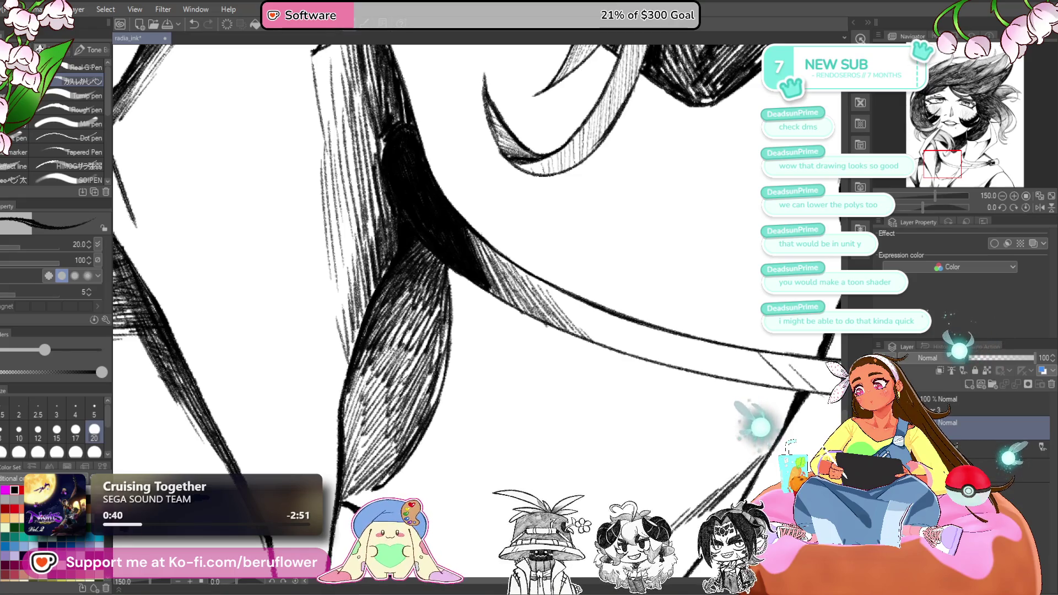
scroll(474, 308, down, 3)
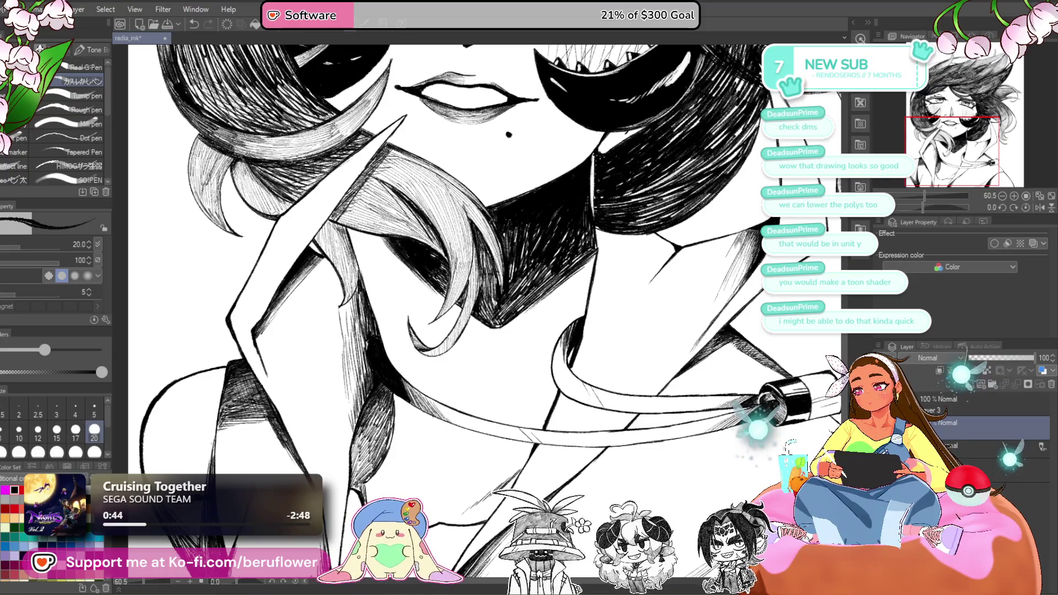
scroll(482, 309, down, 3)
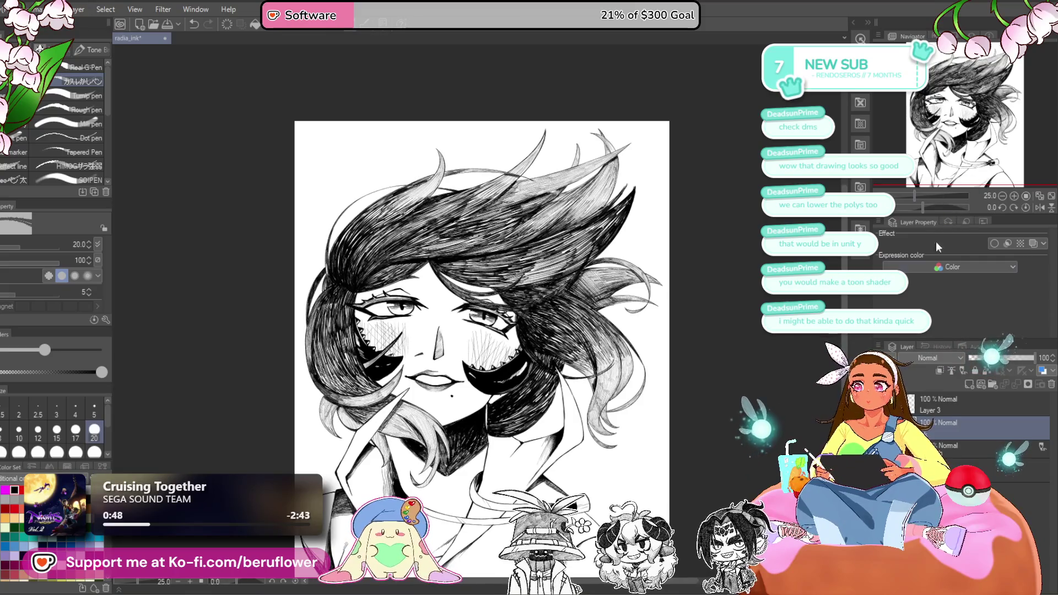
- Select Layer 3, turn the canvas sideways and zoom close onto the hair beside the lower eye
click(935, 398)
drag(919, 208, 944, 209)
scroll(533, 326, up, 5)
mouse_move(523, 314)
mouse_down()
mouse_move(539, 307)
mouse_move(530, 342)
mouse_up()
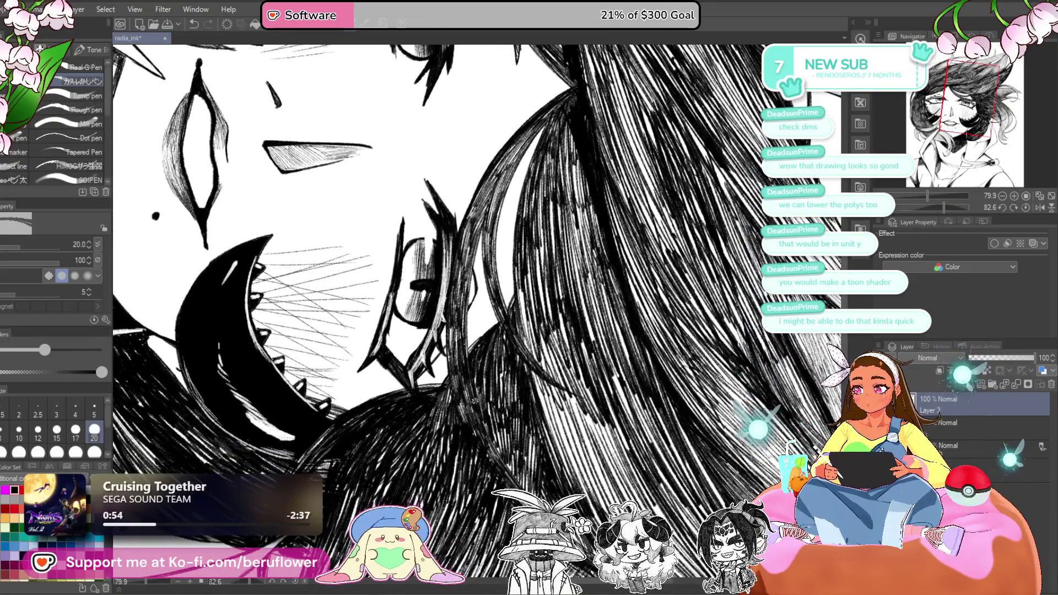
mouse_move(943, 208)
mouse_down()
mouse_move(915, 197)
mouse_move(955, 198)
mouse_up()
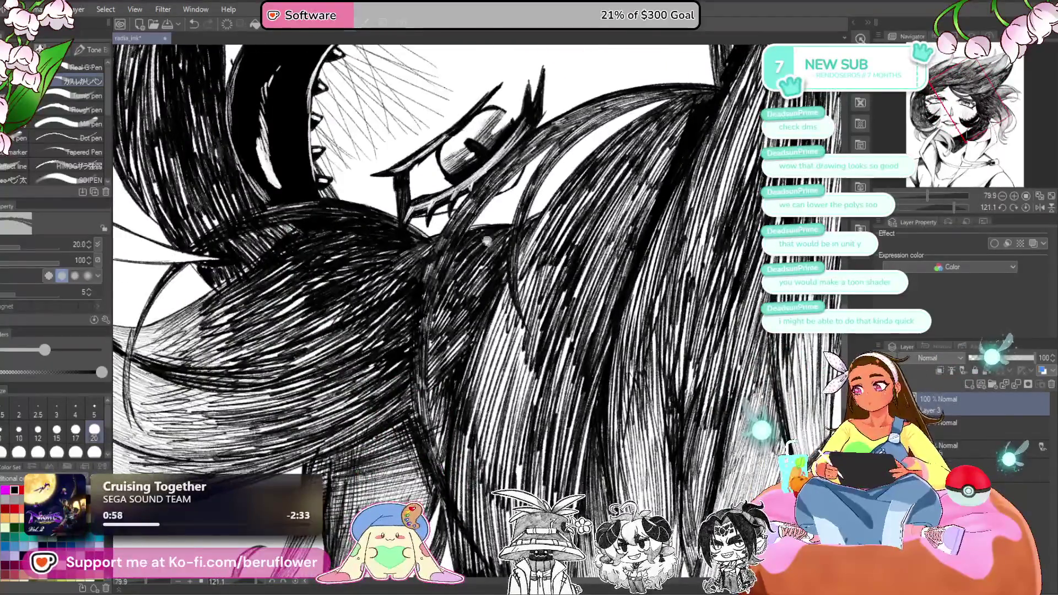
drag(464, 362, 465, 373)
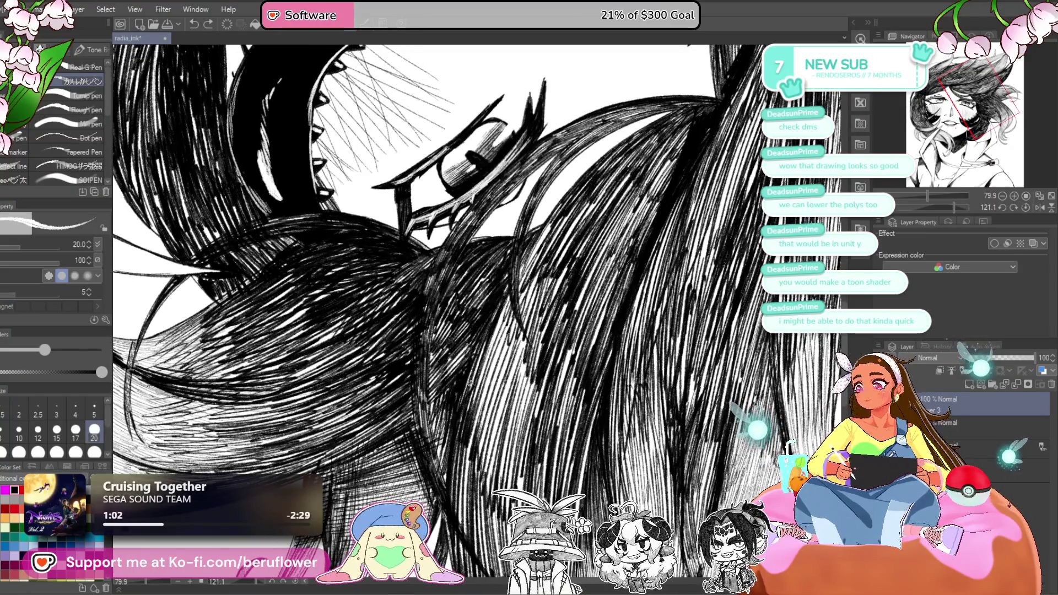
drag(496, 271, 493, 270)
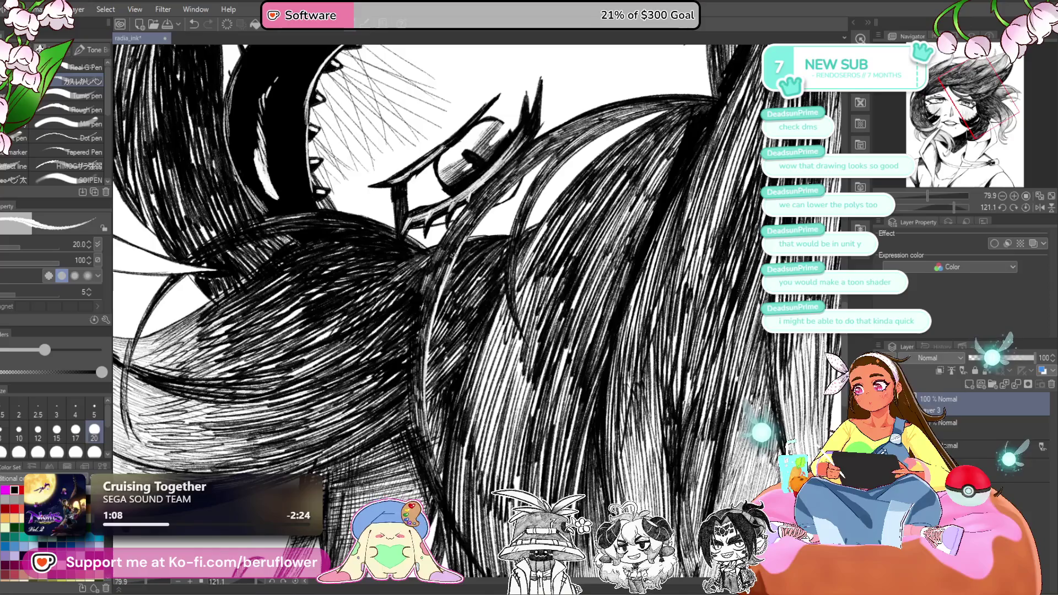
drag(534, 274, 510, 309)
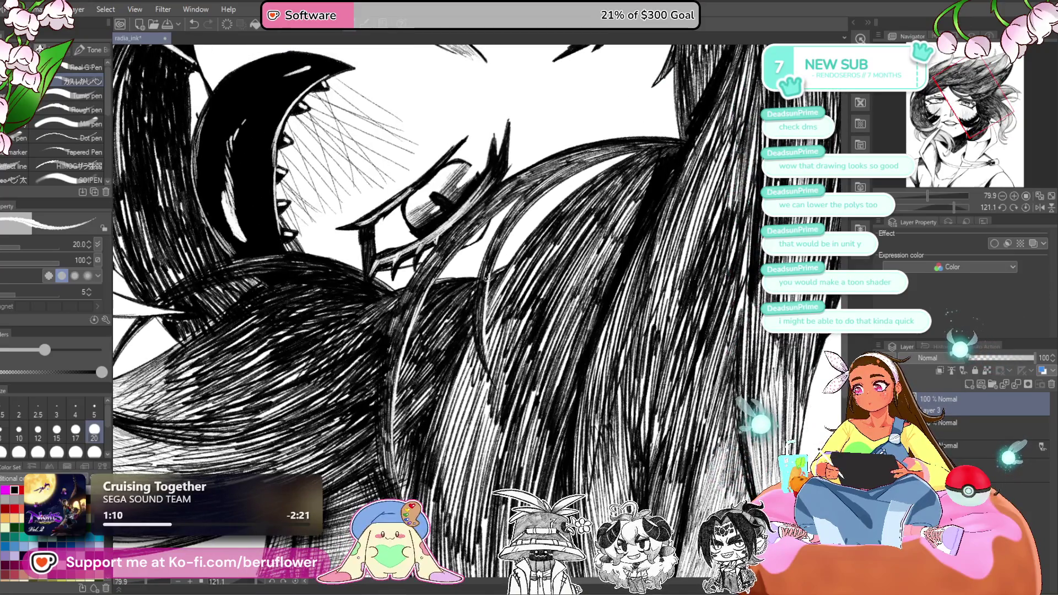